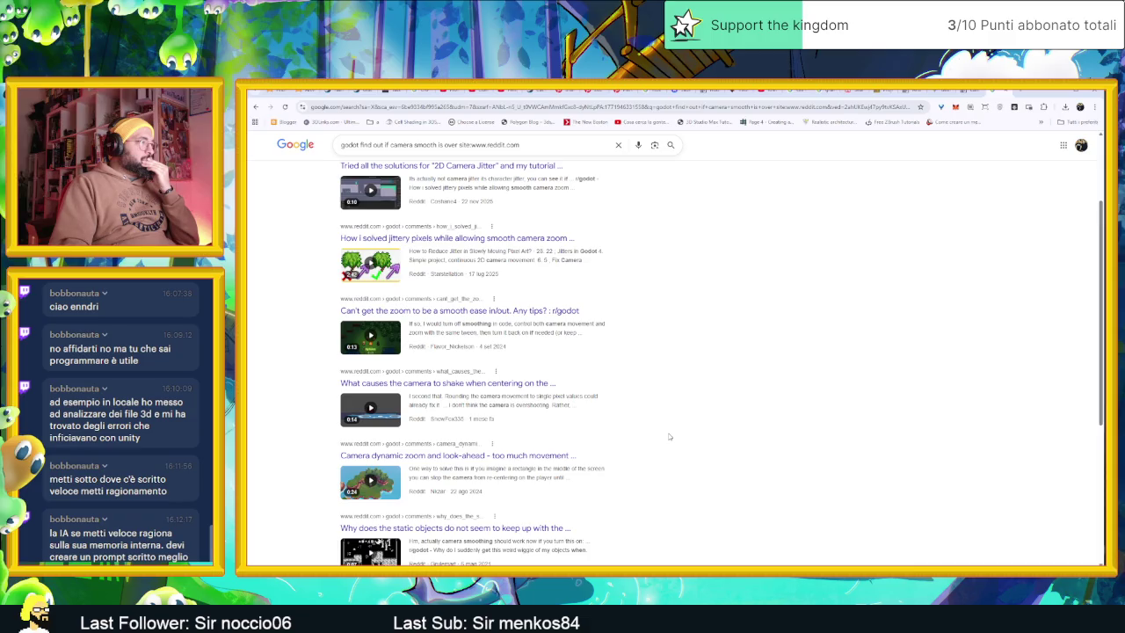
# Step: Scroll down through the reddit.com results on Godot camera smoothing jitter
pyautogui.scroll(-1, 669, 436)
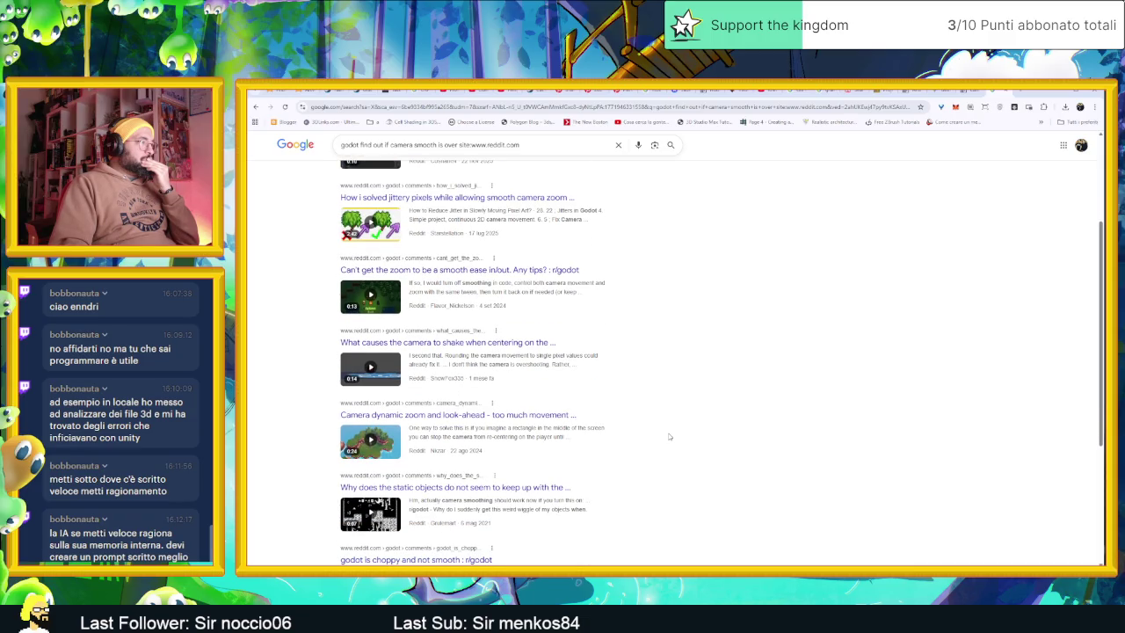
pyautogui.scroll(-2, 669, 436)
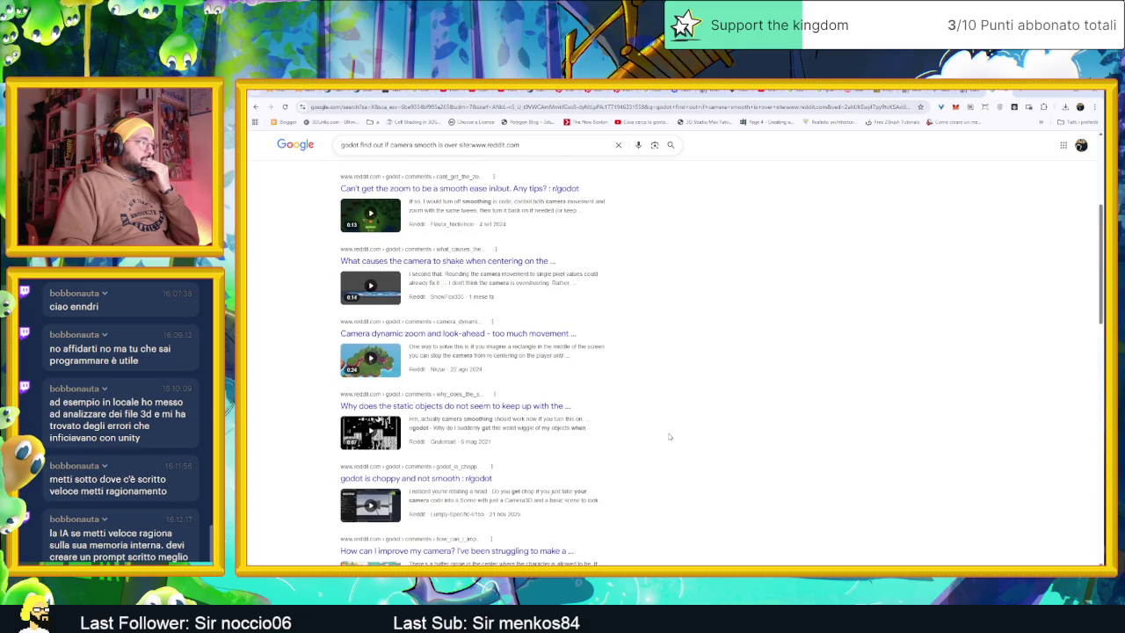
pyautogui.scroll(-2, 669, 435)
pyautogui.scroll(-1, 669, 436)
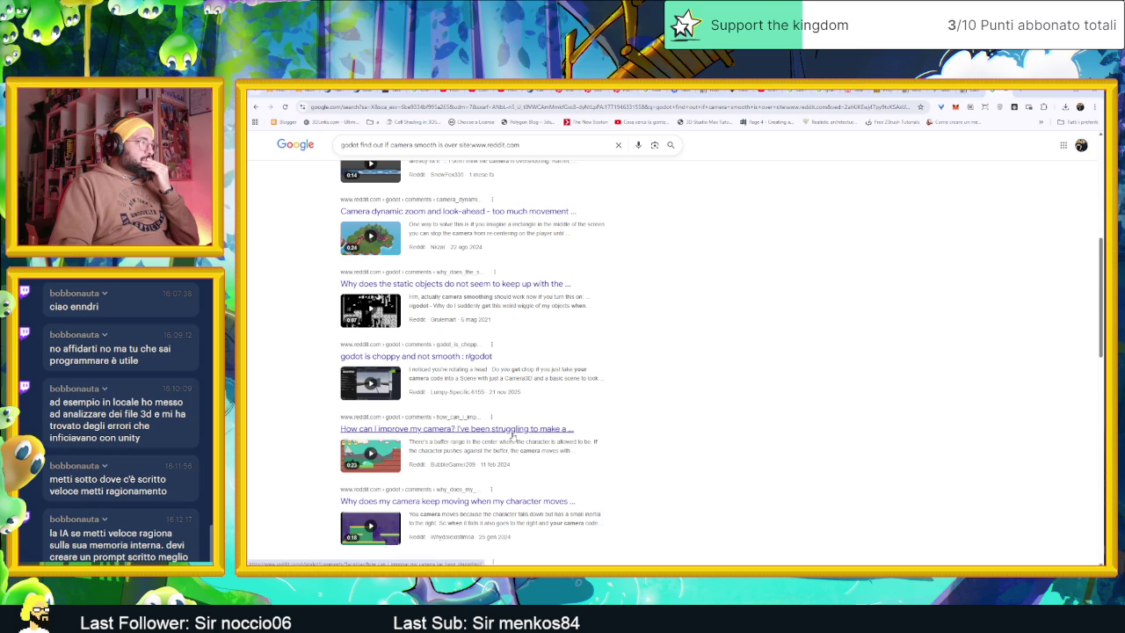
pyautogui.scroll(-3, 598, 434)
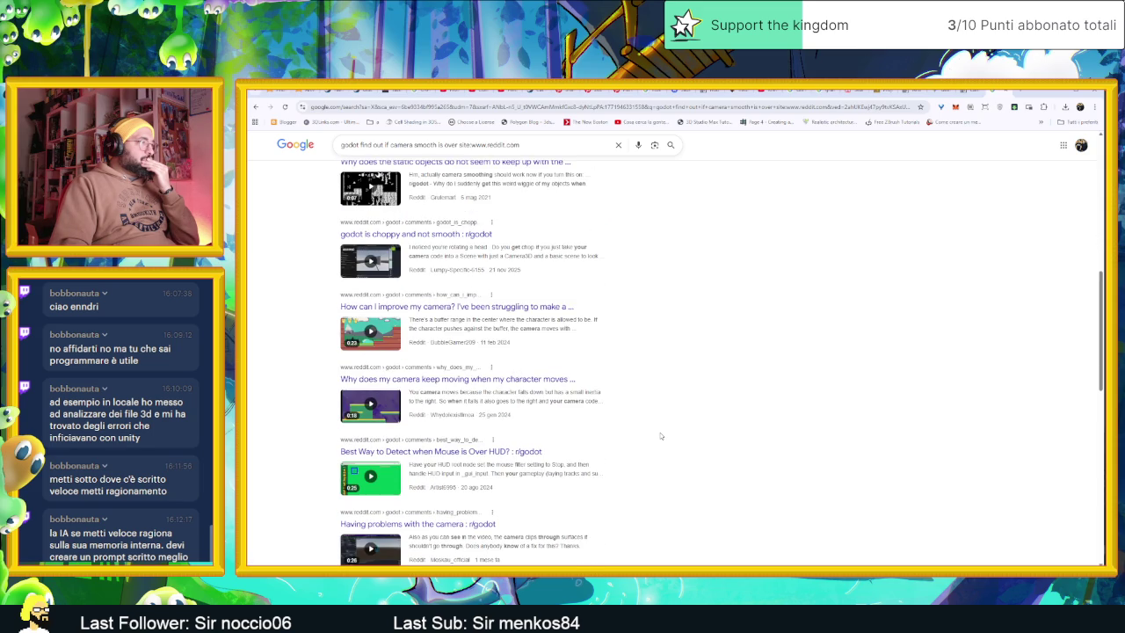
pyautogui.scroll(-1, 661, 435)
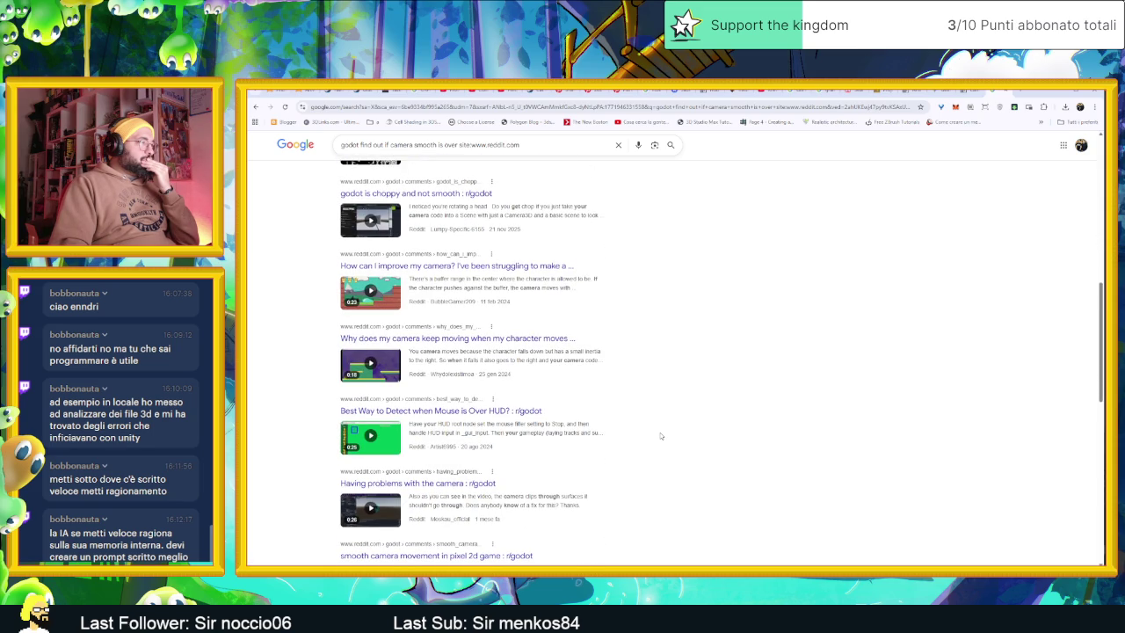
pyautogui.scroll(-1, 661, 435)
pyautogui.scroll(-1, 661, 435)
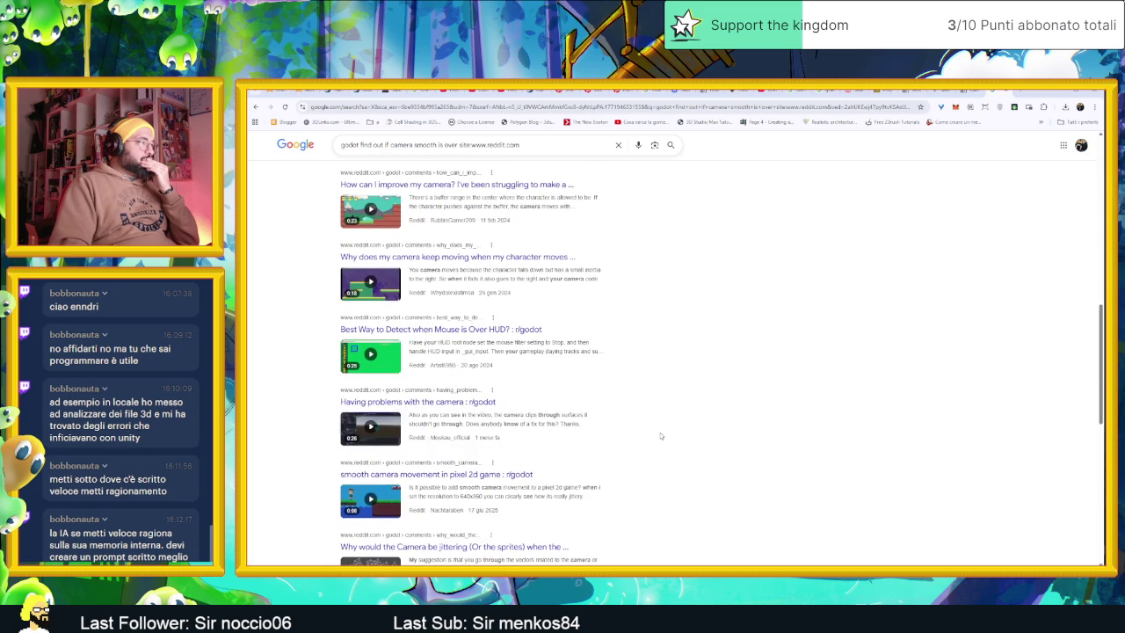
pyautogui.scroll(-3, 661, 435)
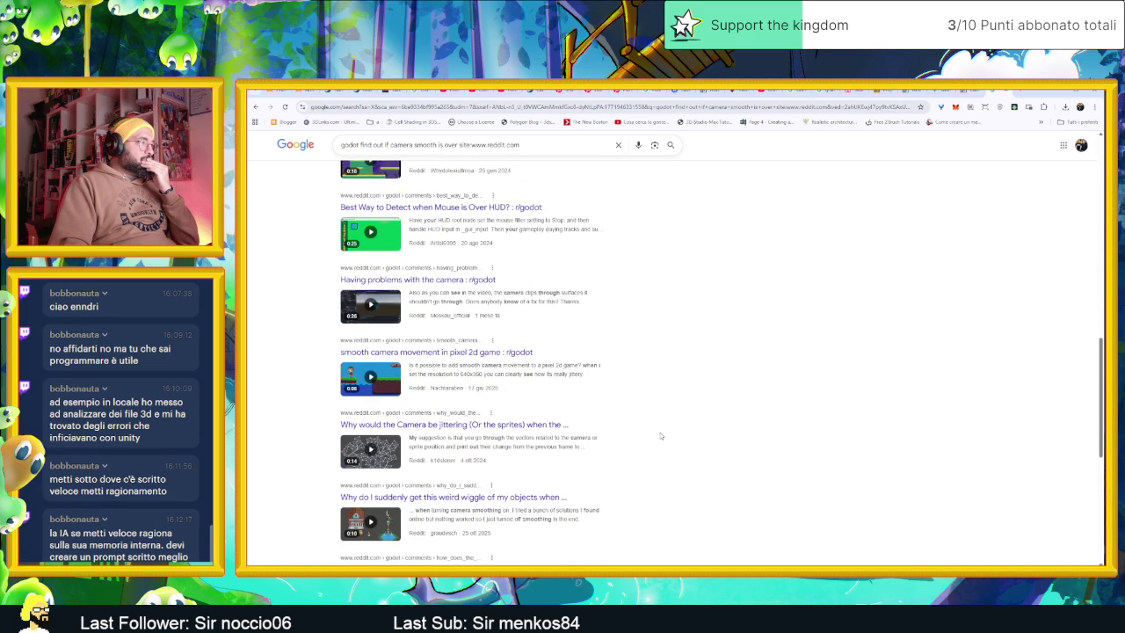
pyautogui.scroll(-3, 661, 435)
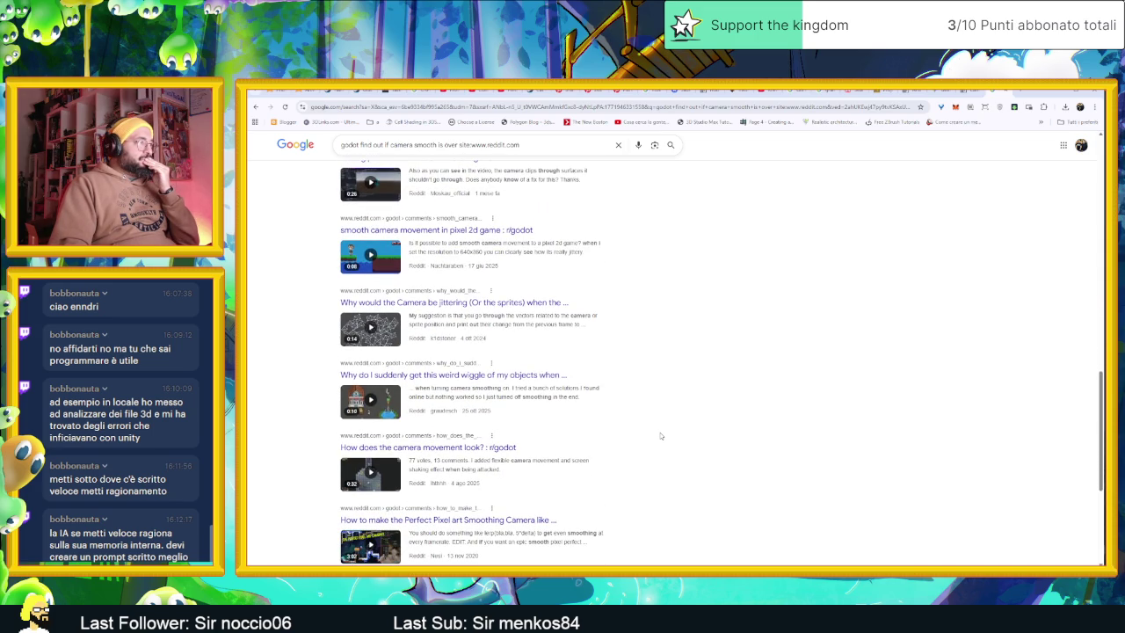
pyautogui.scroll(-3, 661, 435)
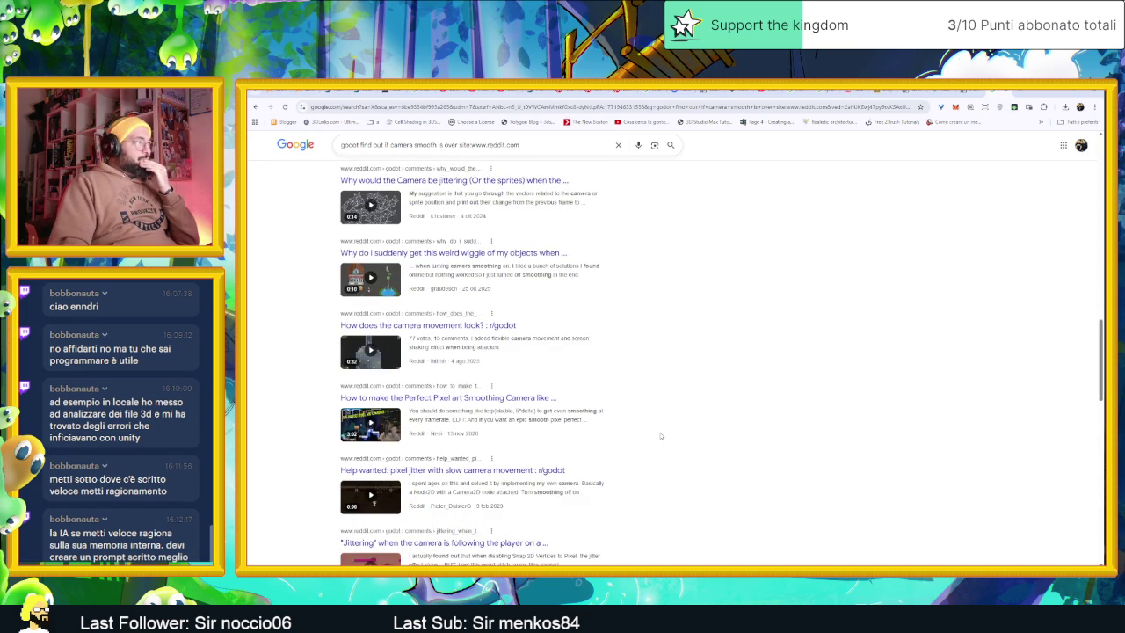
pyautogui.scroll(-3, 661, 435)
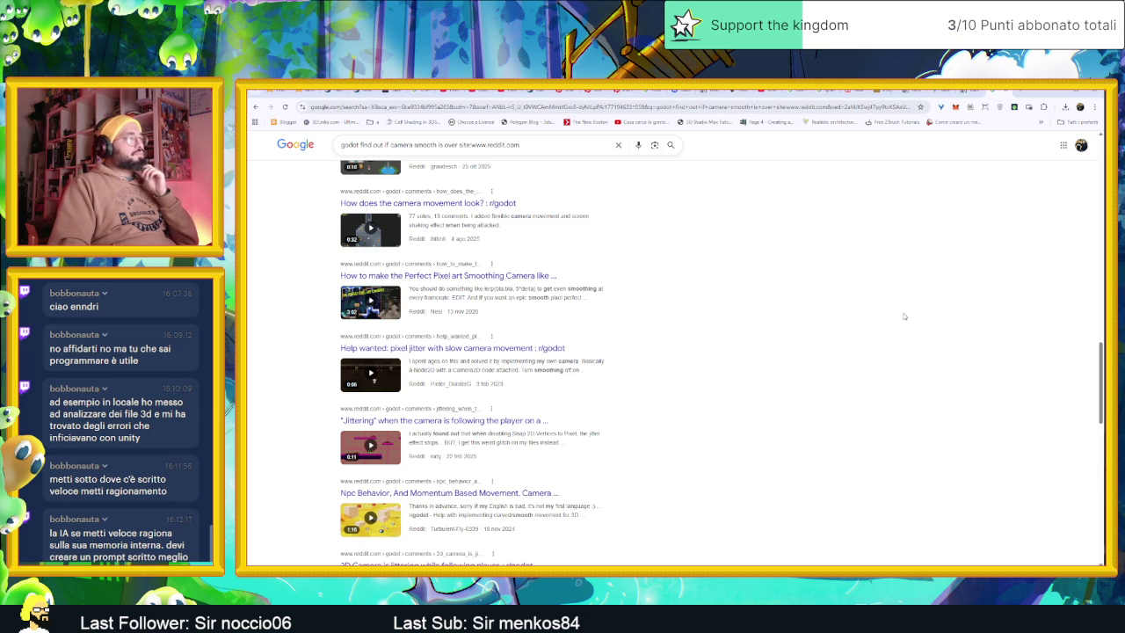
pyautogui.scroll(-4, 904, 316)
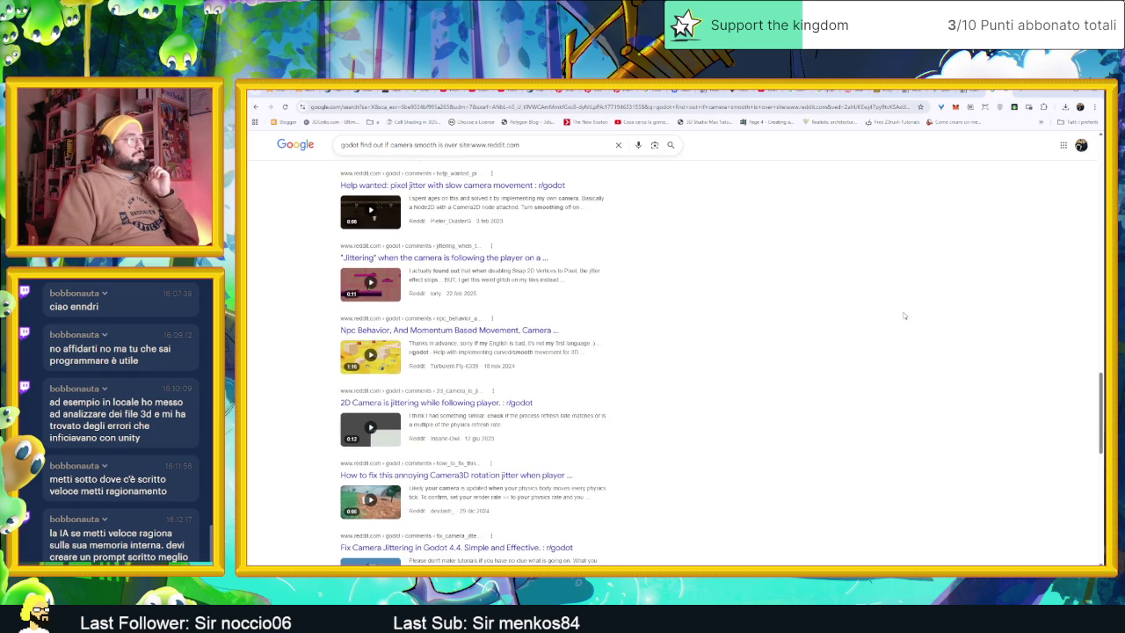
pyautogui.scroll(-2, 903, 315)
pyautogui.scroll(-2, 903, 315)
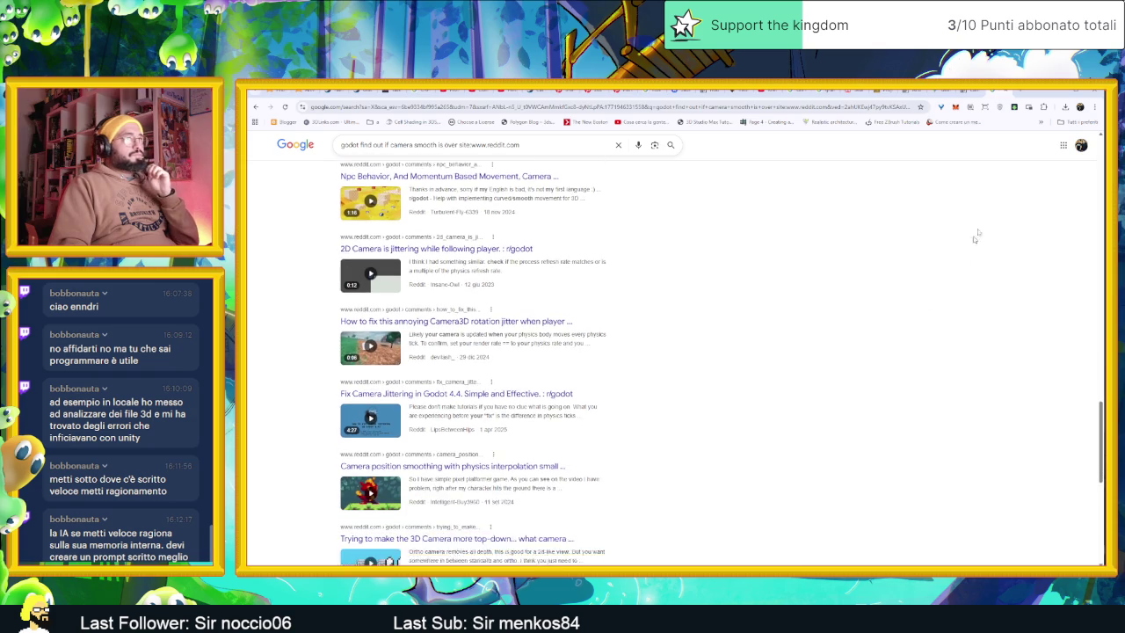
# Step: Minimize Chrome, switch Godot to the 2D view and select SecondCamera in the scene tree
pyautogui.click(1061, 93)
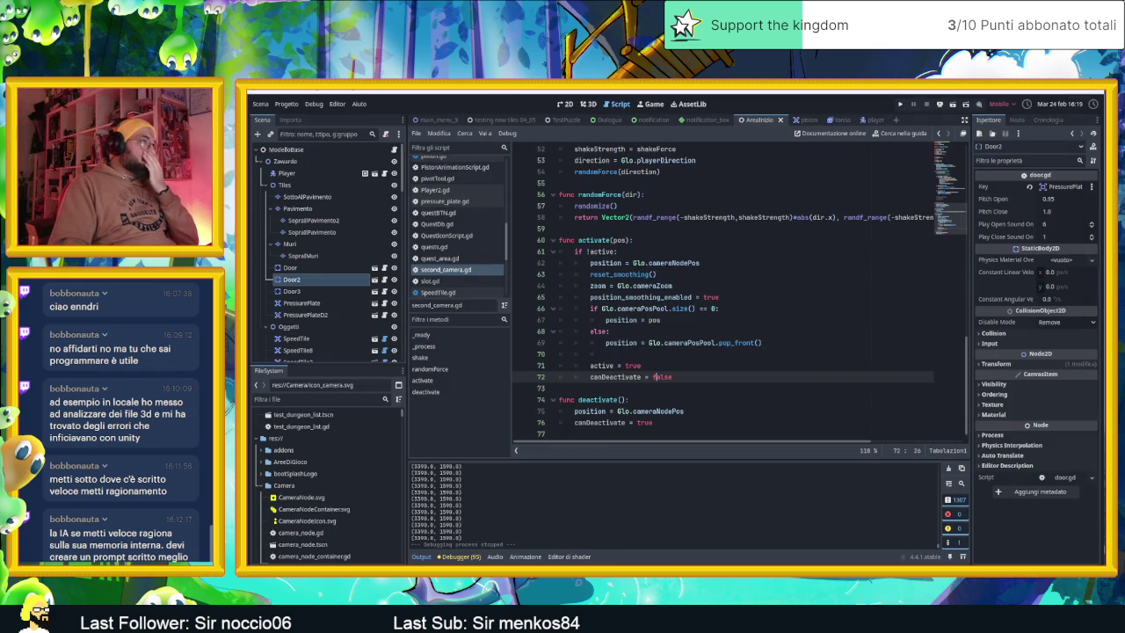
pyautogui.click(565, 104)
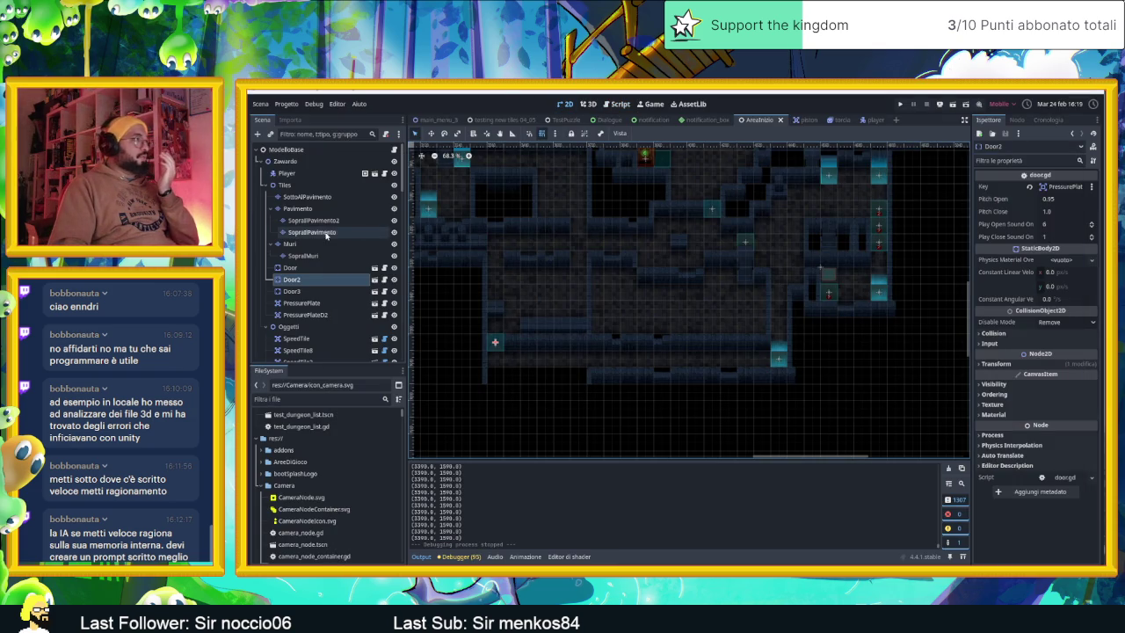
pyautogui.scroll(-10, 325, 308)
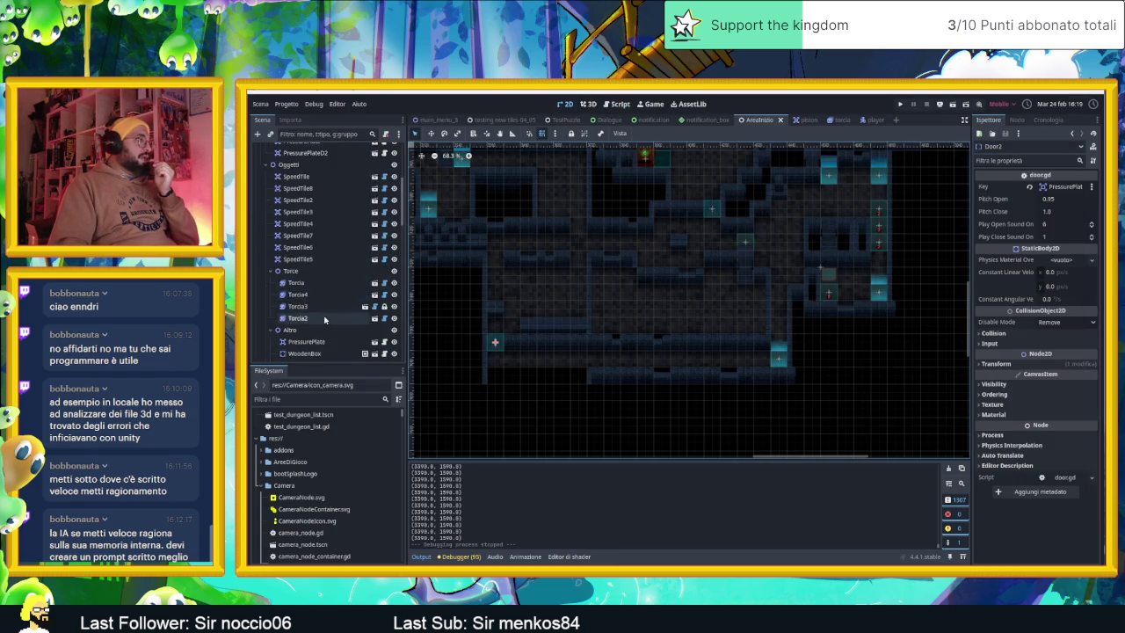
pyautogui.scroll(-2, 326, 318)
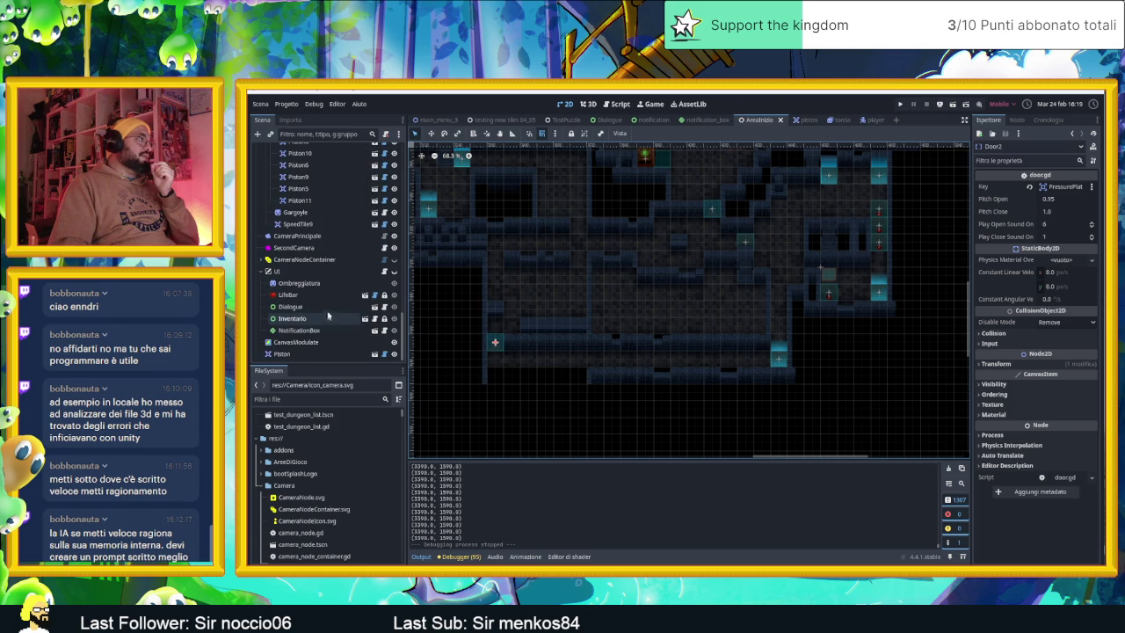
pyautogui.click(297, 235)
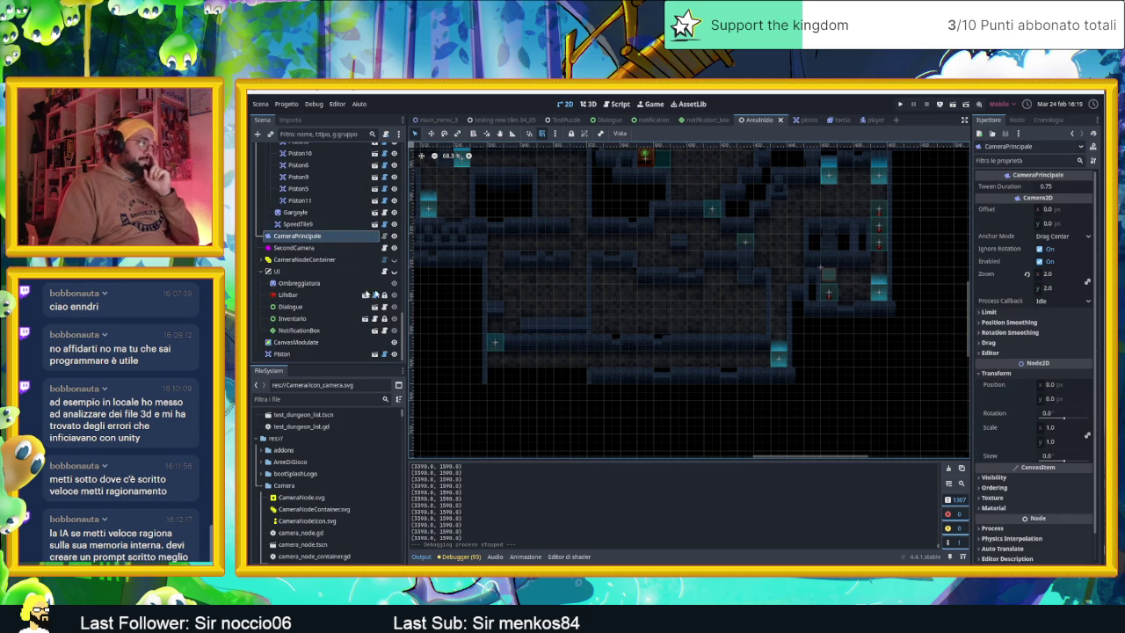
pyautogui.click(294, 247)
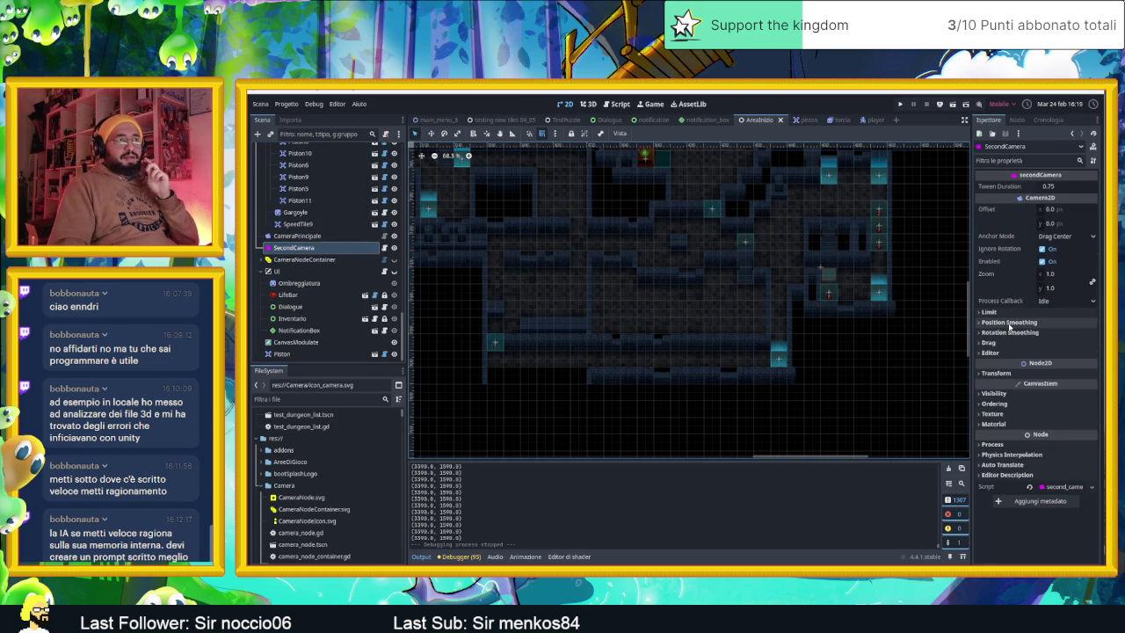
# Step: Expand SecondCamera's Position Smoothing, then briefly check the Limit, Rotation Smoothing, Drag and Editor sections
pyautogui.click(1011, 322)
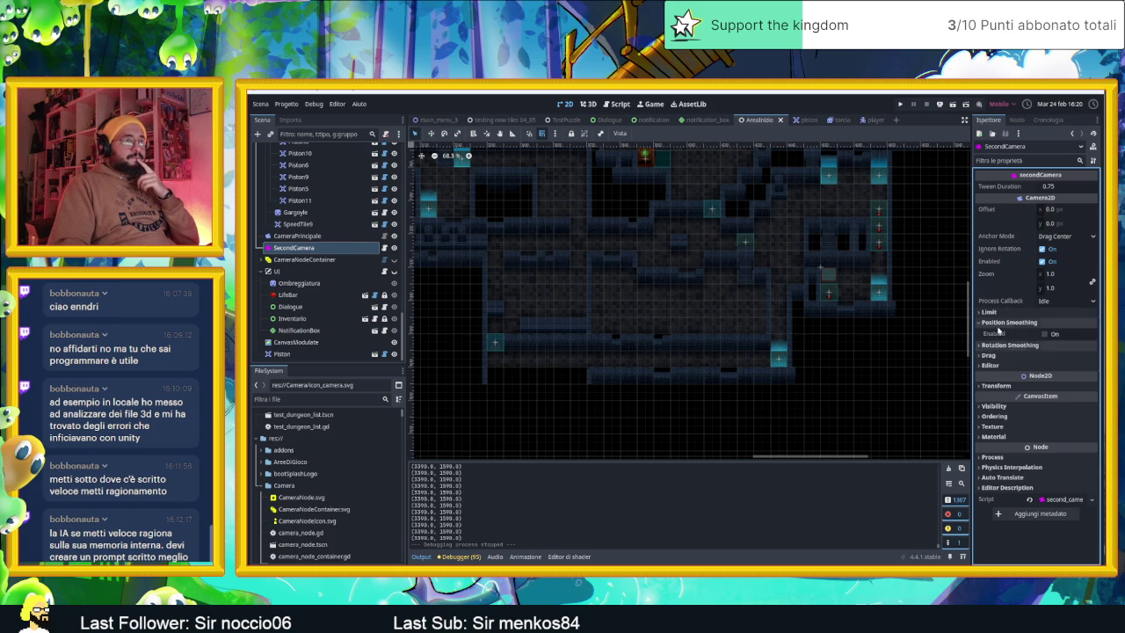
pyautogui.click(997, 313)
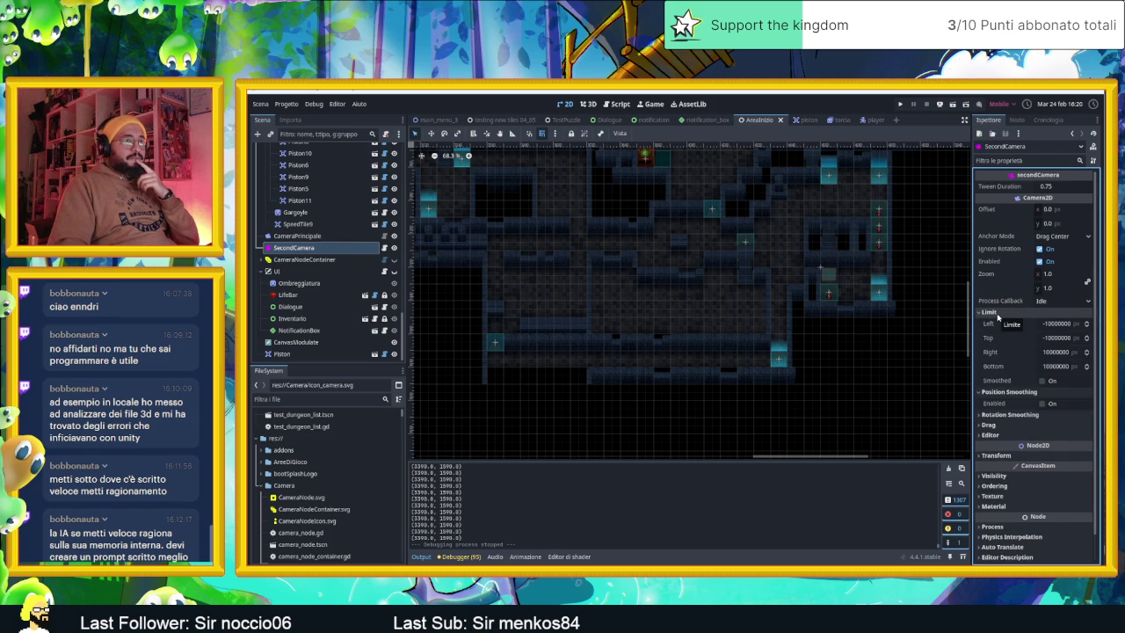
pyautogui.click(995, 313)
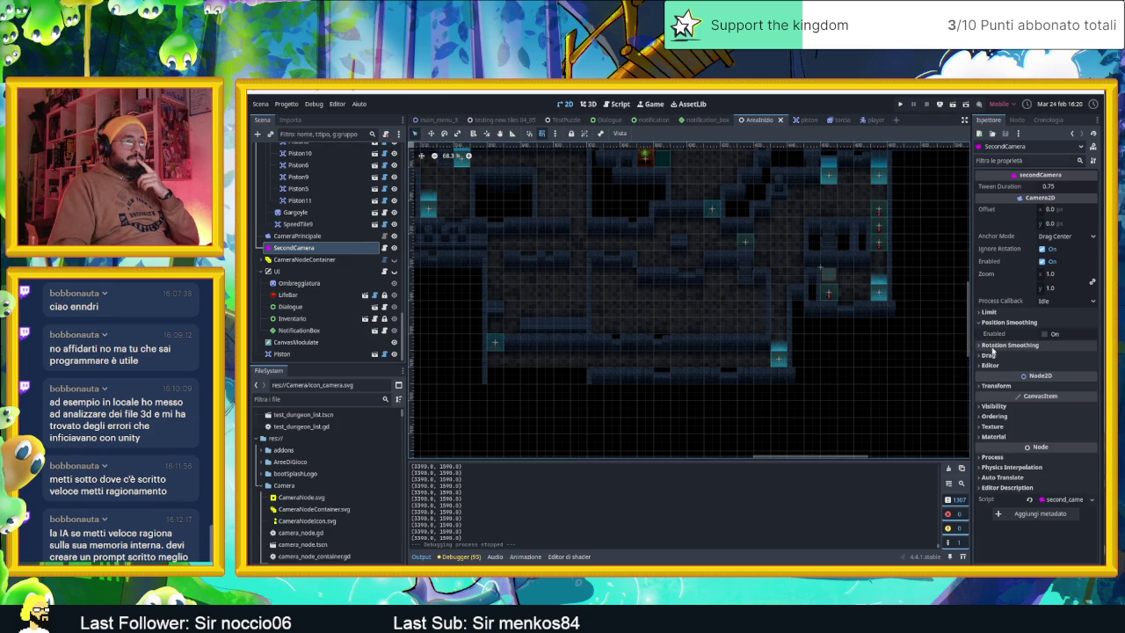
pyautogui.click(984, 346)
pyautogui.click(993, 346)
pyautogui.click(992, 355)
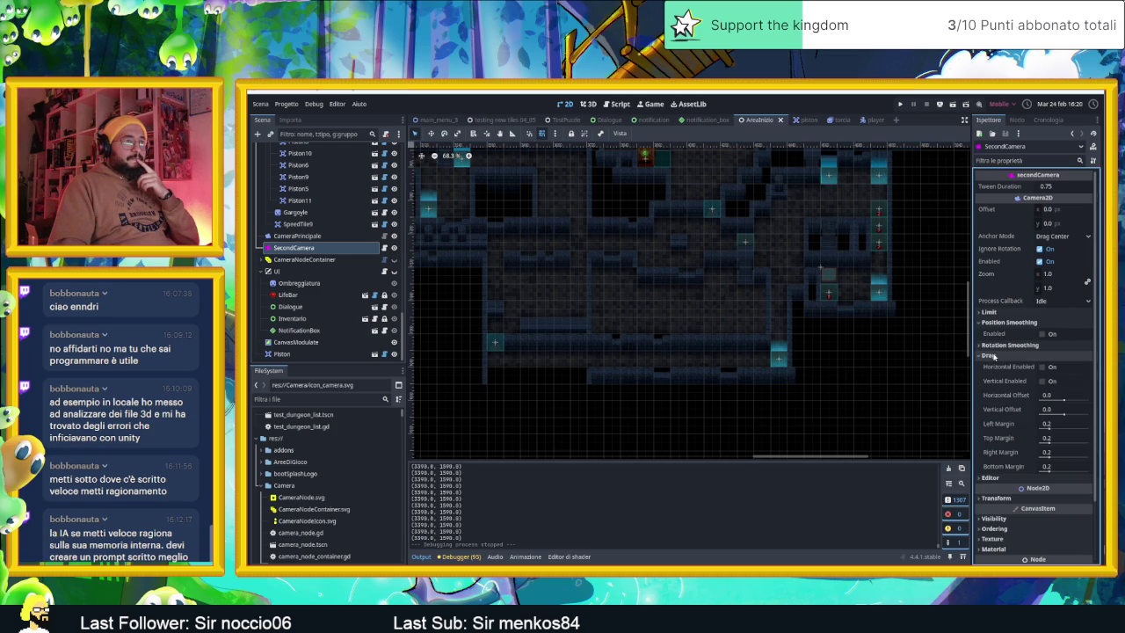
pyautogui.click(994, 356)
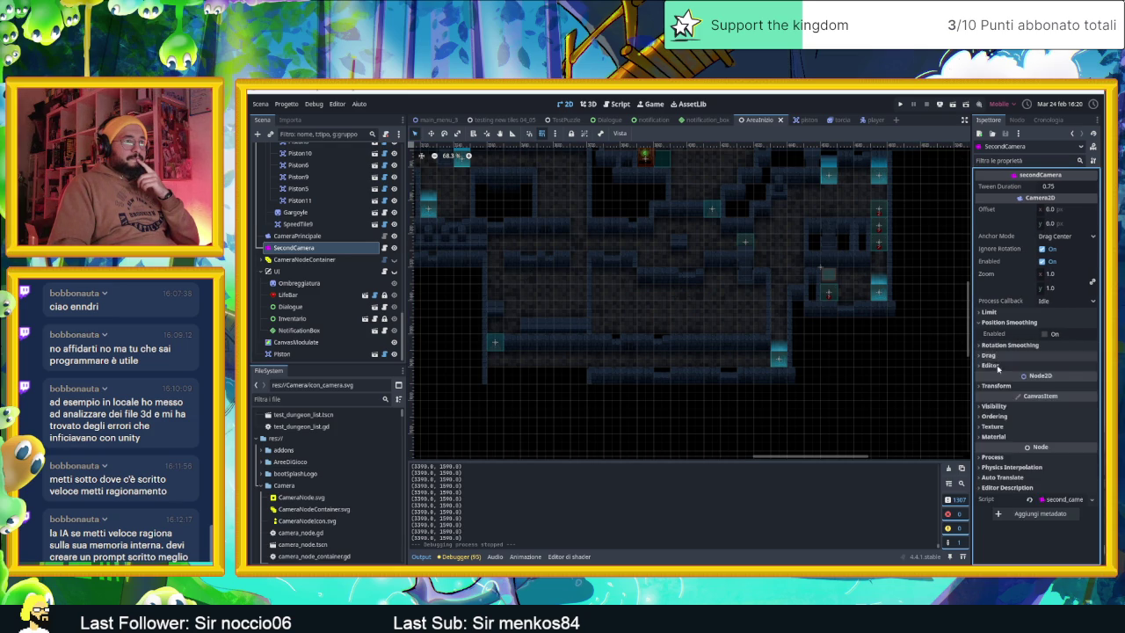
pyautogui.click(996, 365)
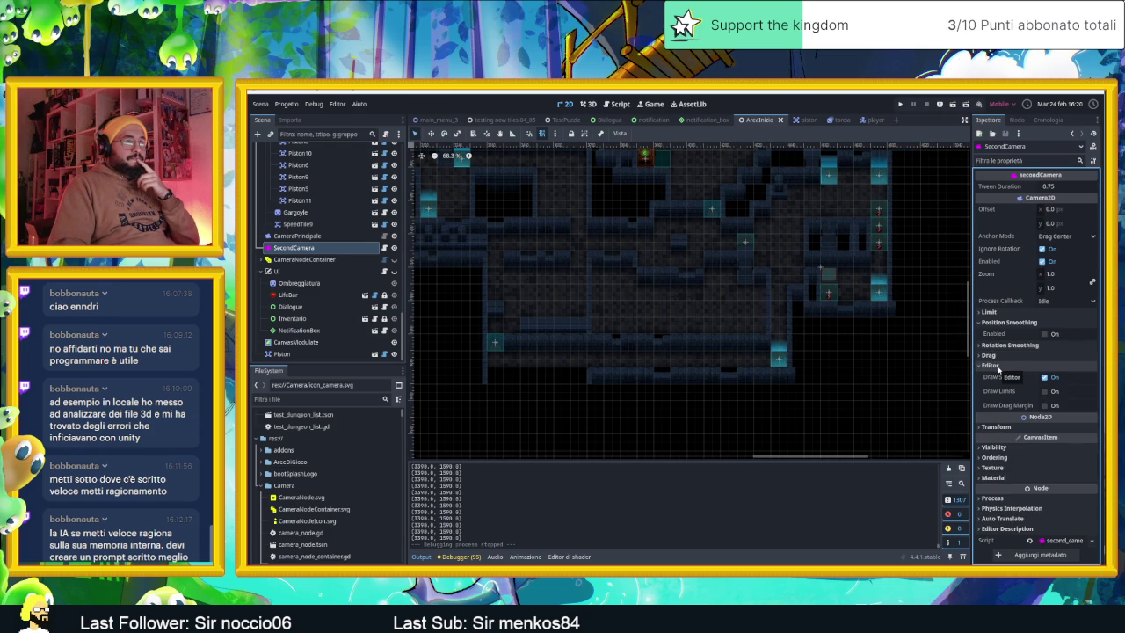
pyautogui.click(996, 366)
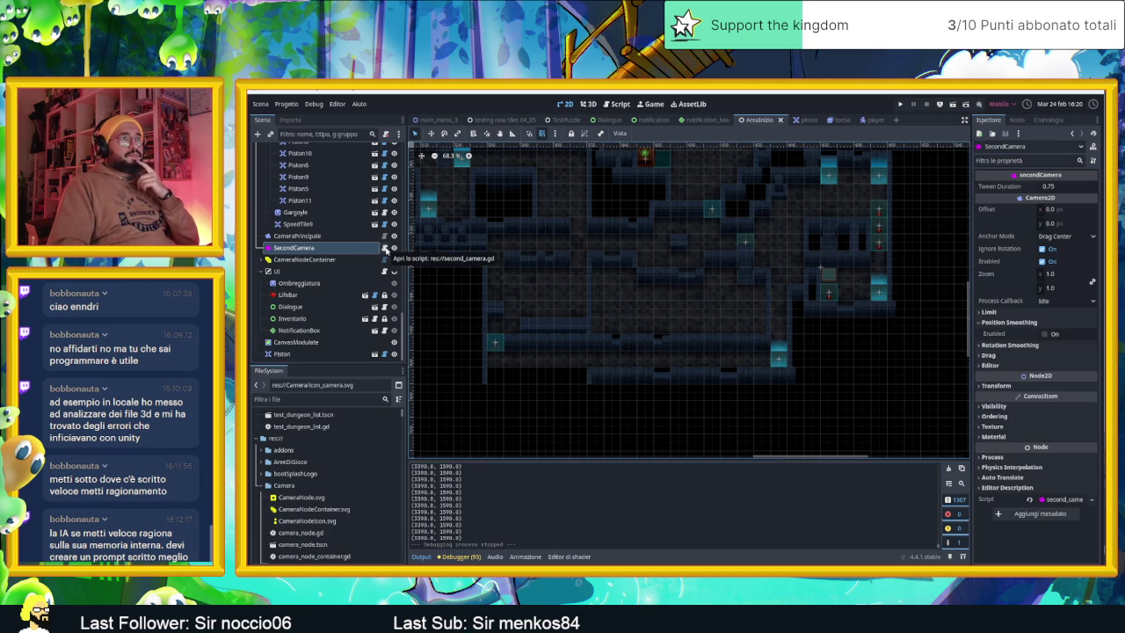
pyautogui.click(385, 249)
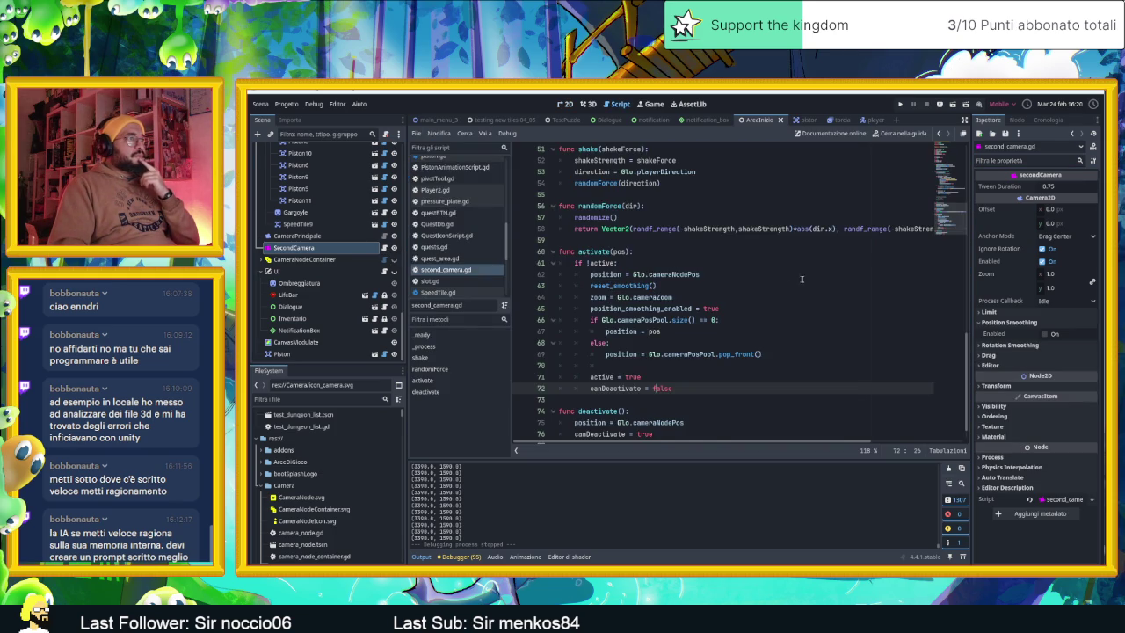
pyautogui.scroll(5, 804, 279)
pyautogui.scroll(10, 803, 279)
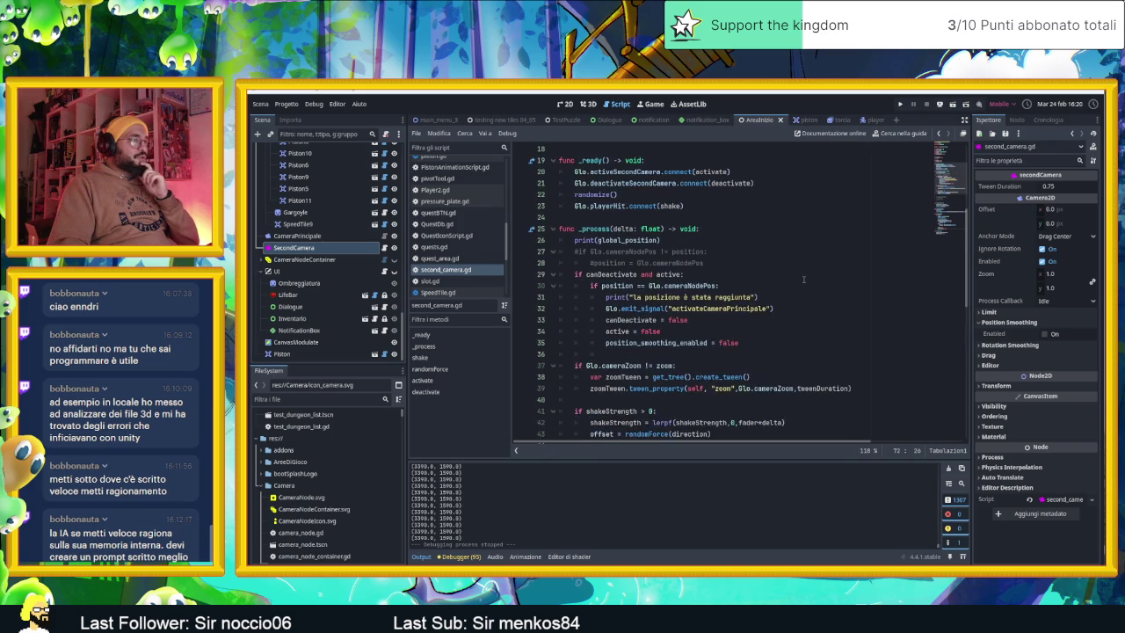
pyautogui.scroll(1, 803, 279)
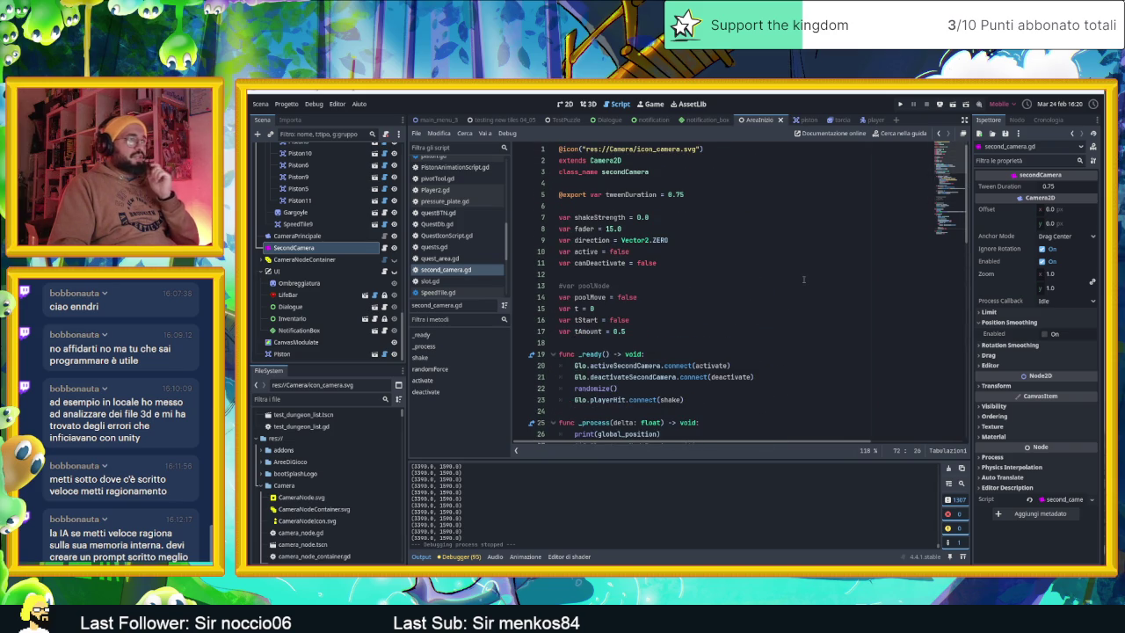
pyautogui.scroll(-9, 804, 279)
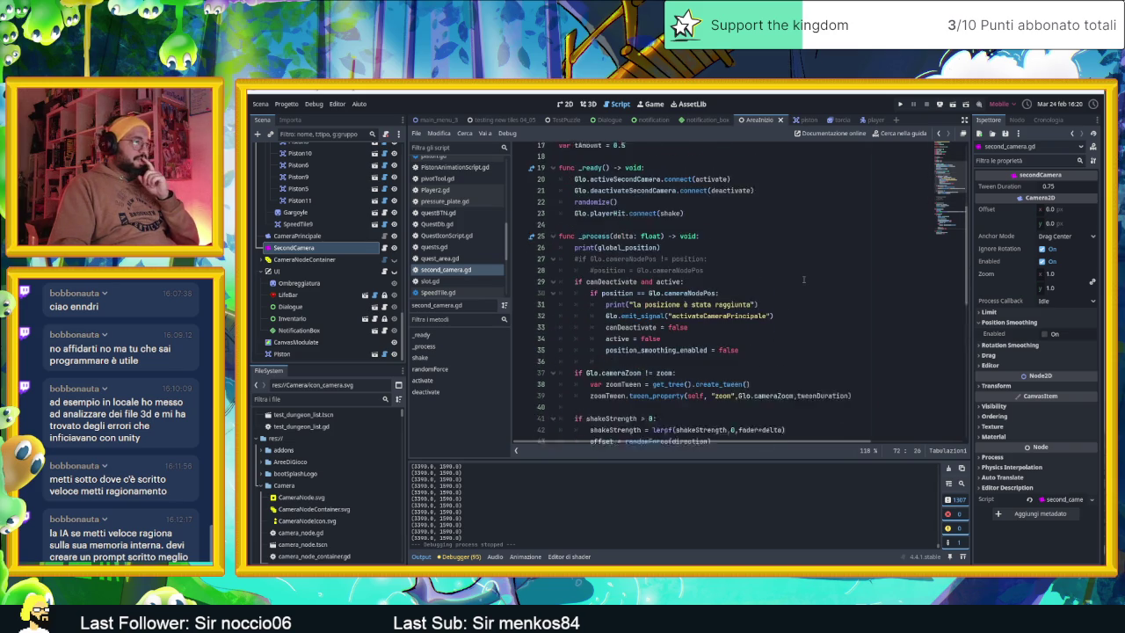
pyautogui.scroll(-3, 803, 279)
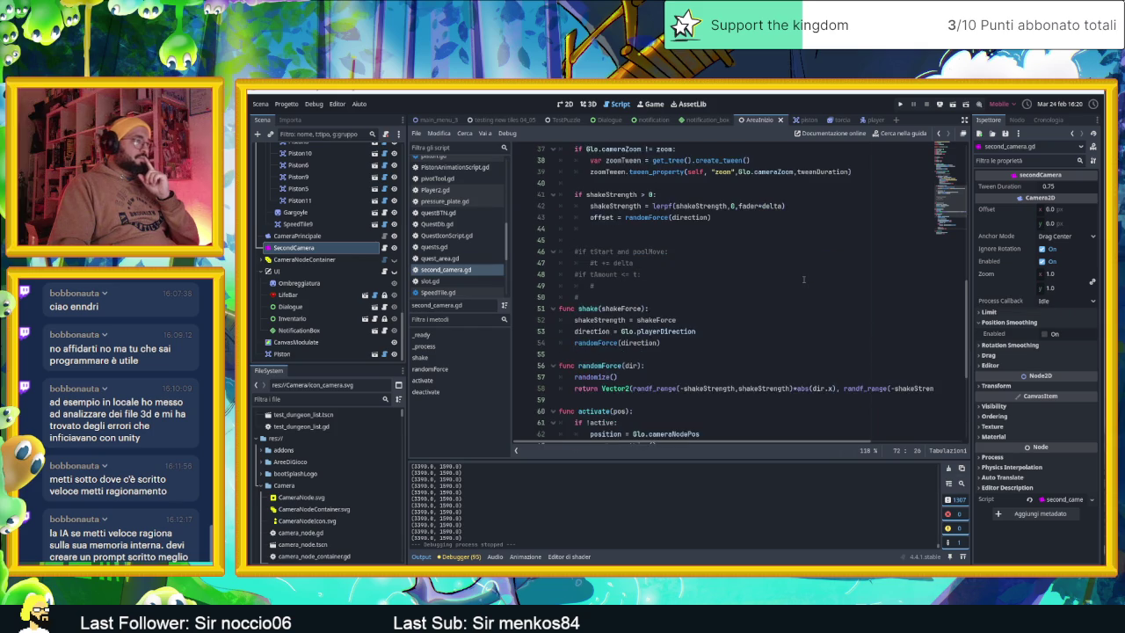
pyautogui.scroll(5, 803, 280)
pyautogui.scroll(7, 804, 279)
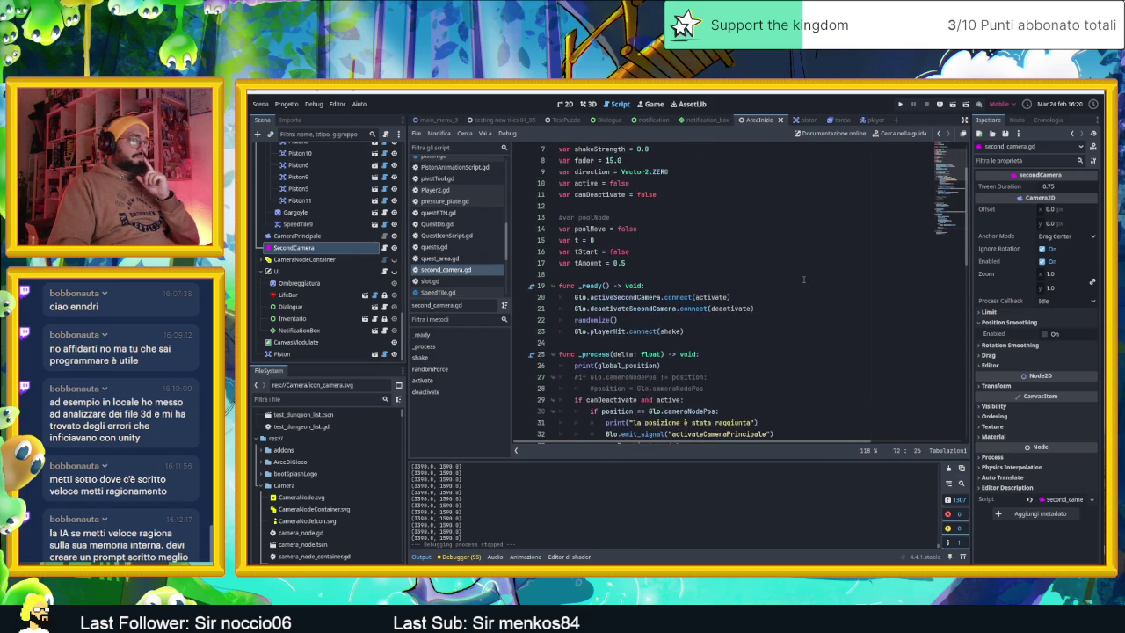
pyautogui.scroll(-3, 803, 280)
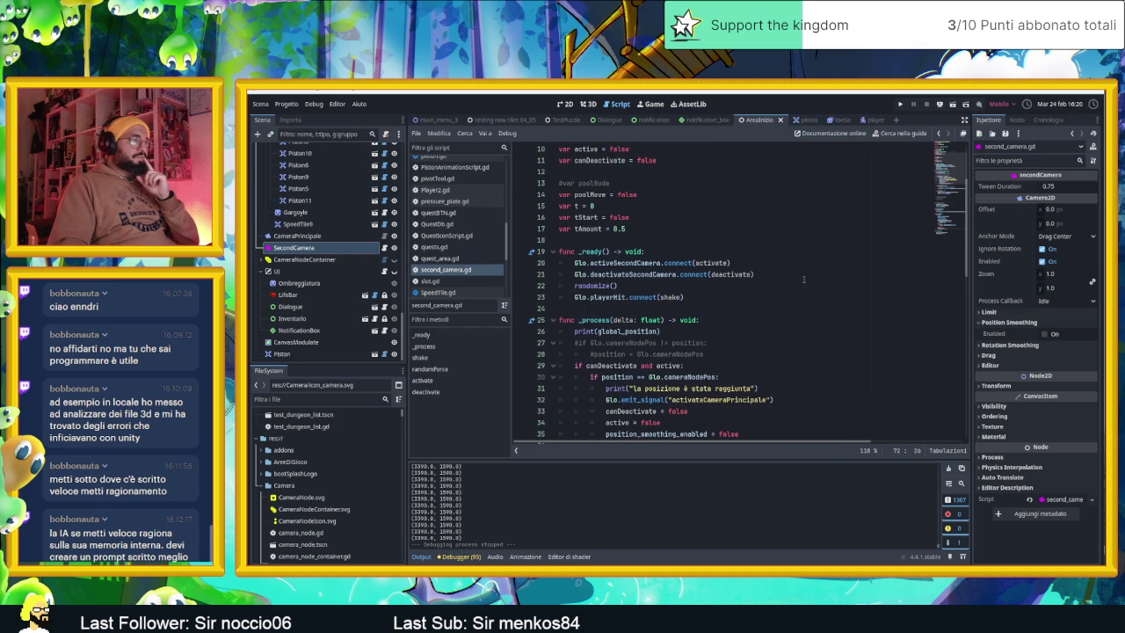
pyautogui.scroll(-4, 803, 279)
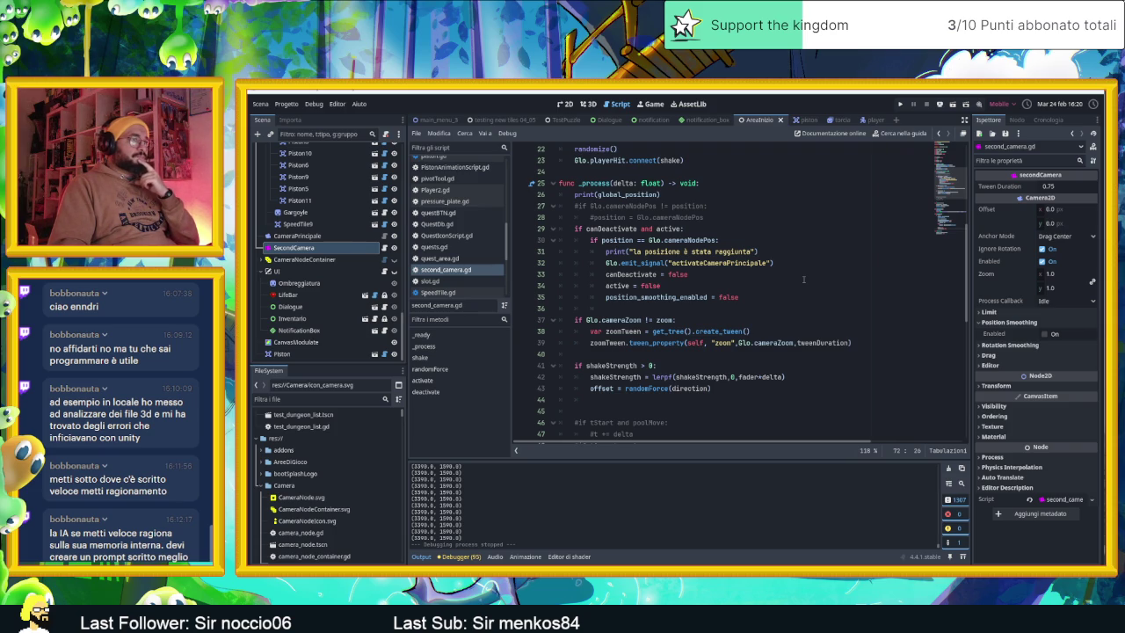
pyautogui.scroll(-4, 804, 280)
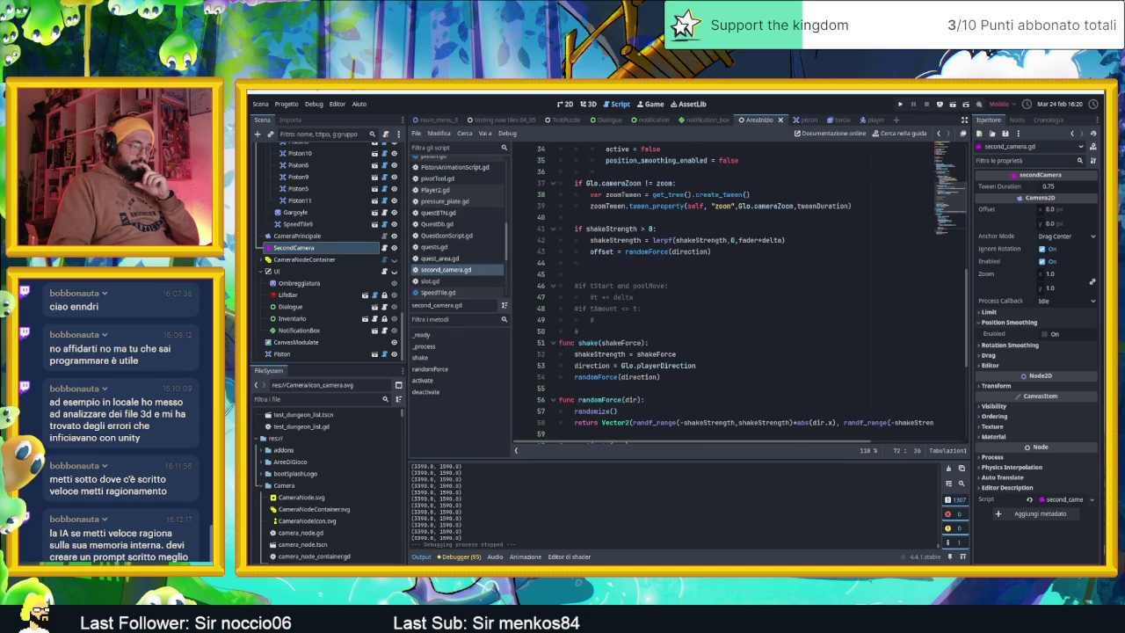
# Step: Search Google for 'godot how many pixels does camera move' and show all result types
pyautogui.hotkey('alt', 'Tab')
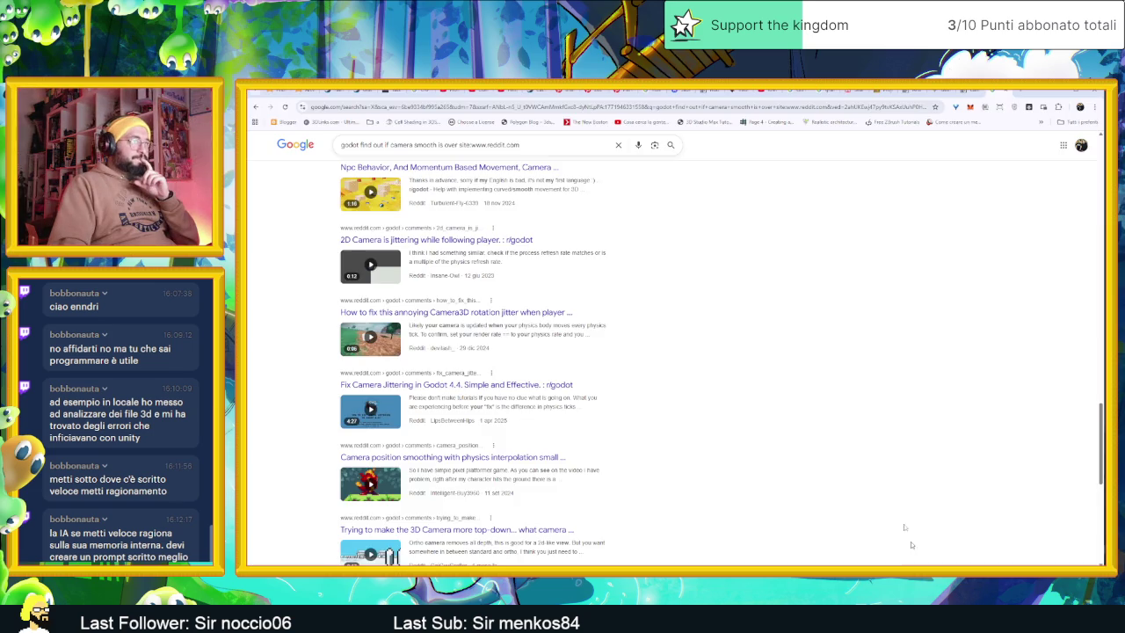
pyautogui.scroll(3, 552, 233)
pyautogui.scroll(5, 552, 235)
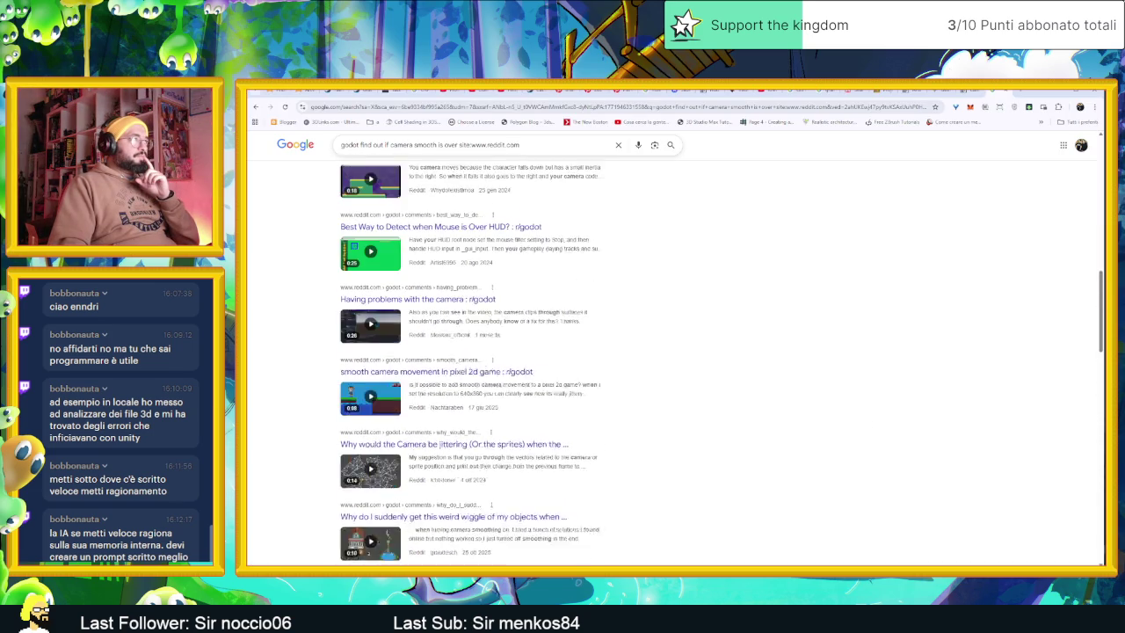
pyautogui.tripleClick(392, 145)
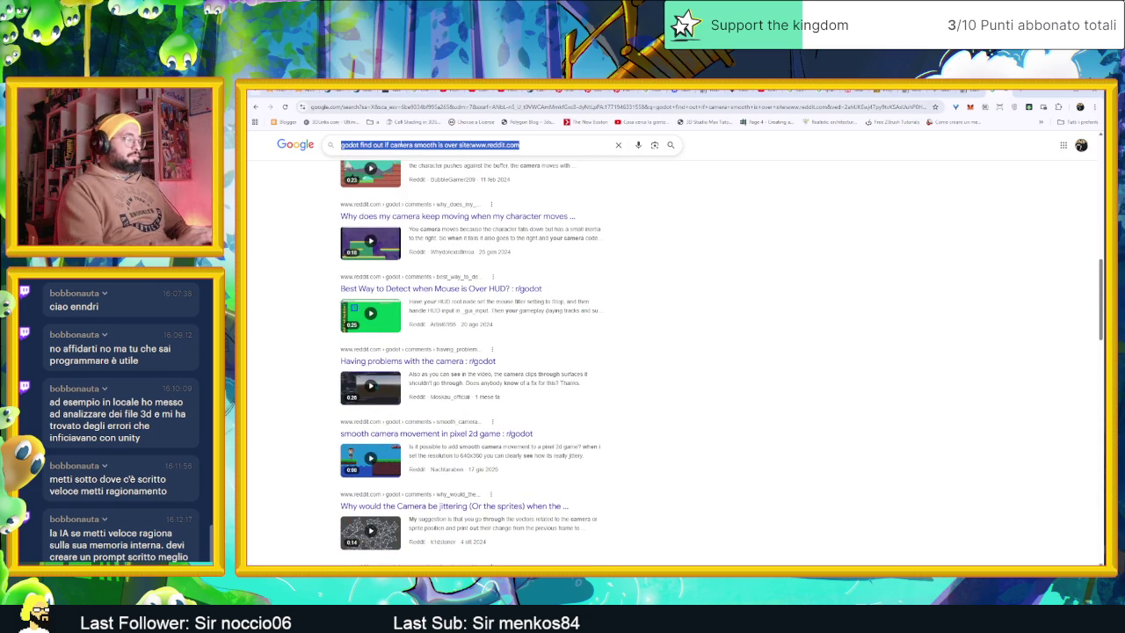
pyautogui.write('godot how')
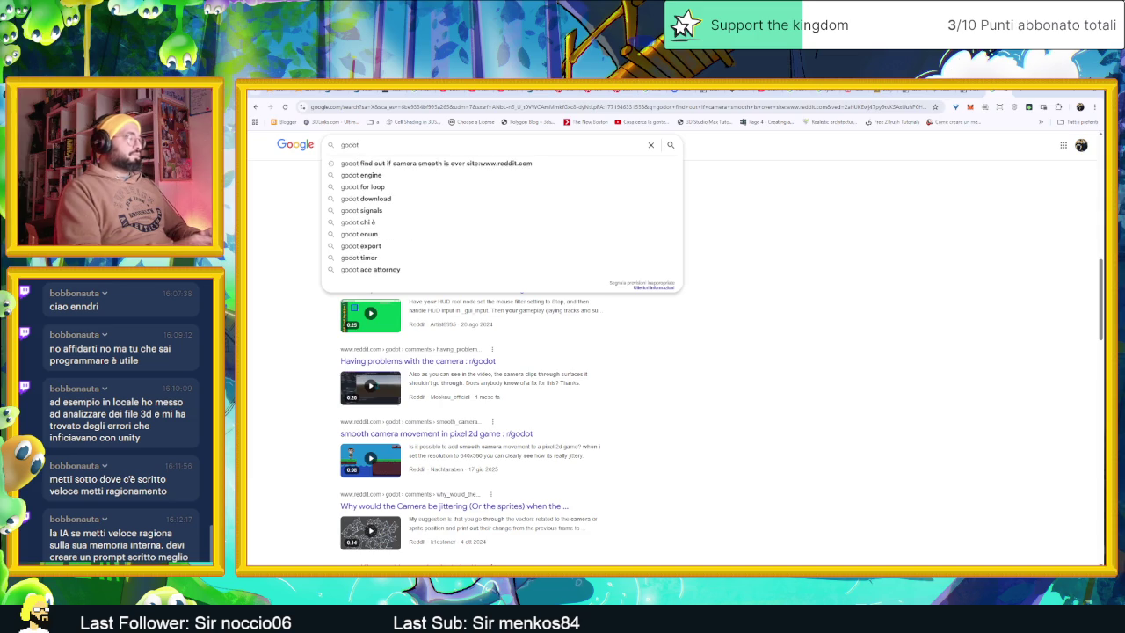
pyautogui.write(' many')
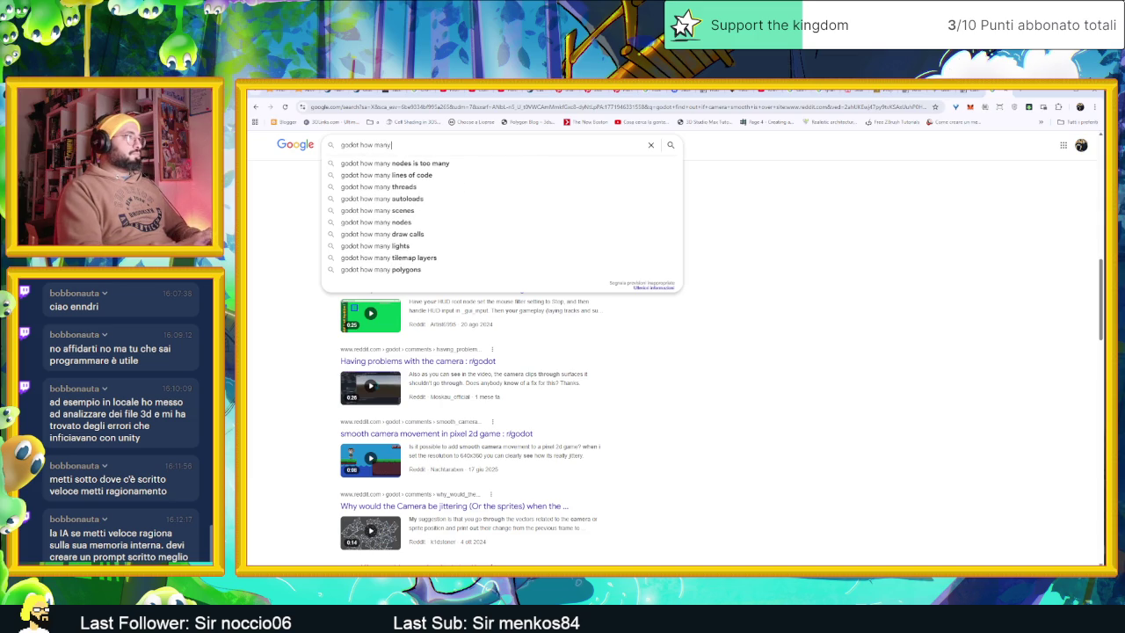
pyautogui.write(' pixels d')
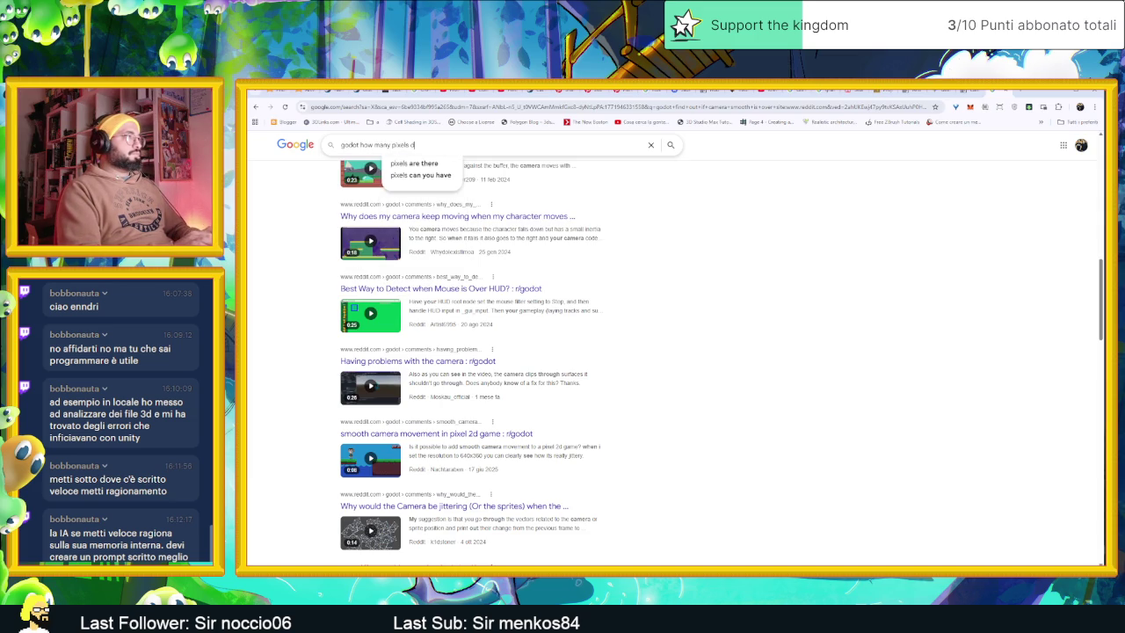
pyautogui.write('oes cam')
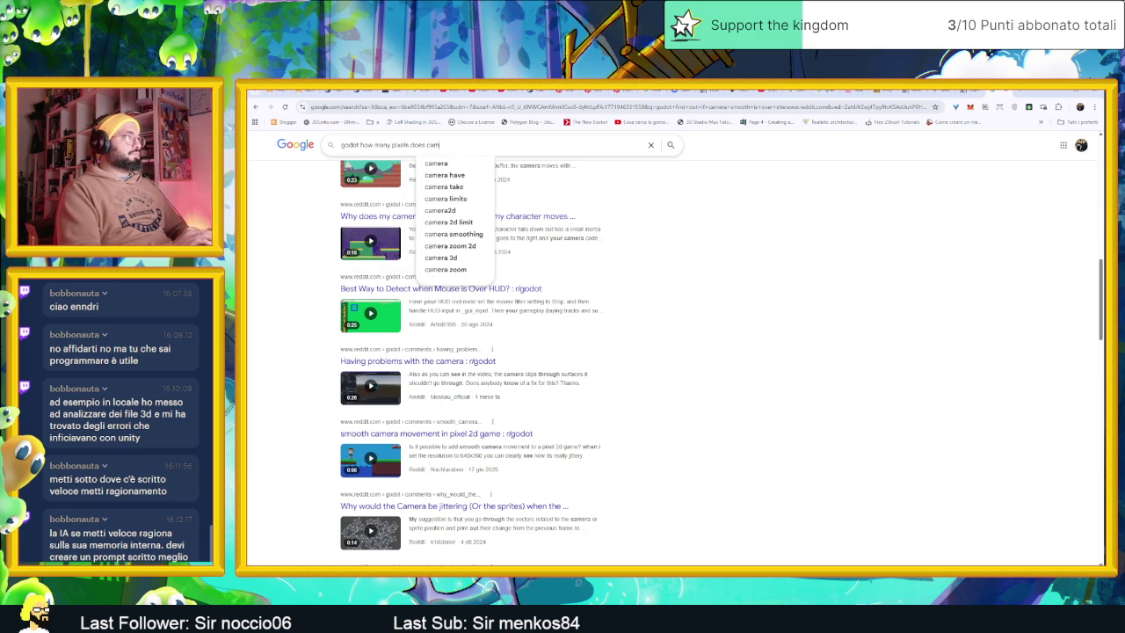
pyautogui.write('era move')
pyautogui.press('Return')
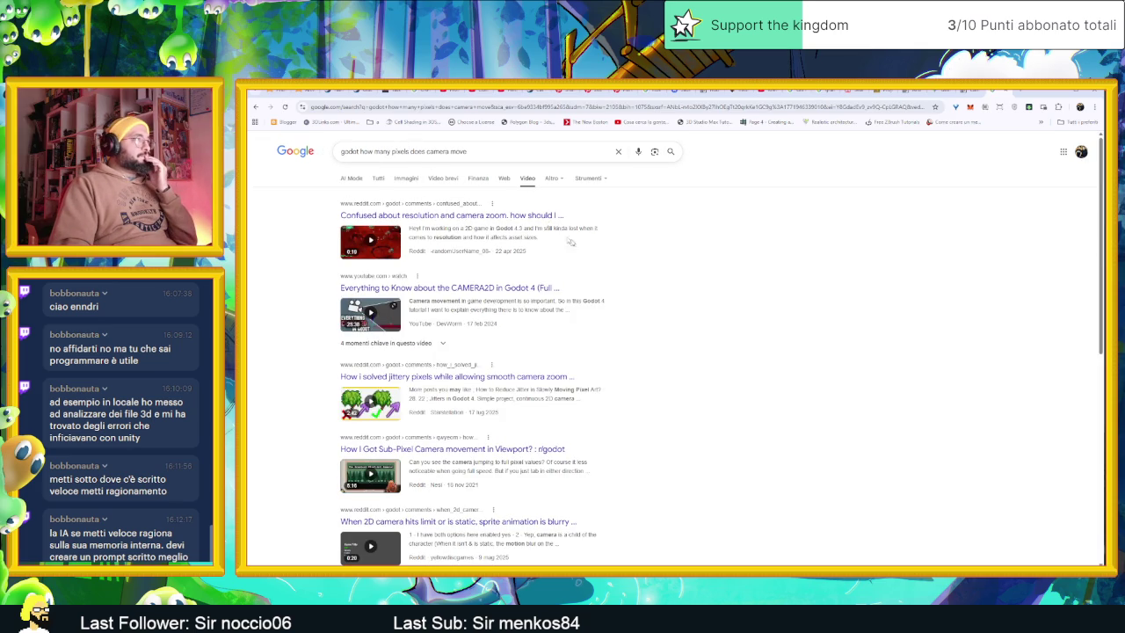
pyautogui.click(379, 178)
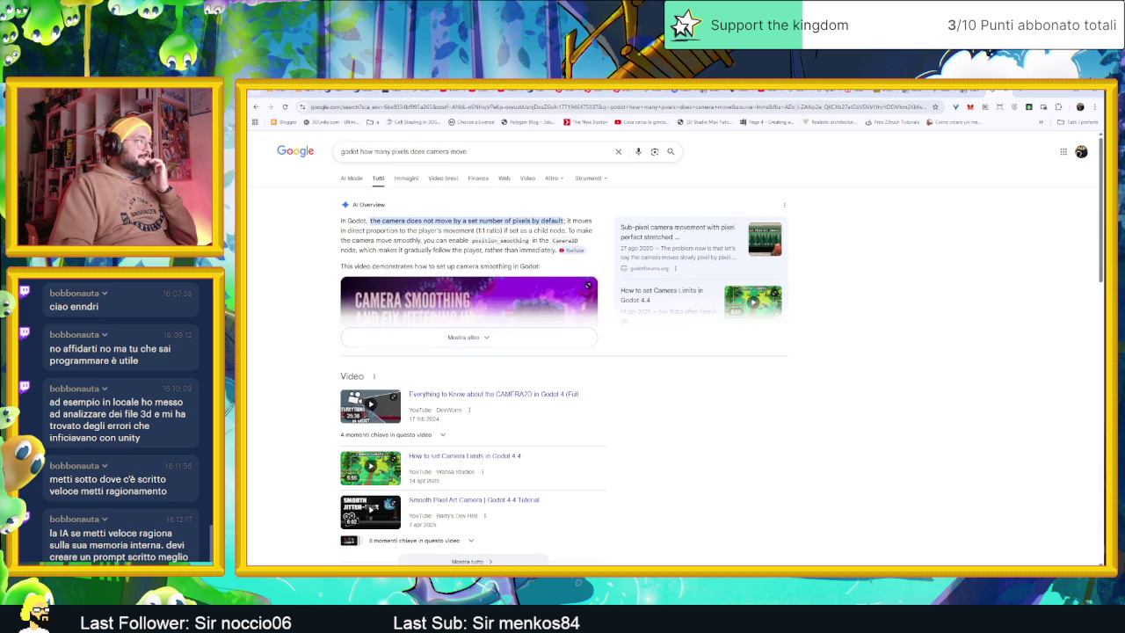
pyautogui.scroll(-3, 664, 405)
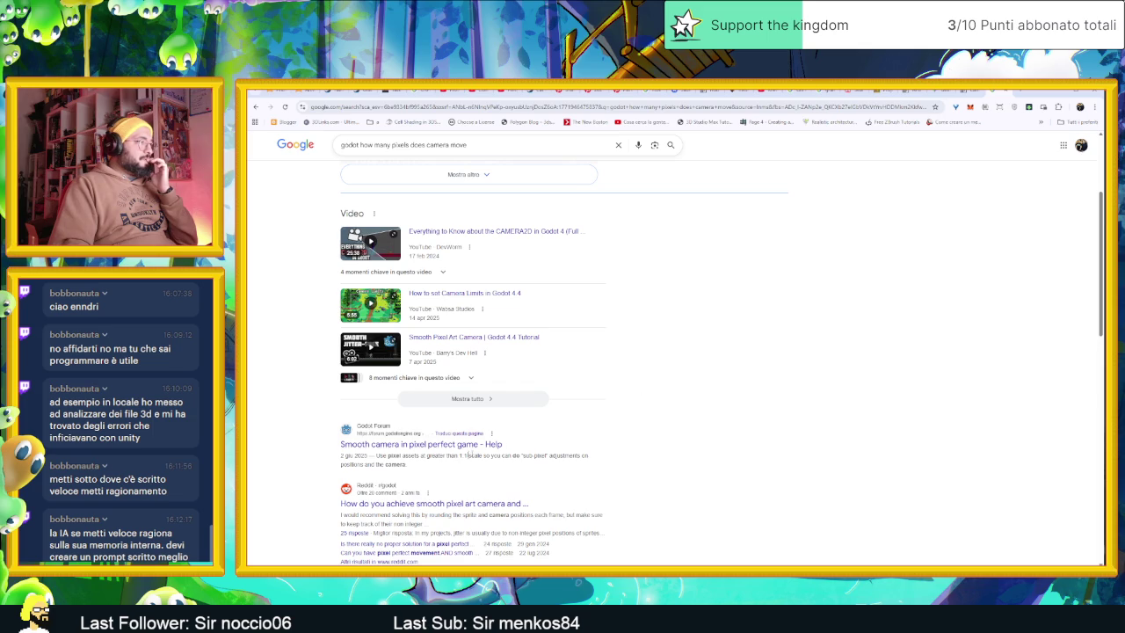
# Step: Read through the 'Smooth camera in pixel perfect game' forum thread's replies, then minimize Chrome
pyautogui.click(452, 446)
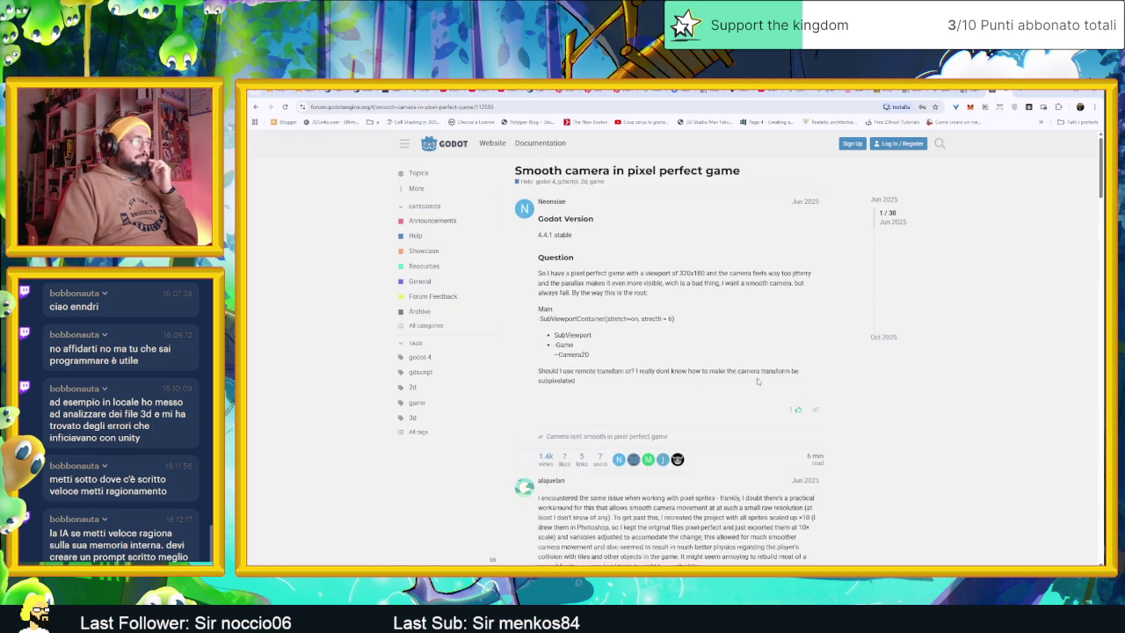
pyautogui.scroll(-3, 756, 378)
pyautogui.scroll(-2, 747, 402)
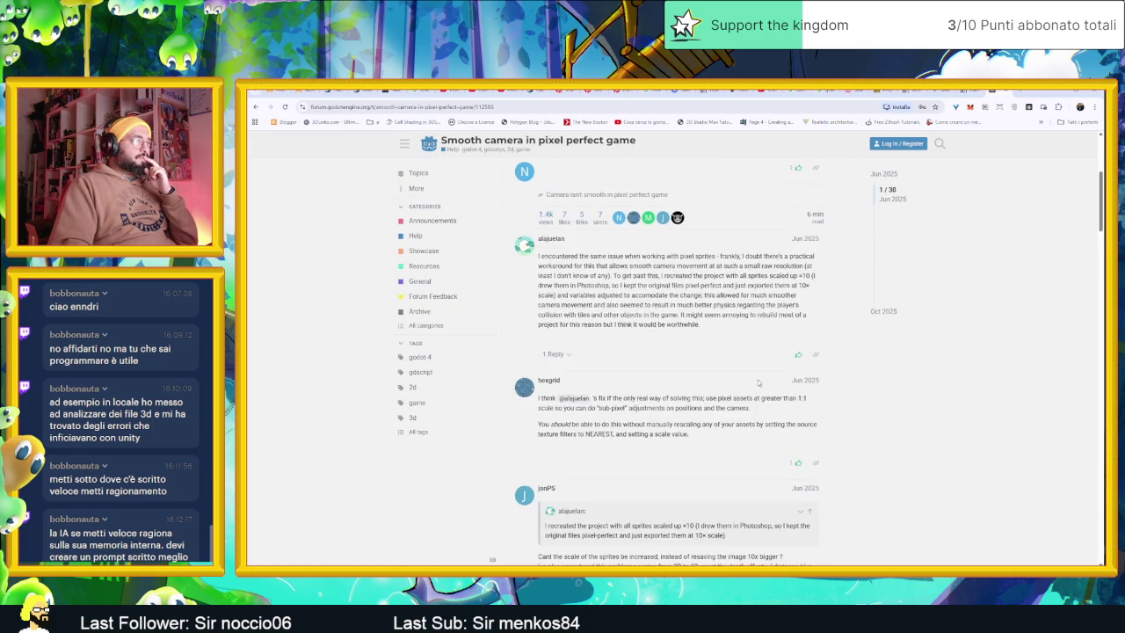
pyautogui.scroll(-2, 747, 403)
pyautogui.scroll(-2, 747, 402)
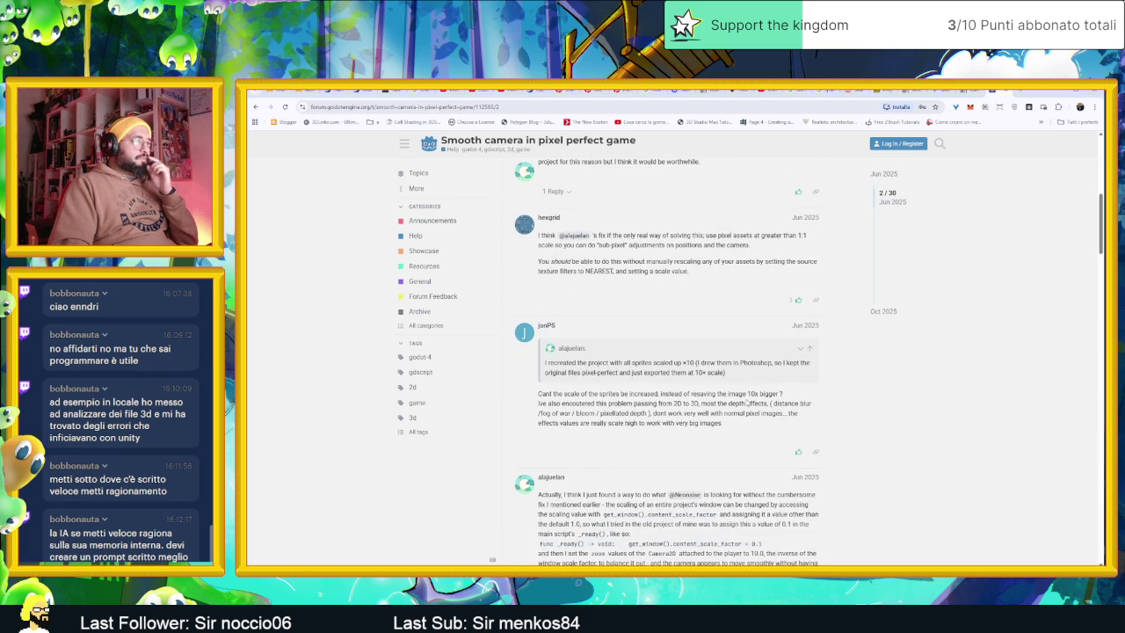
pyautogui.scroll(-3, 747, 403)
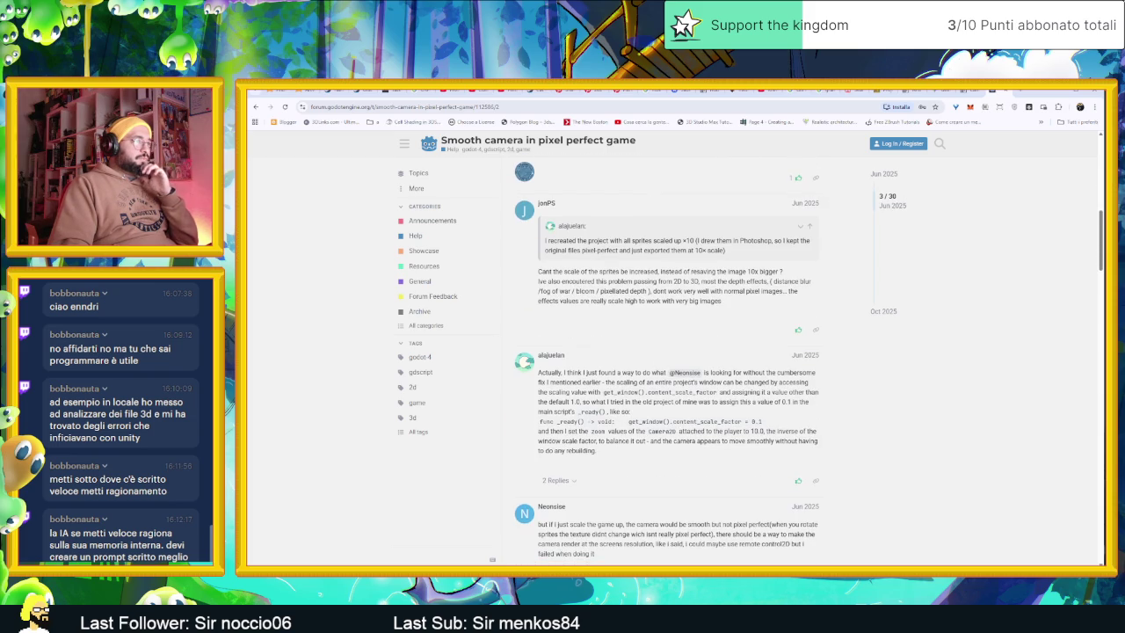
pyautogui.scroll(-1, 747, 403)
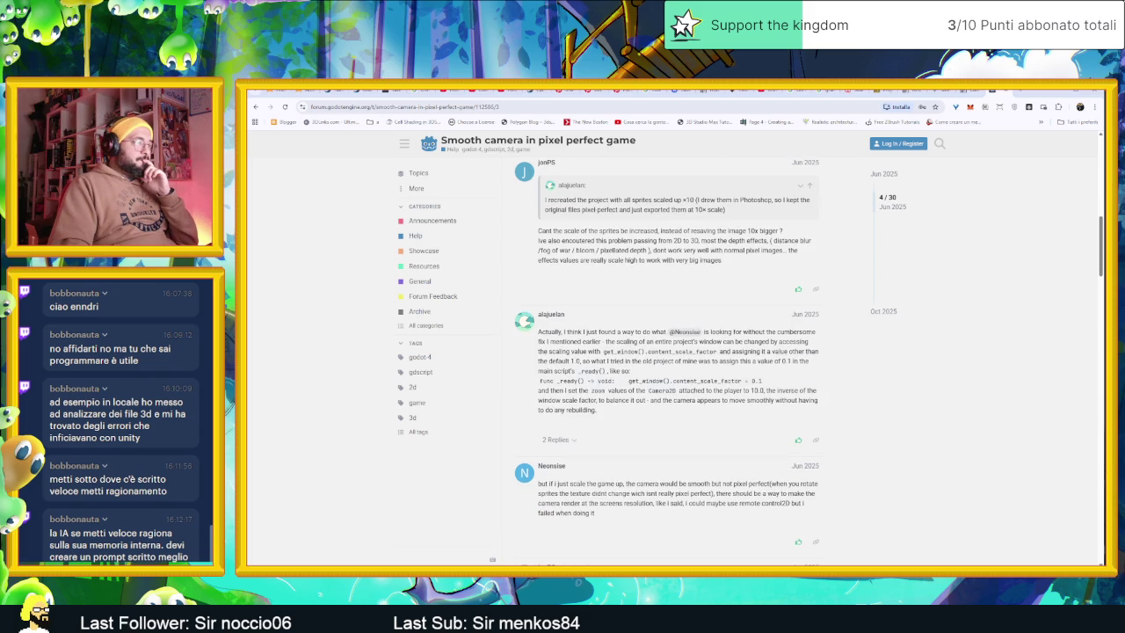
pyautogui.scroll(-1, 747, 403)
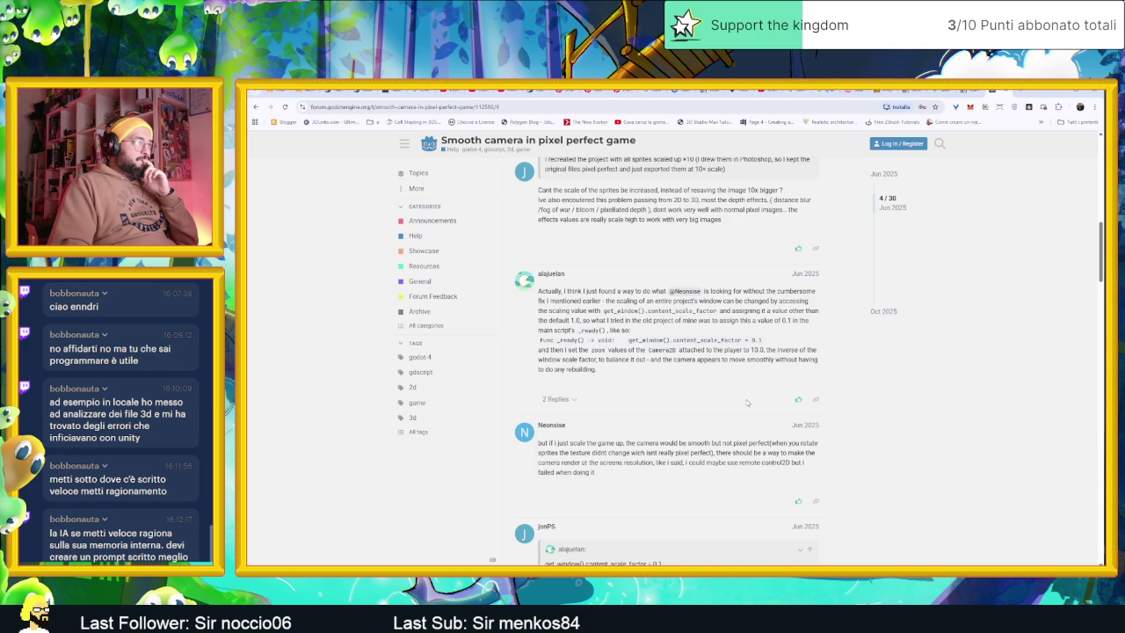
pyautogui.scroll(-2, 747, 402)
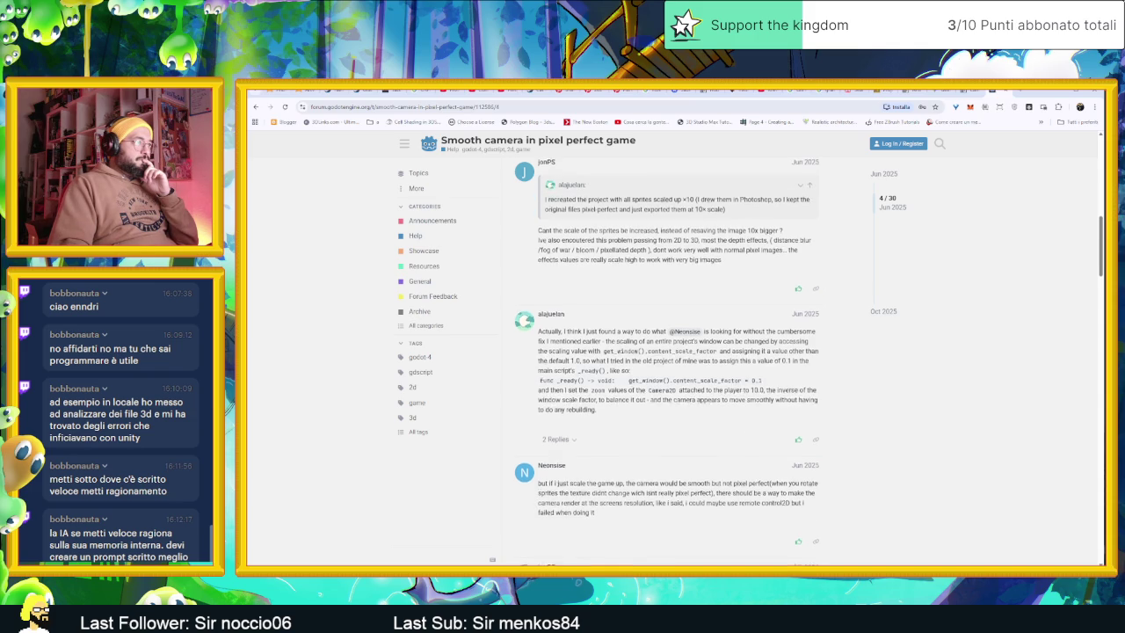
pyautogui.scroll(-2, 747, 403)
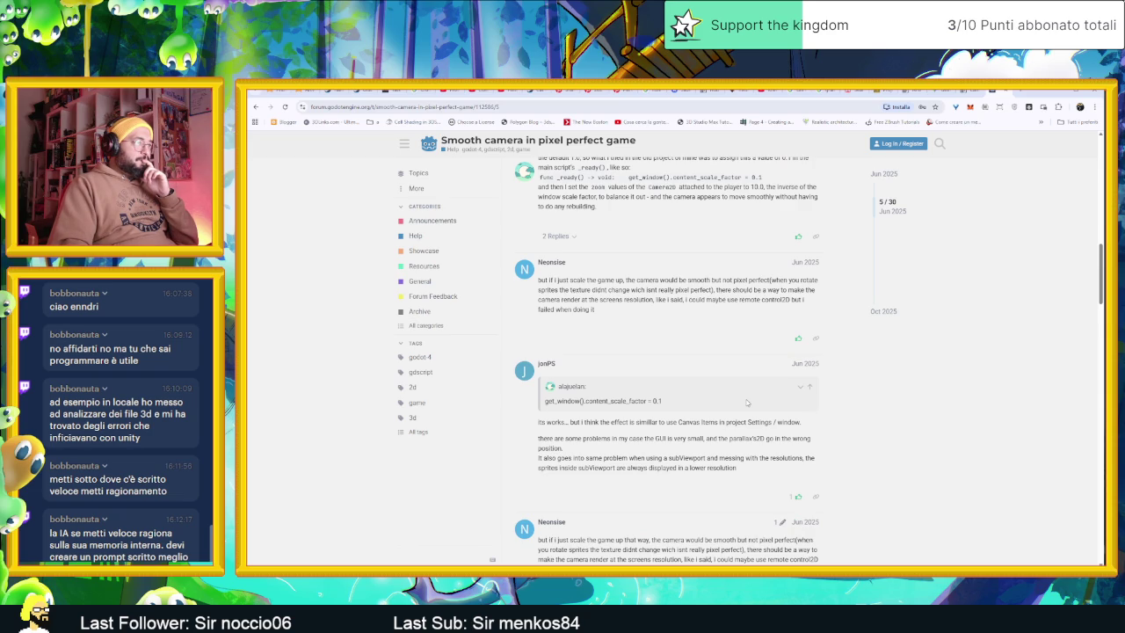
pyautogui.scroll(-2, 747, 403)
pyautogui.scroll(-3, 747, 402)
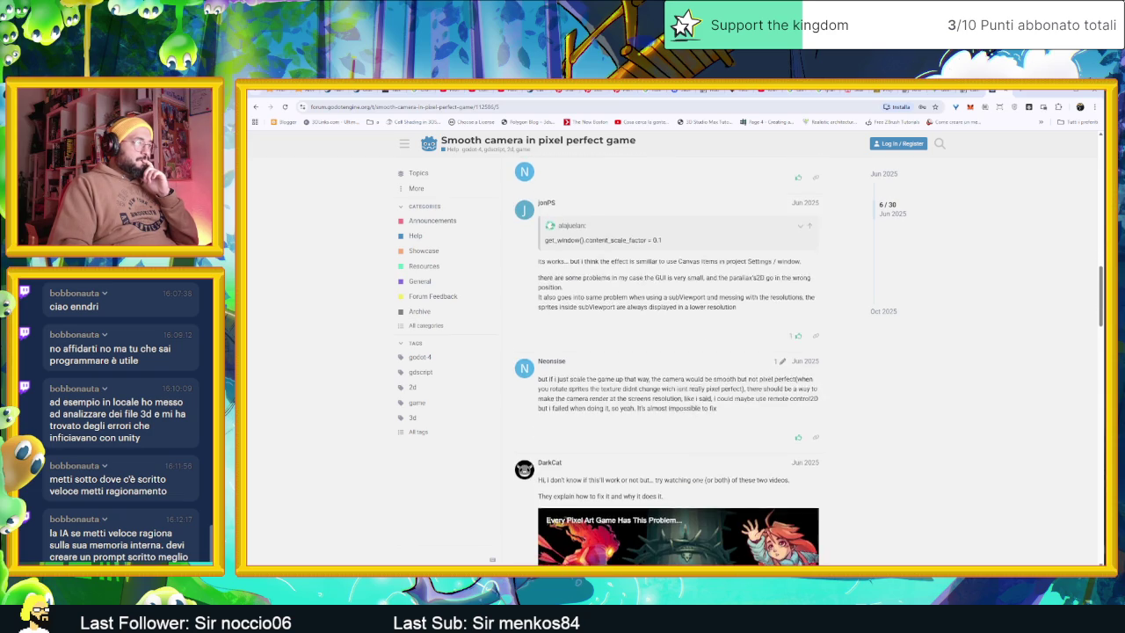
pyautogui.scroll(-2, 895, 393)
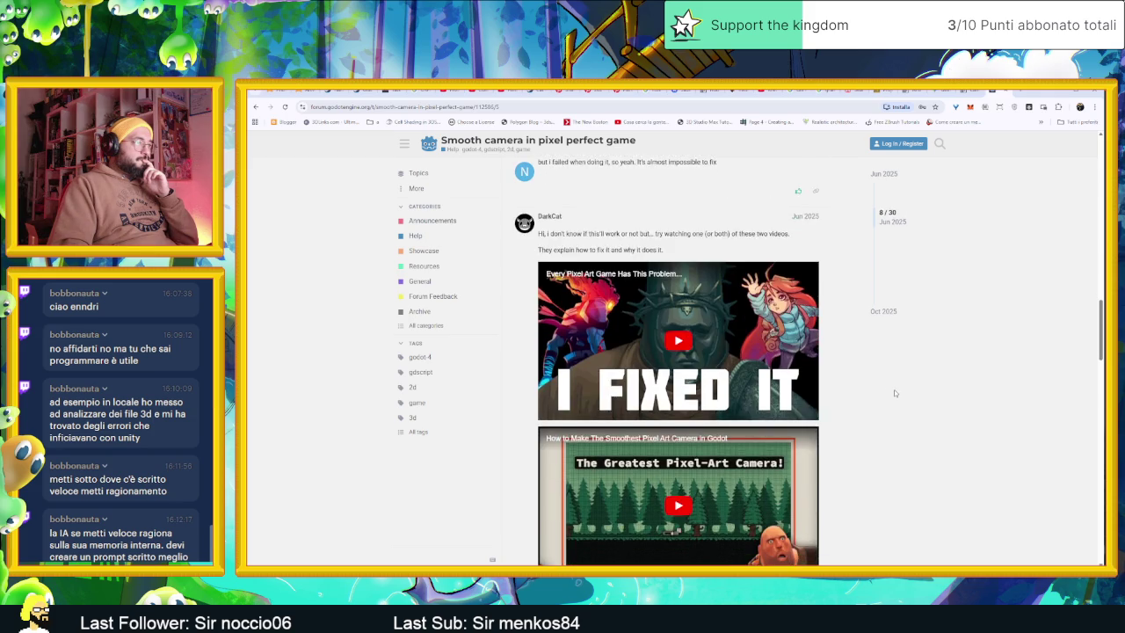
pyautogui.click(1058, 94)
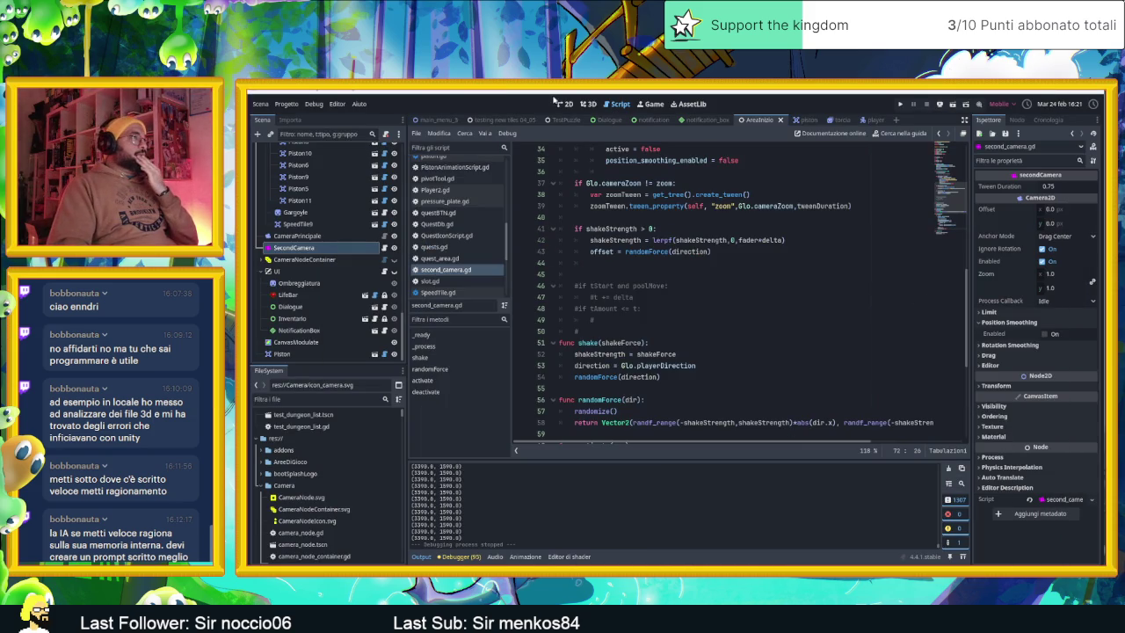
# Step: Show the level in the 2D view, pan it slightly and select the SecondCamera node
pyautogui.click(565, 104)
pyautogui.moveTo(842, 293); pyautogui.dragTo(848, 348)
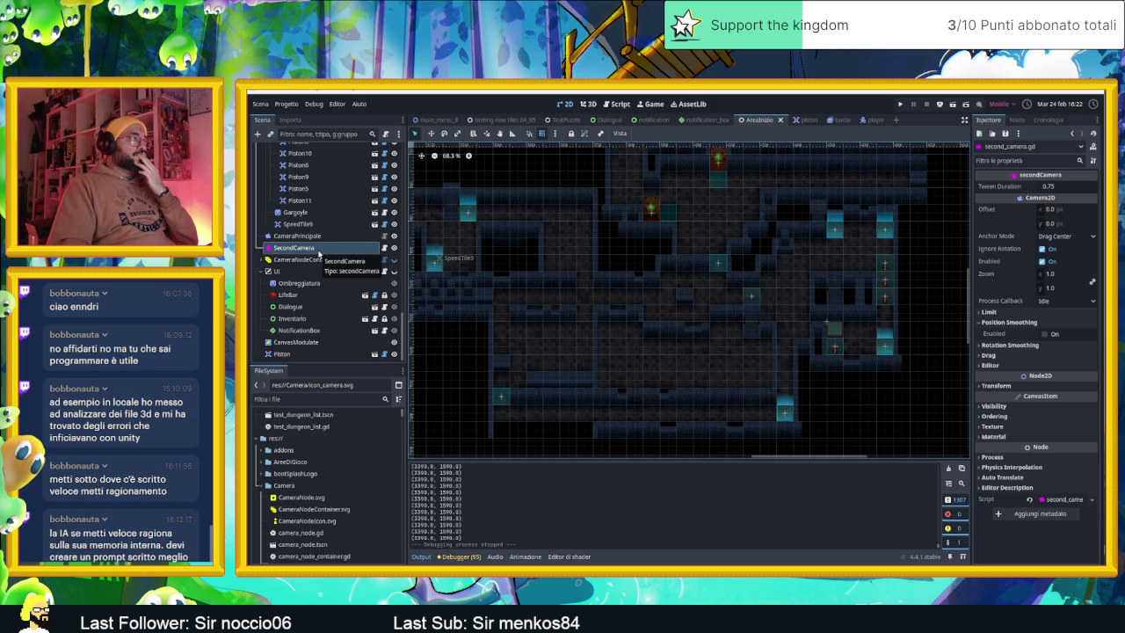
pyautogui.click(319, 252)
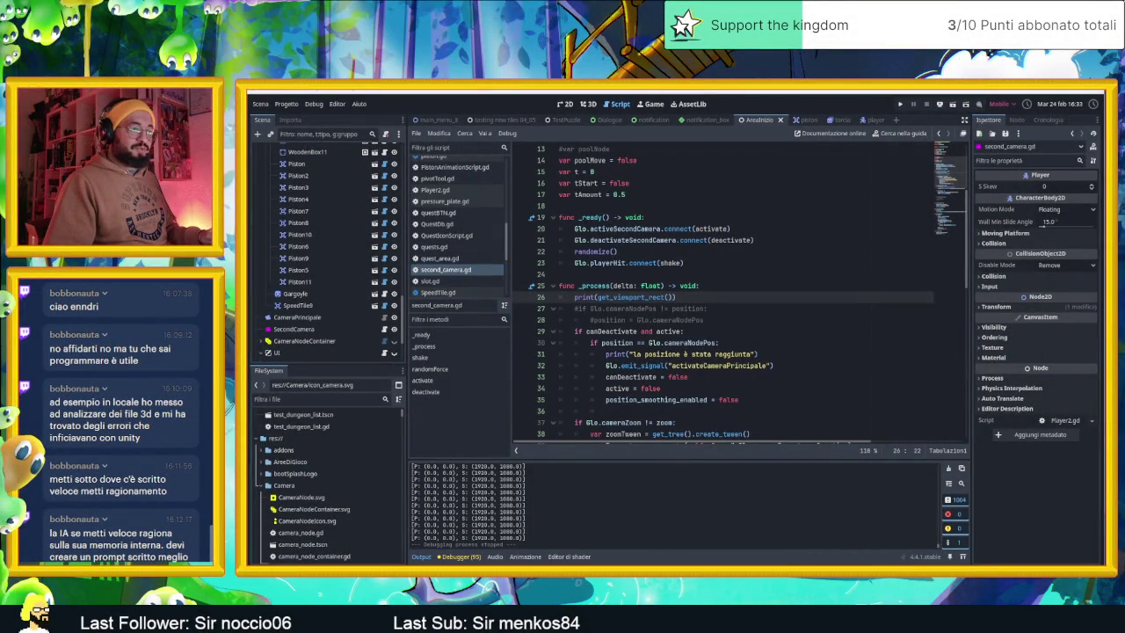
# Step: Search 'viewport godot' in a new Chrome tab and open the Viewport documentation page
pyautogui.hotkey('alt', 'Tab')
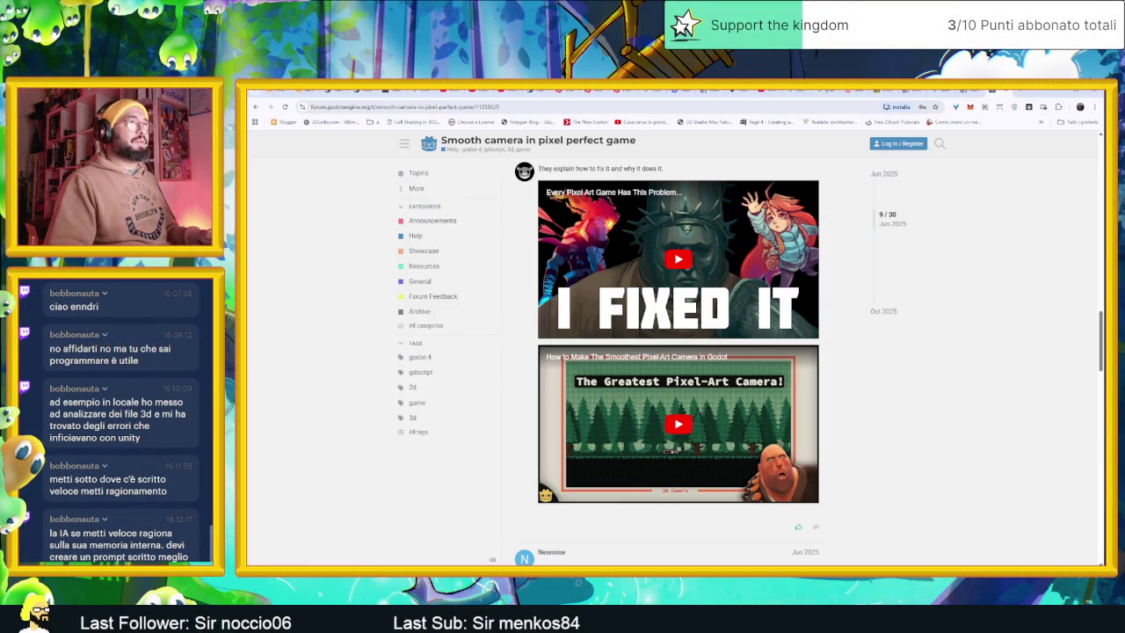
pyautogui.click(1022, 91)
pyautogui.write('vie')
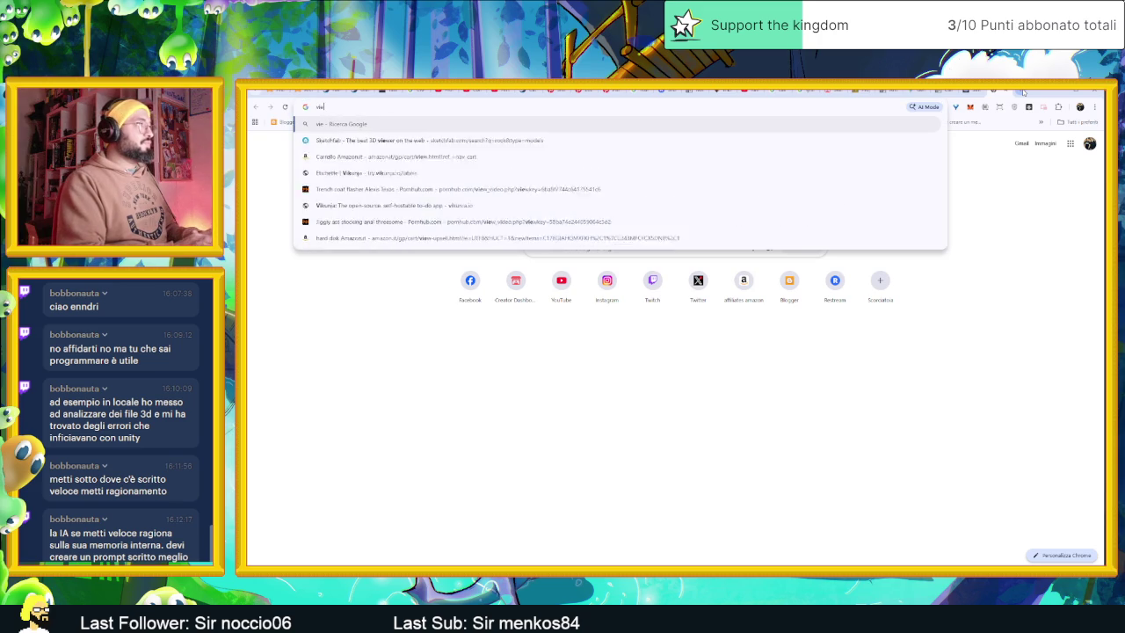
pyautogui.write('wport')
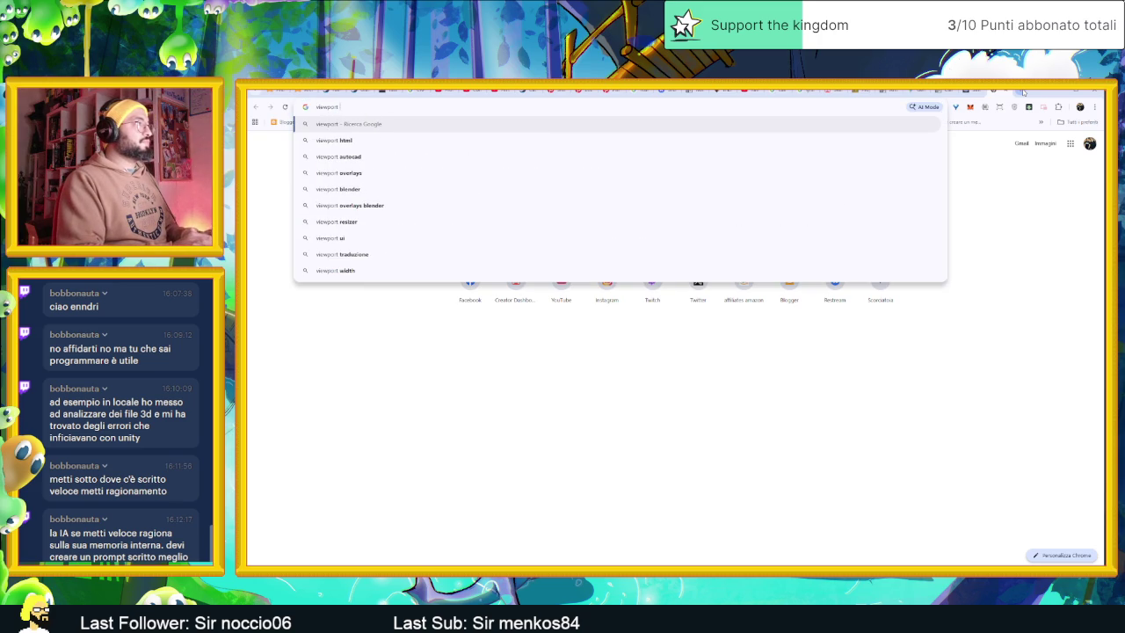
pyautogui.write(' godot')
pyautogui.press('Return')
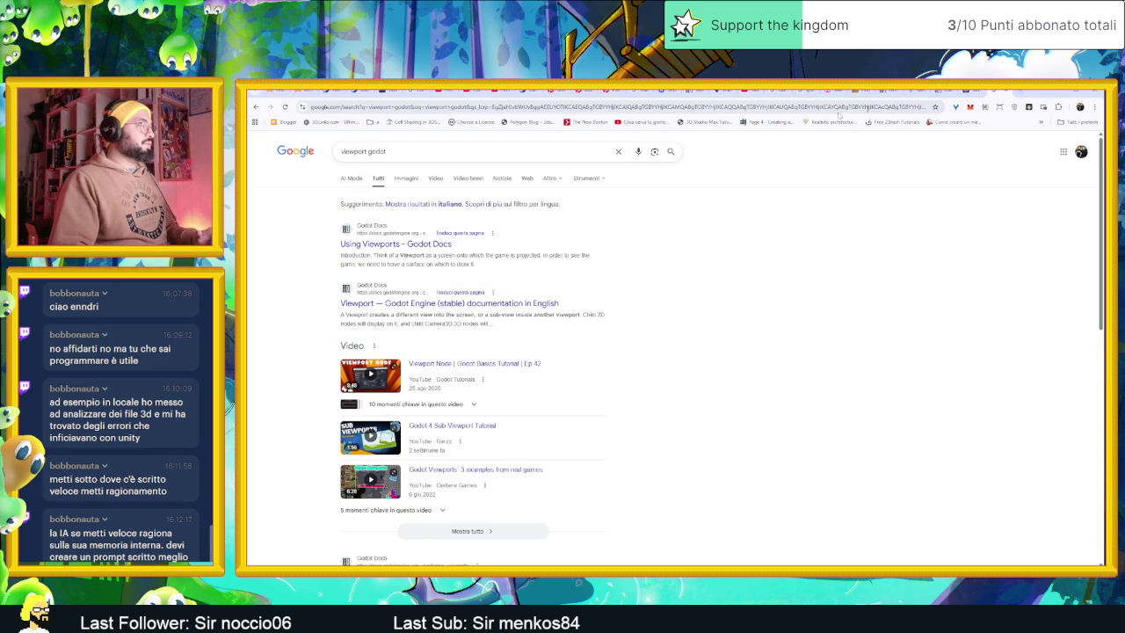
pyautogui.click(413, 305)
# Step: Scroll through the Viewport Properties table down to the Methods list
pyautogui.scroll(-2, 774, 324)
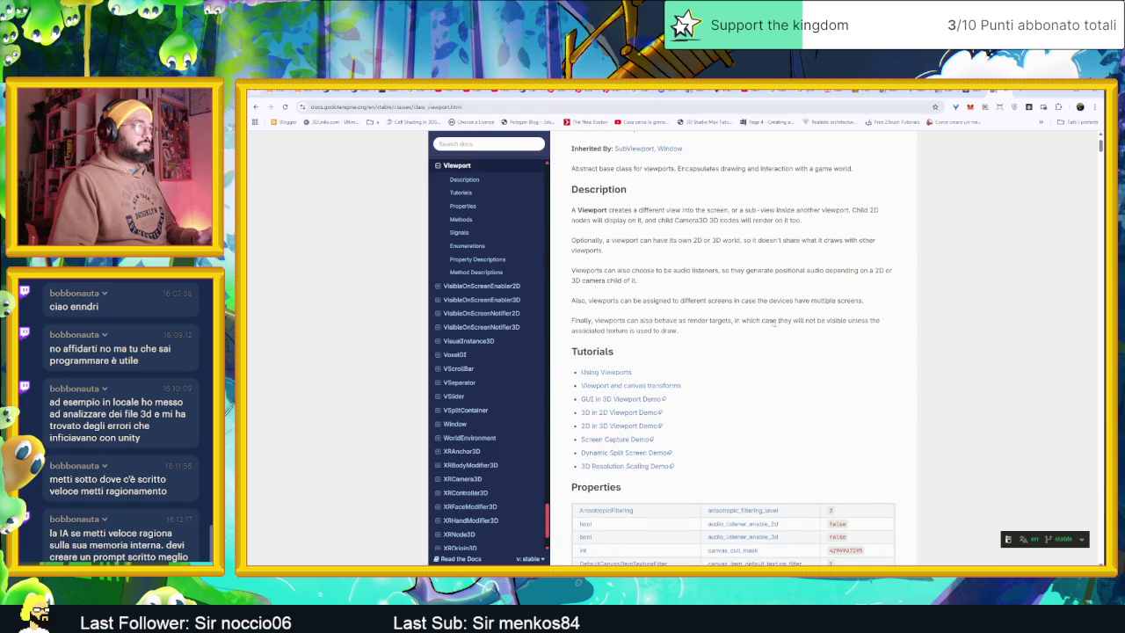
pyautogui.scroll(-8, 773, 324)
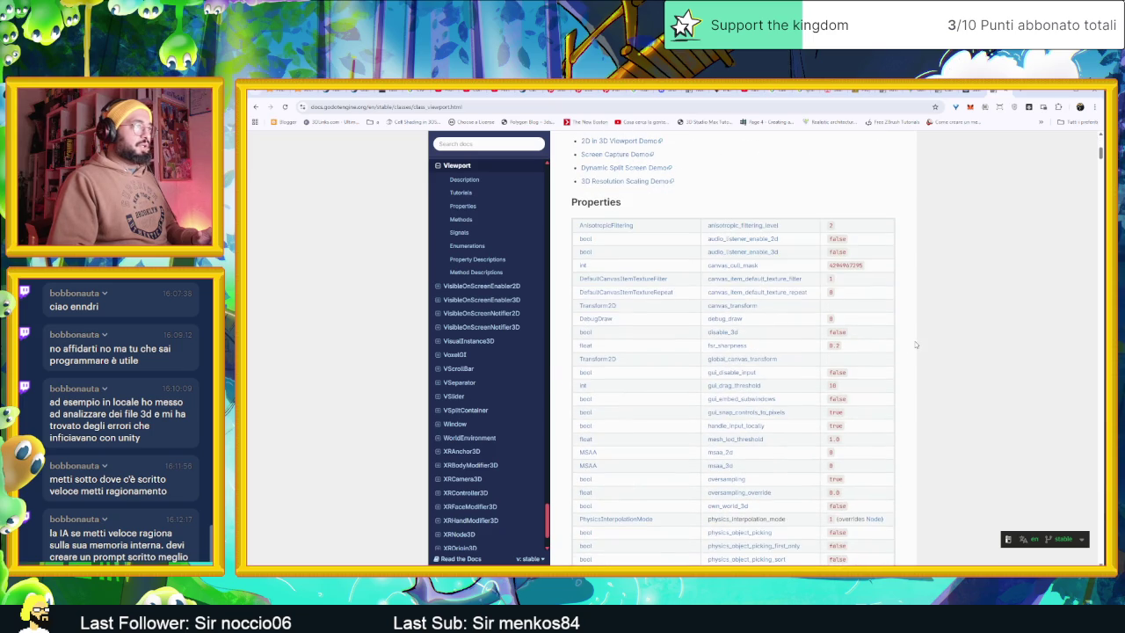
pyautogui.scroll(-6, 915, 345)
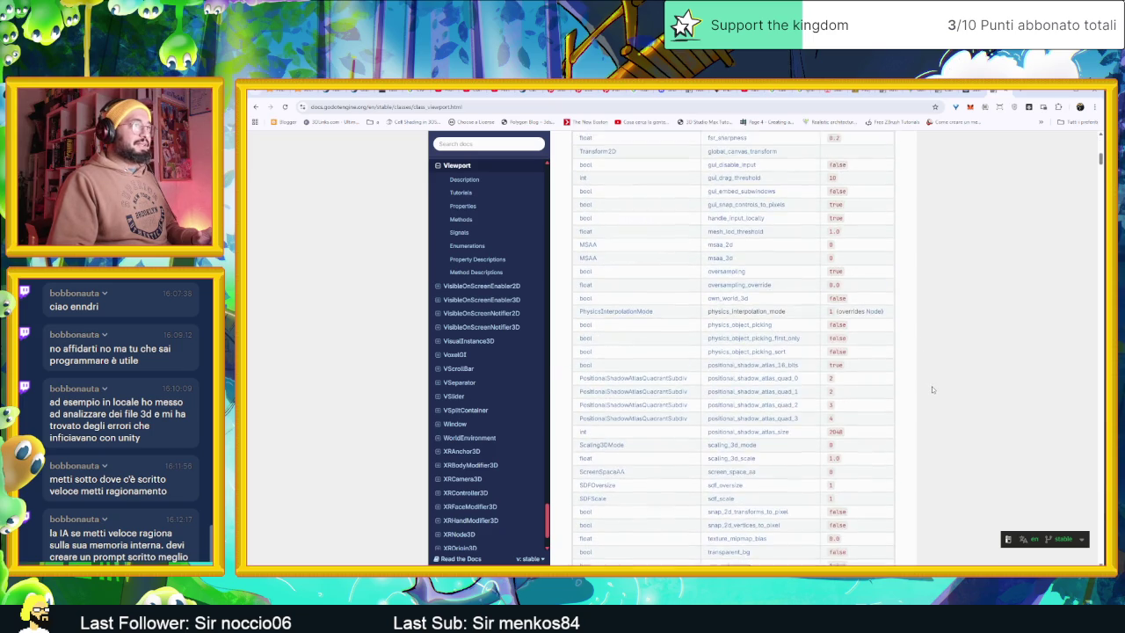
pyautogui.scroll(1, 932, 389)
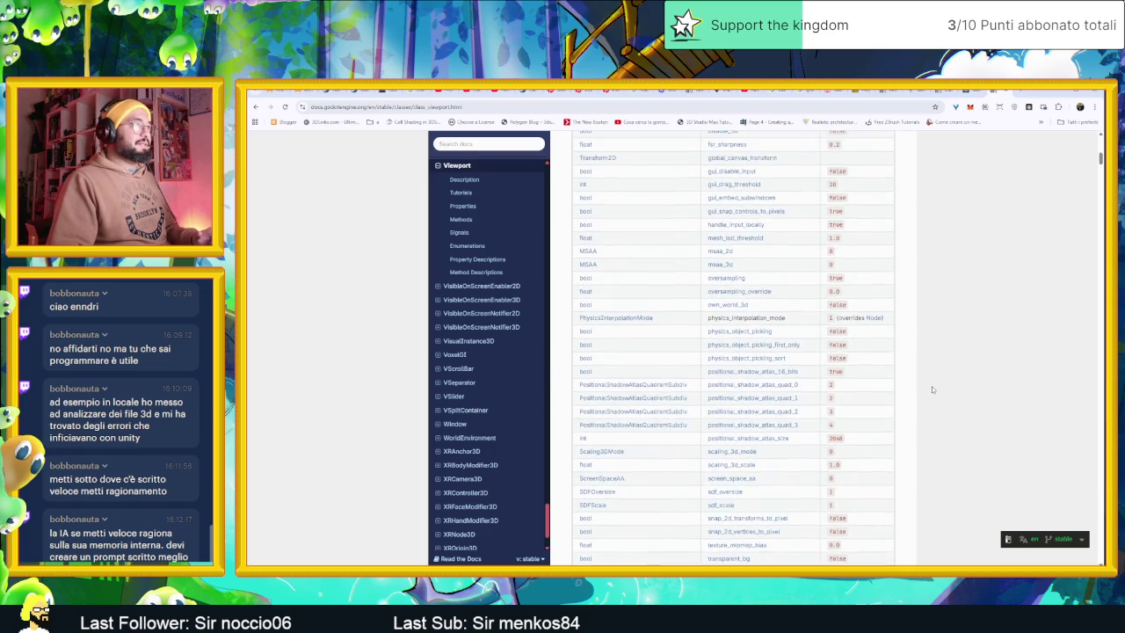
pyautogui.scroll(6, 931, 389)
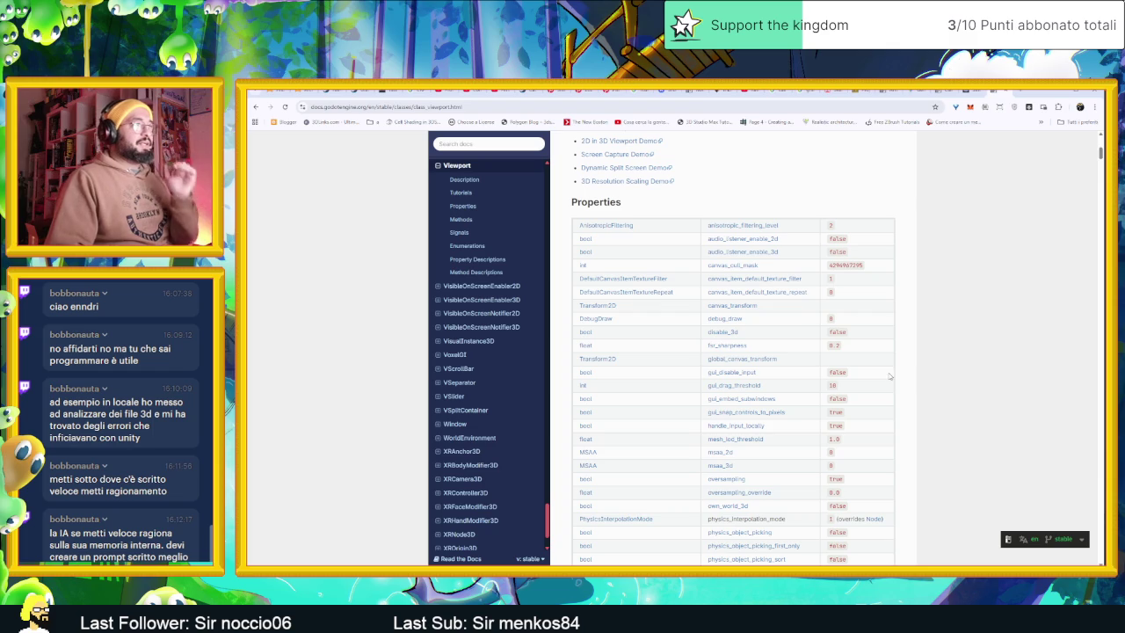
pyautogui.scroll(-1, 921, 341)
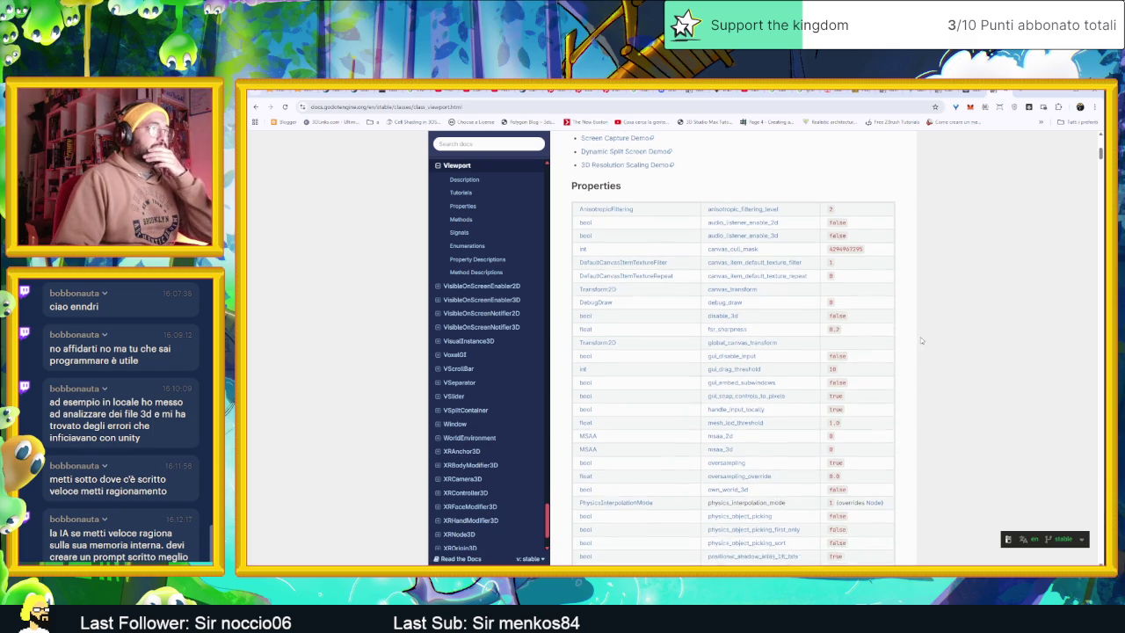
pyautogui.scroll(-2, 918, 338)
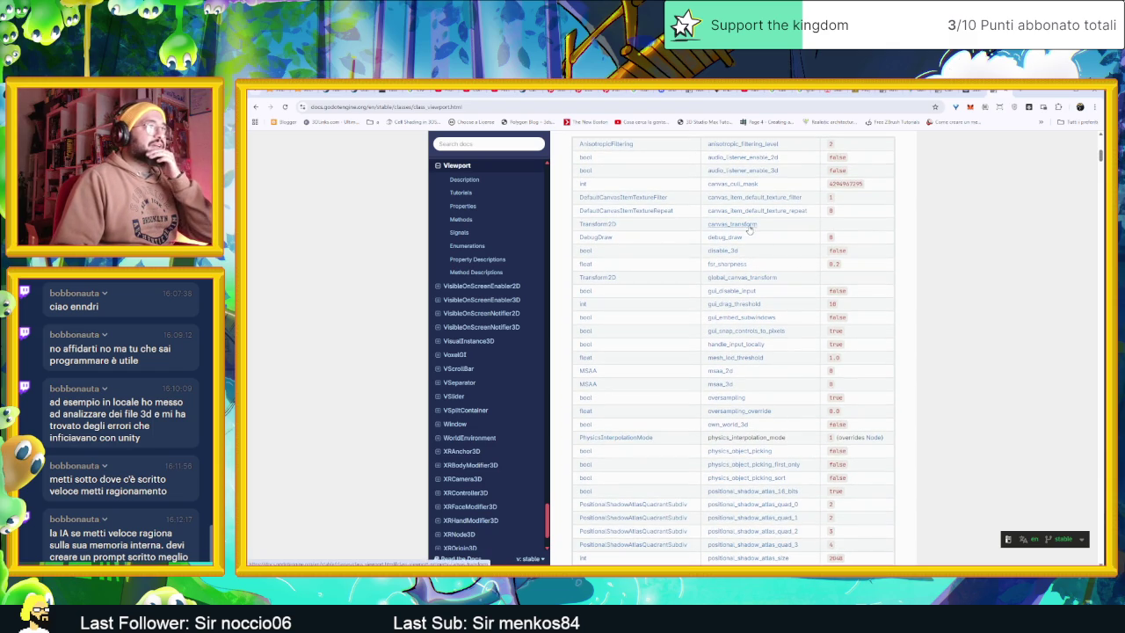
pyautogui.scroll(-4, 903, 303)
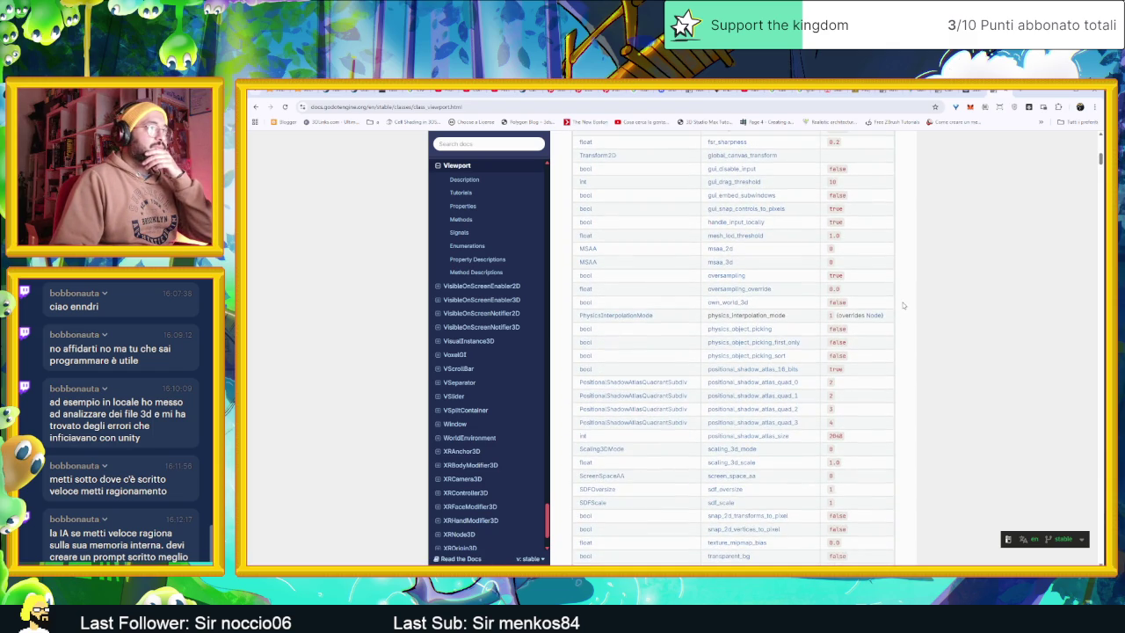
pyautogui.scroll(-4, 904, 305)
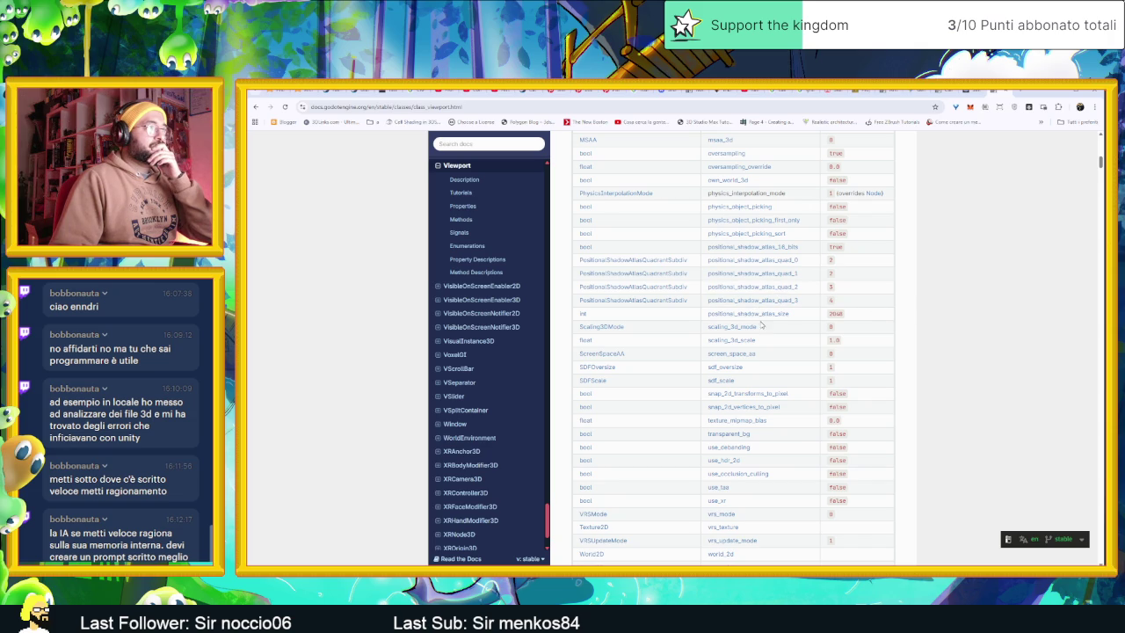
pyautogui.scroll(-4, 869, 356)
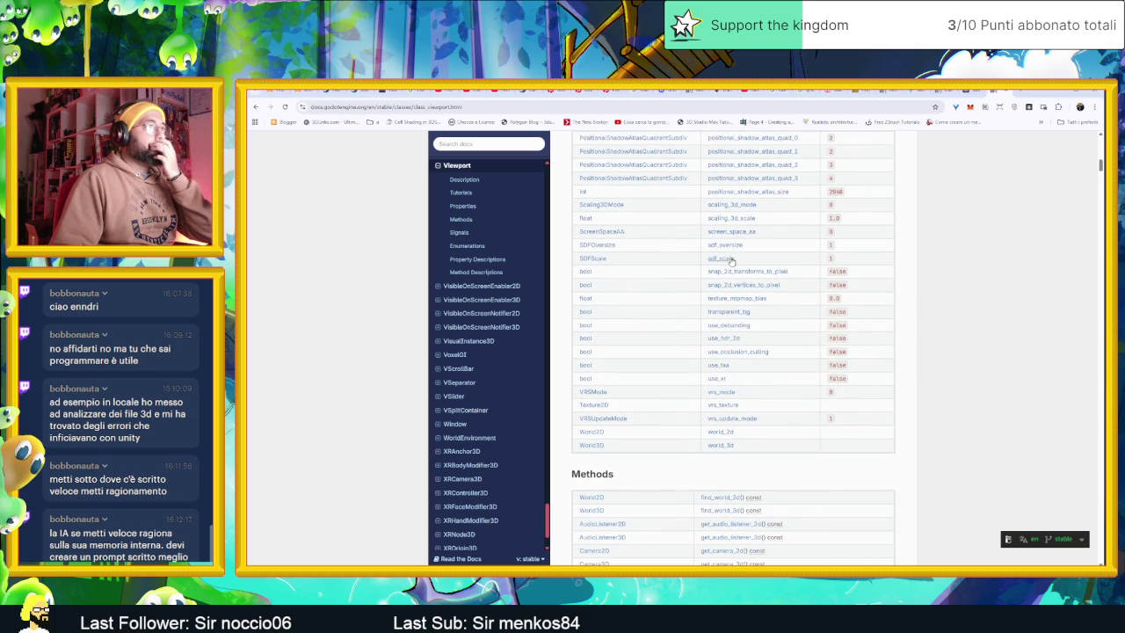
pyautogui.scroll(-1, 898, 325)
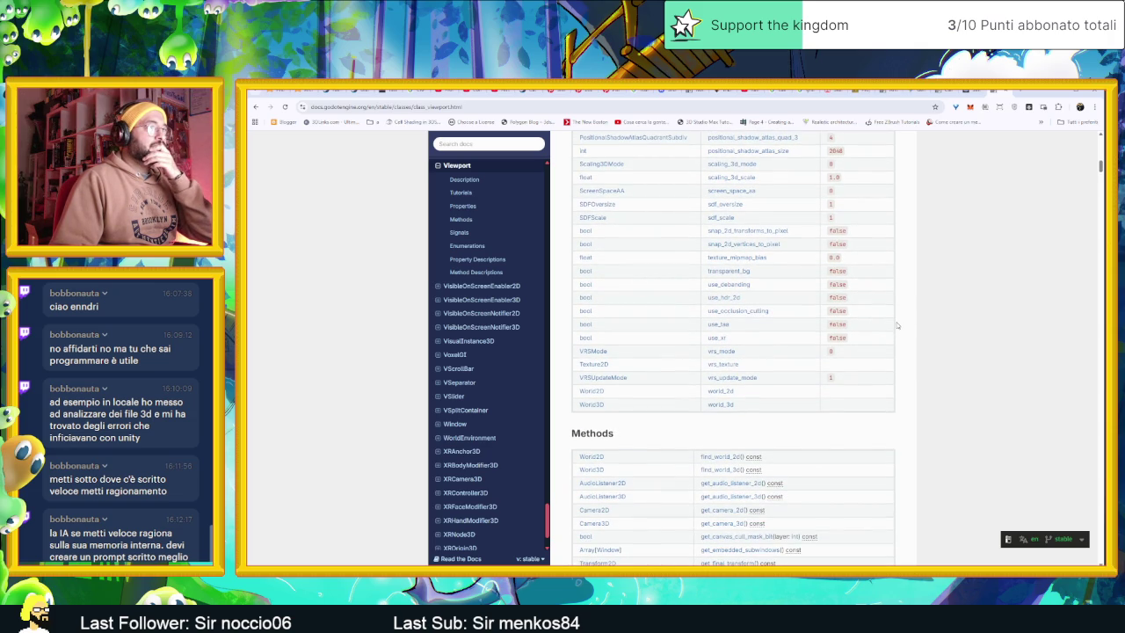
pyautogui.scroll(-2, 897, 325)
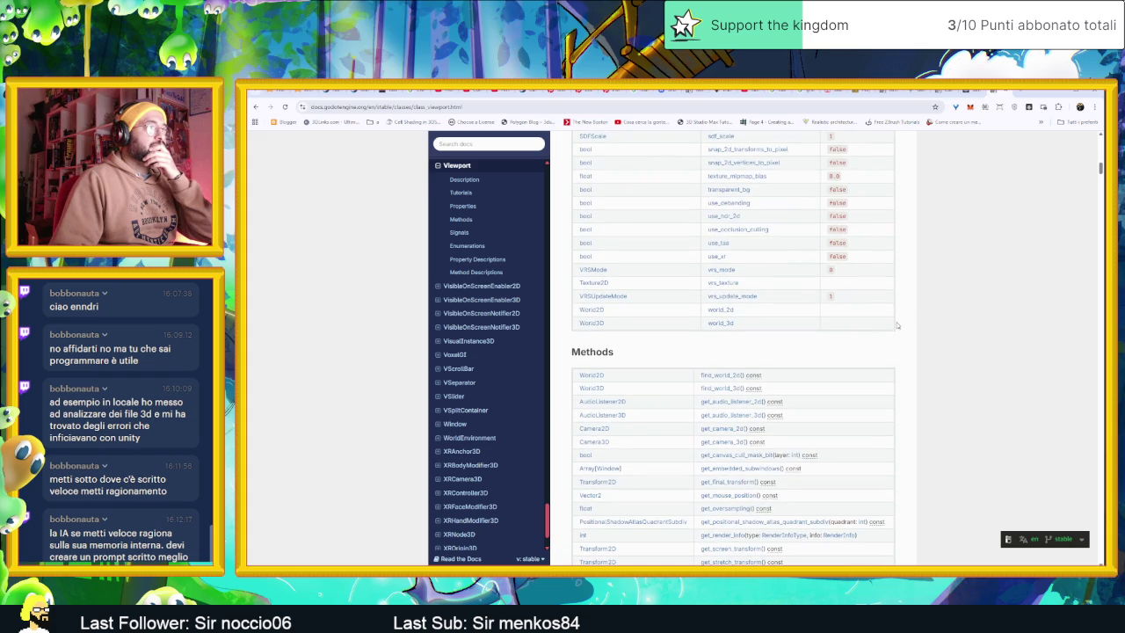
# Step: Find get_screen_transform in the Methods table, read its description, then go back to Godot
pyautogui.scroll(-1, 897, 325)
pyautogui.scroll(-1, 897, 326)
pyautogui.scroll(-1, 898, 325)
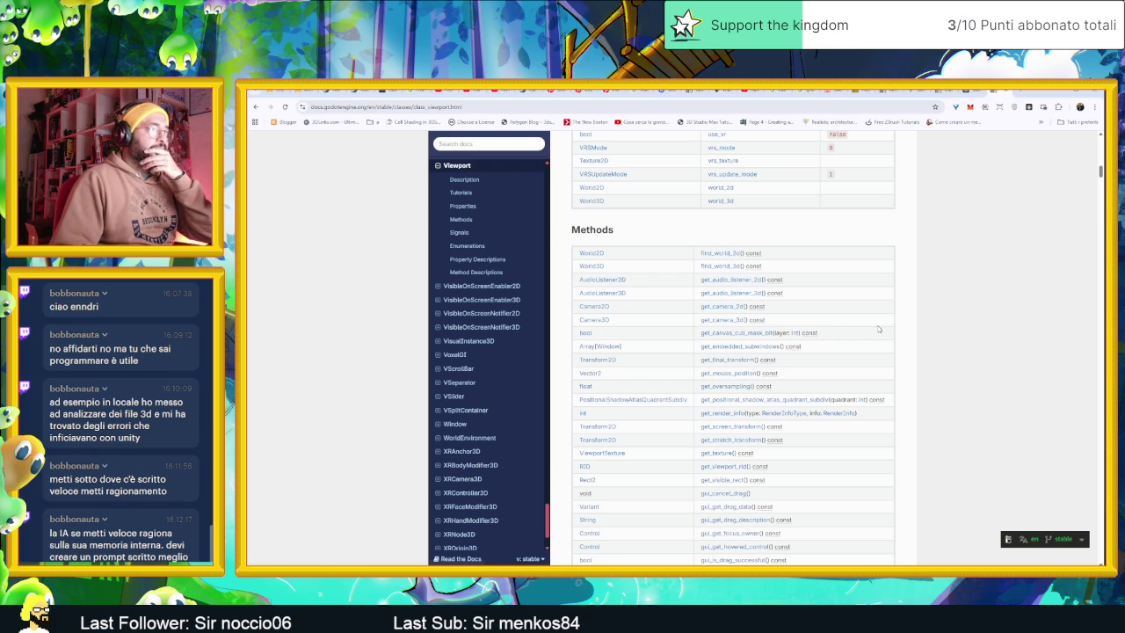
pyautogui.scroll(-1, 864, 363)
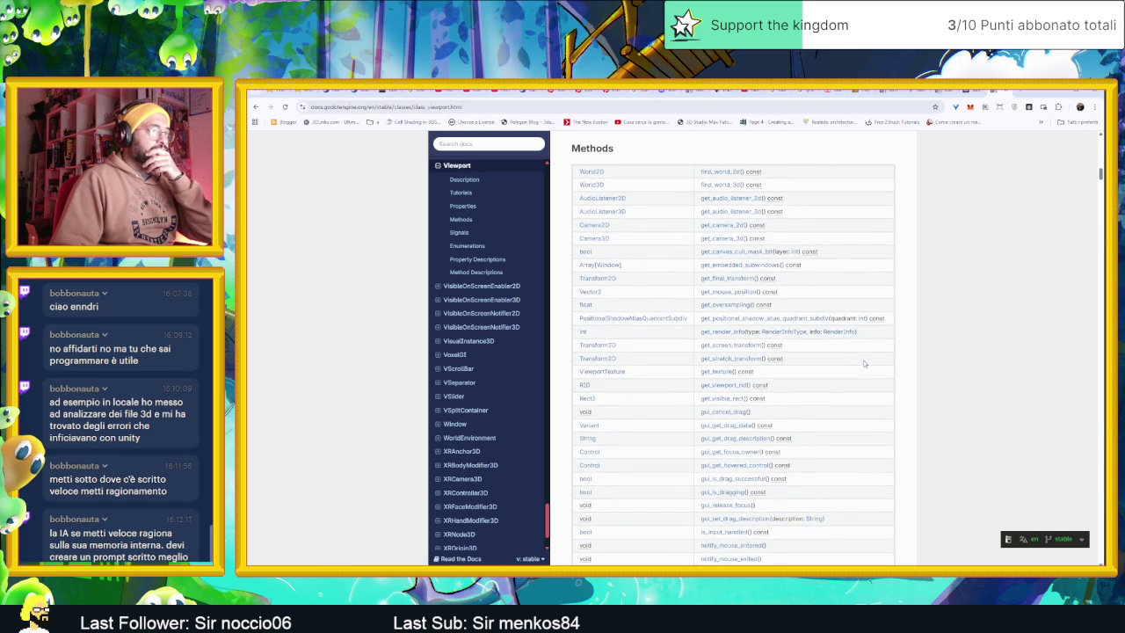
pyautogui.scroll(-1, 860, 364)
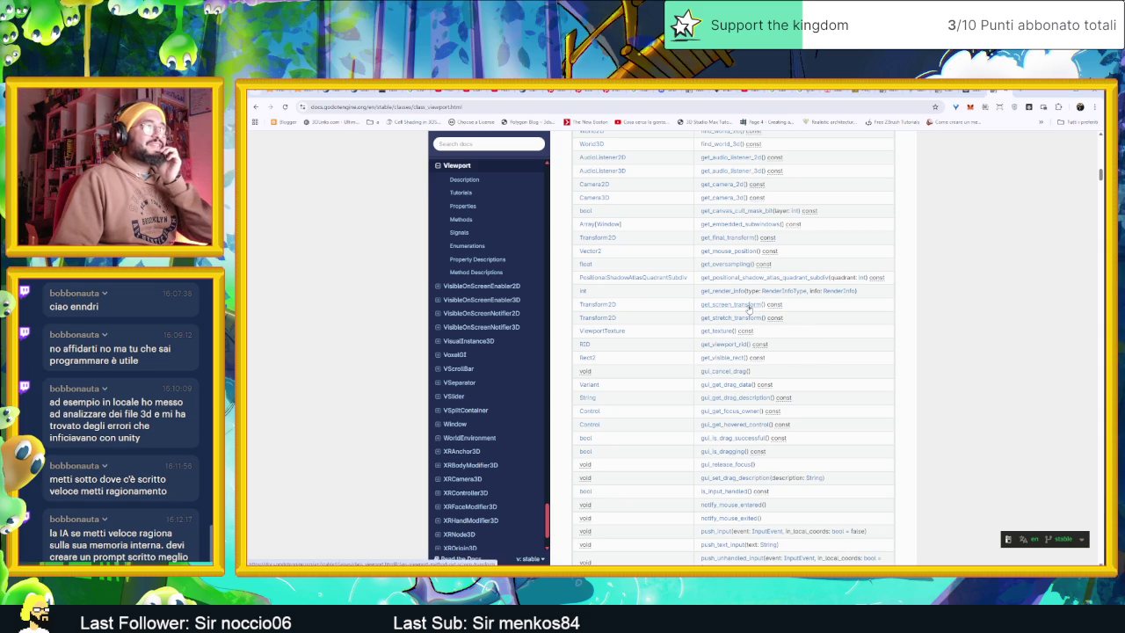
pyautogui.click(748, 306)
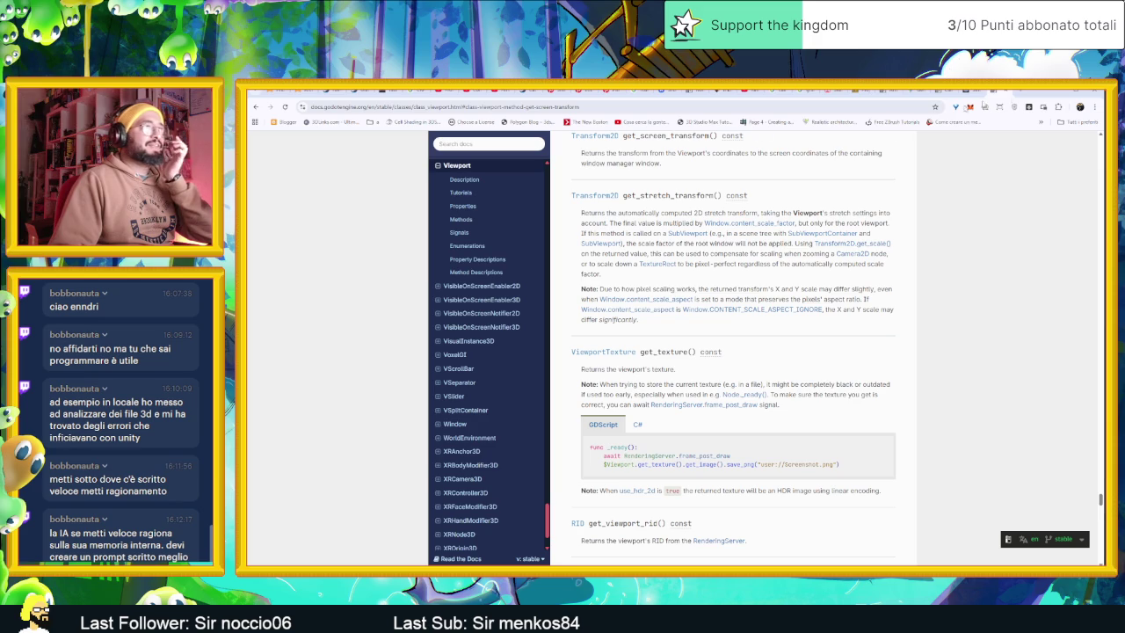
pyautogui.hotkey('alt', 'Tab')
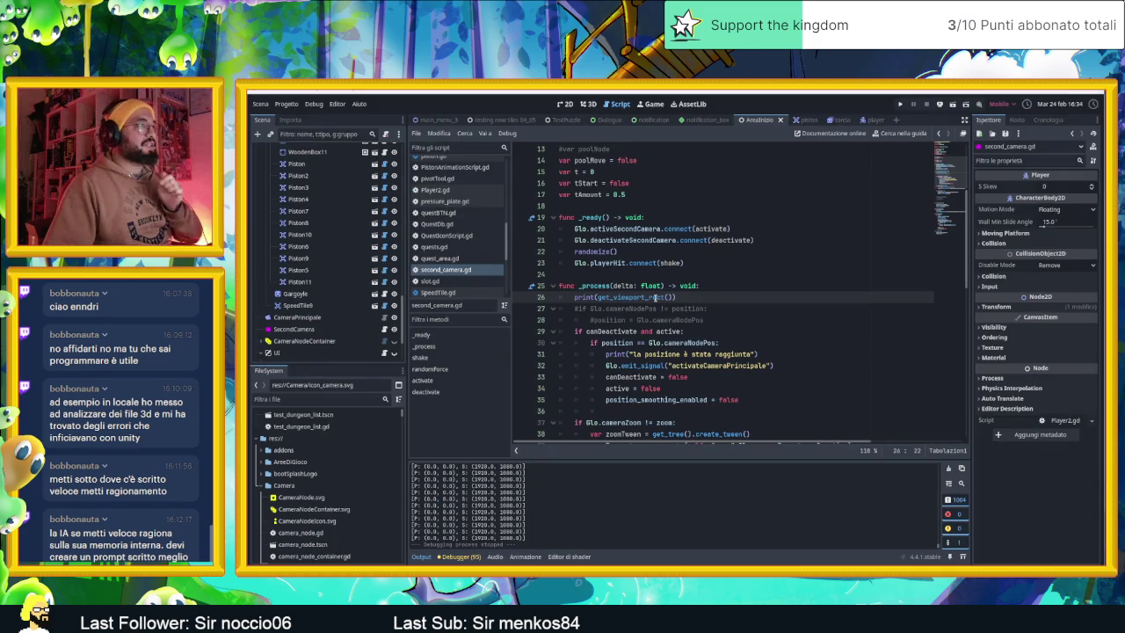
# Step: Replace get_viewport_rect on line 26 with get_screen_transform(), save the script and run the game
pyautogui.doubleClick(655, 297)
pyautogui.write('get')
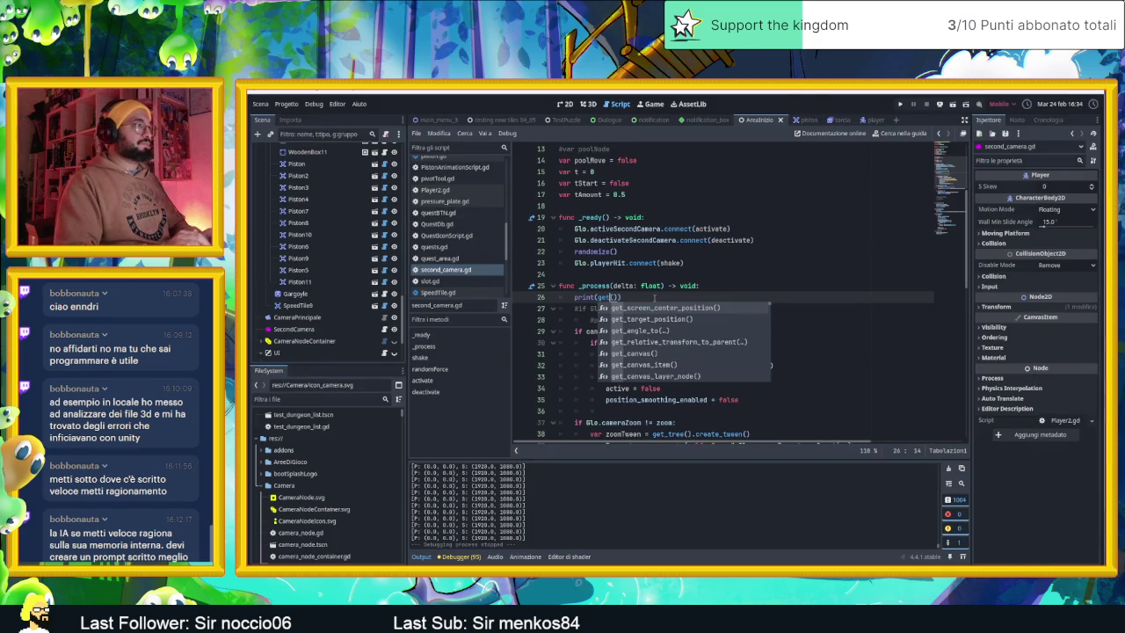
pyautogui.write('_Sc')
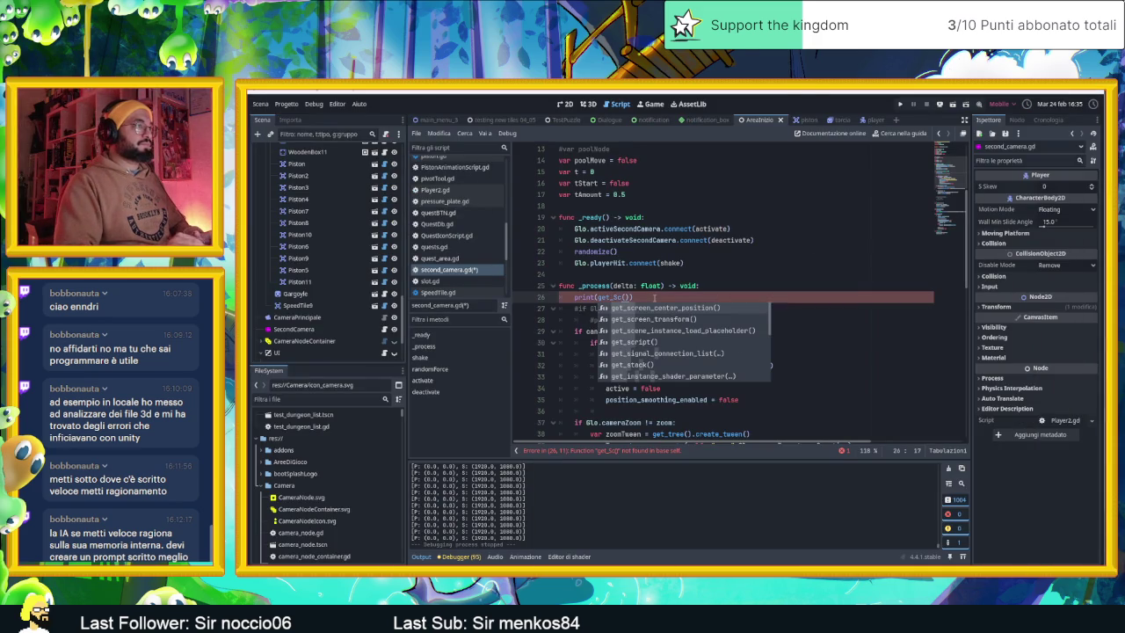
pyautogui.press('Down')
pyautogui.press('Return')
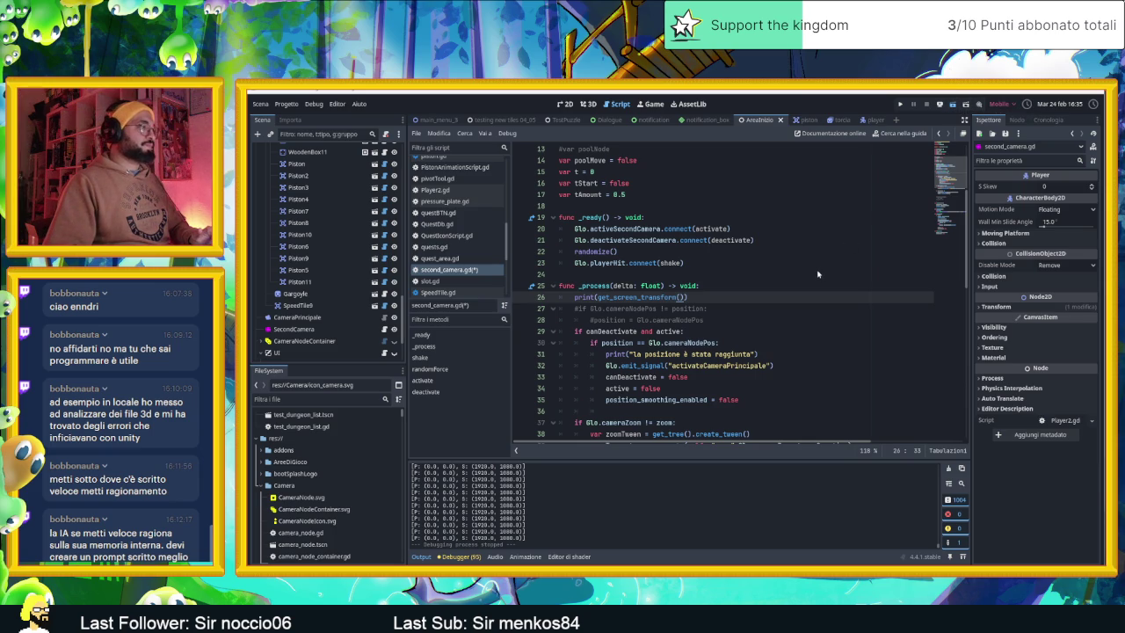
pyautogui.hotkey('ctrl', 's')
pyautogui.press('F5')
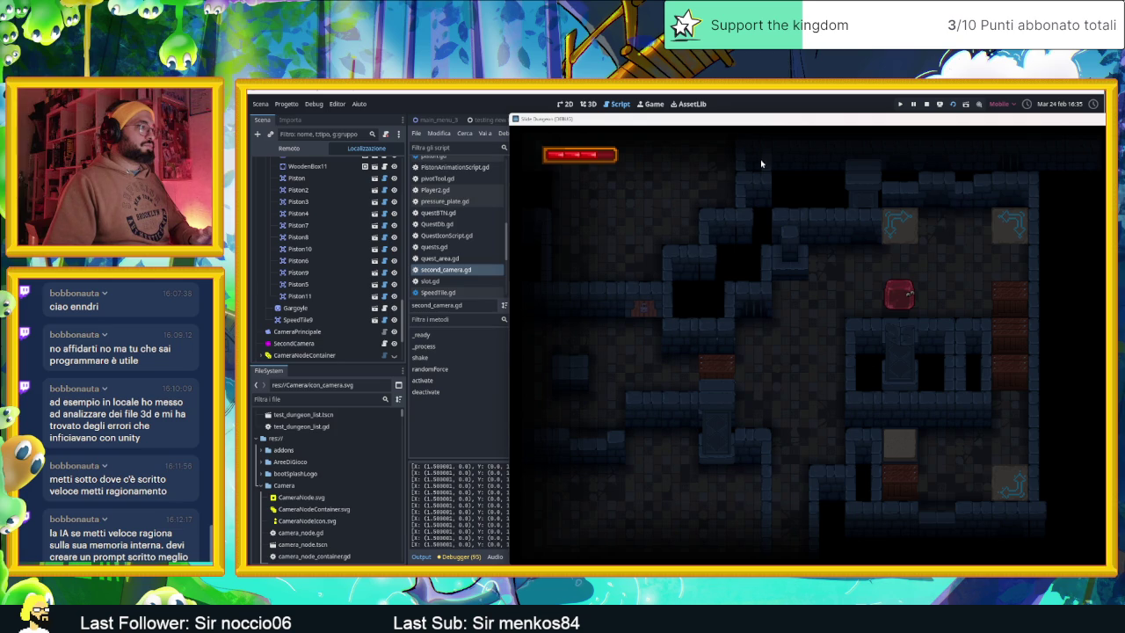
# Step: Slide the slime around the level (right, up, up, left, up) while watching the log, then stop the game
pyautogui.press('Right')
pyautogui.press('Up')
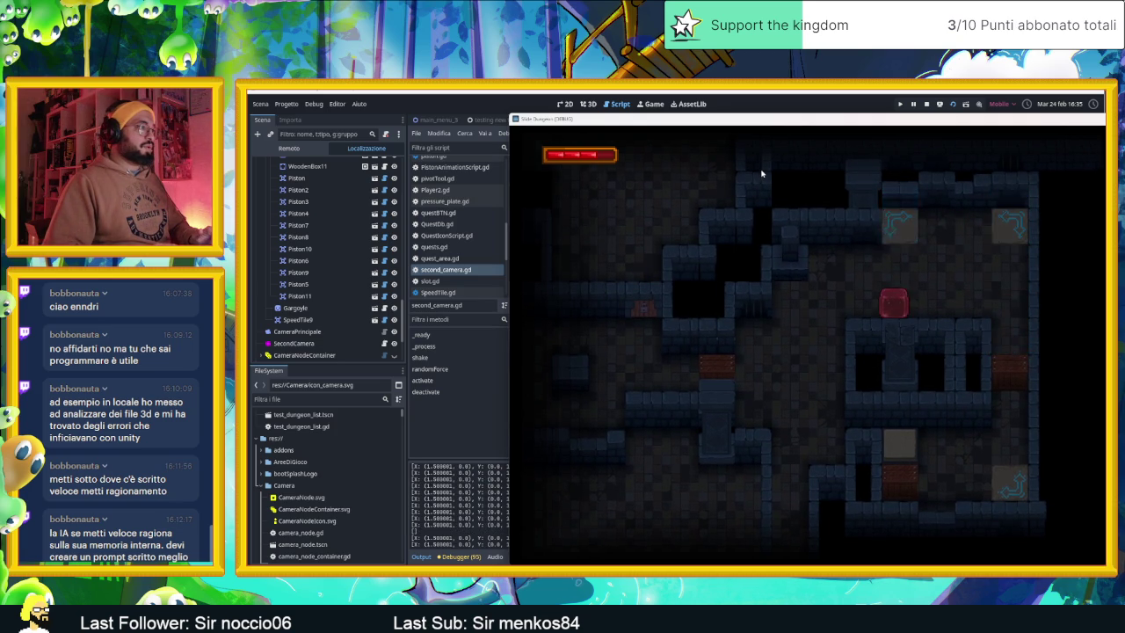
pyautogui.press('Up')
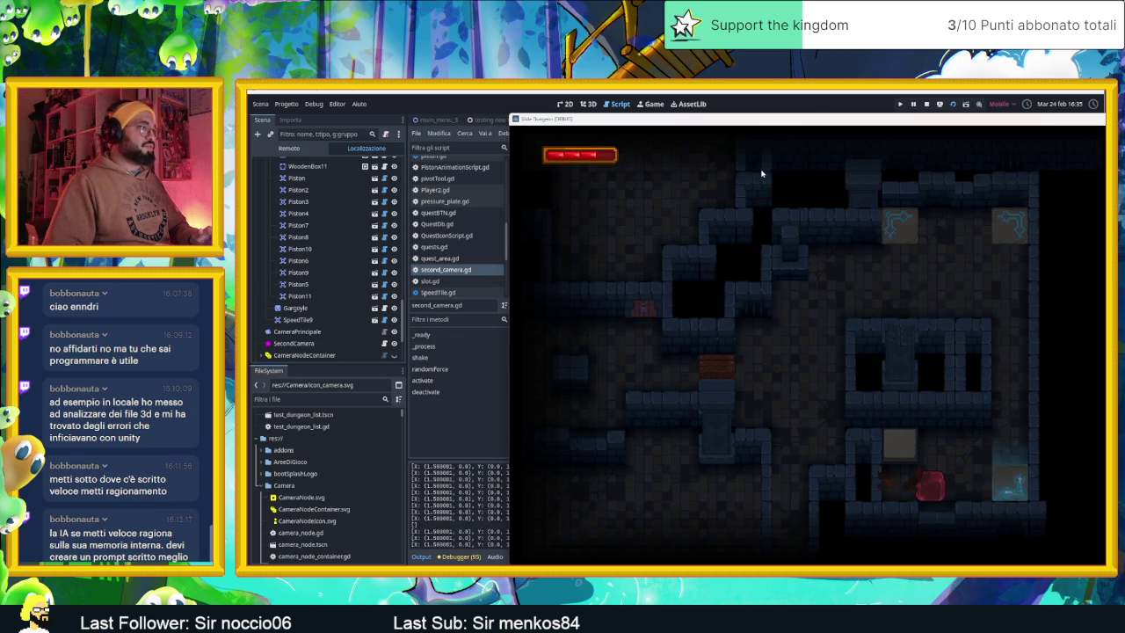
pyautogui.press('Left')
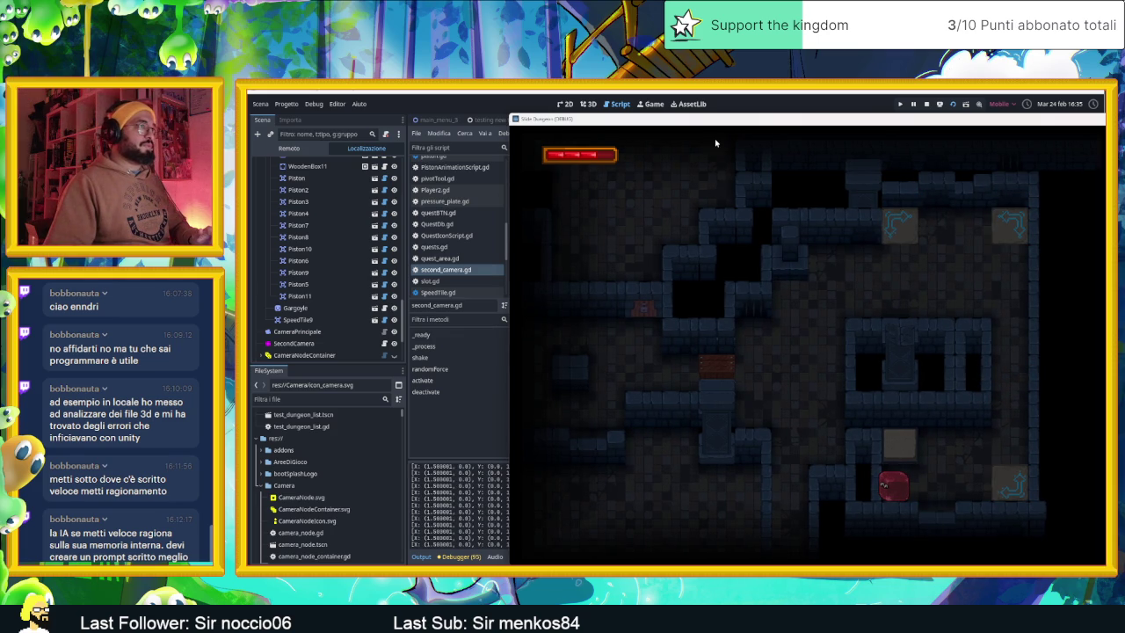
pyautogui.moveTo(716, 142); pyautogui.dragTo(850, 204)
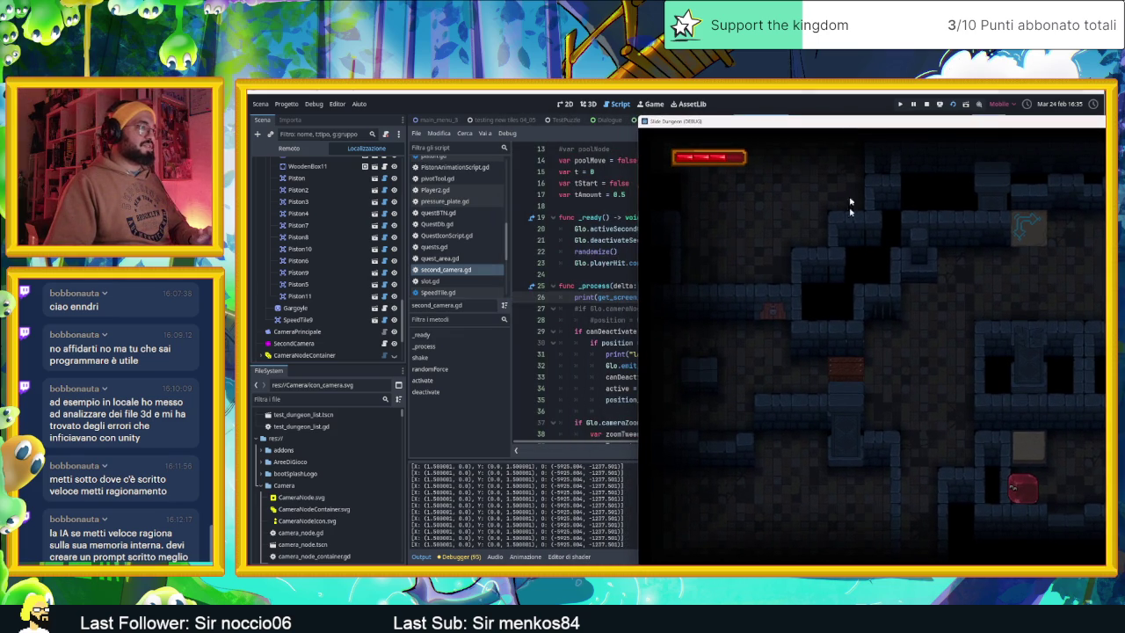
pyautogui.press('Up')
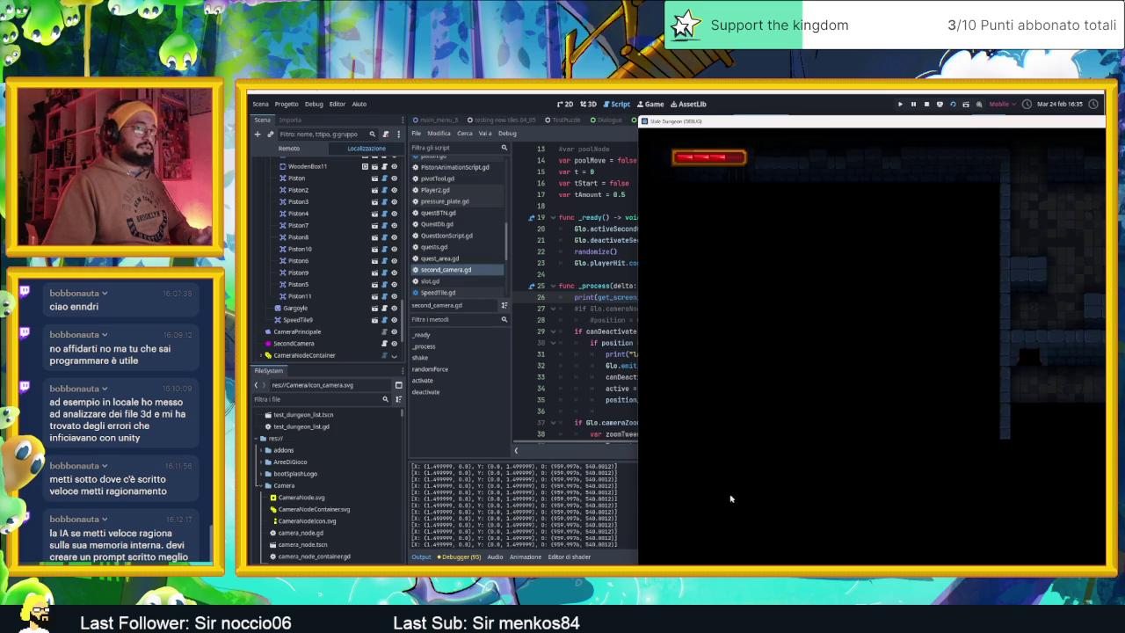
pyautogui.click(927, 104)
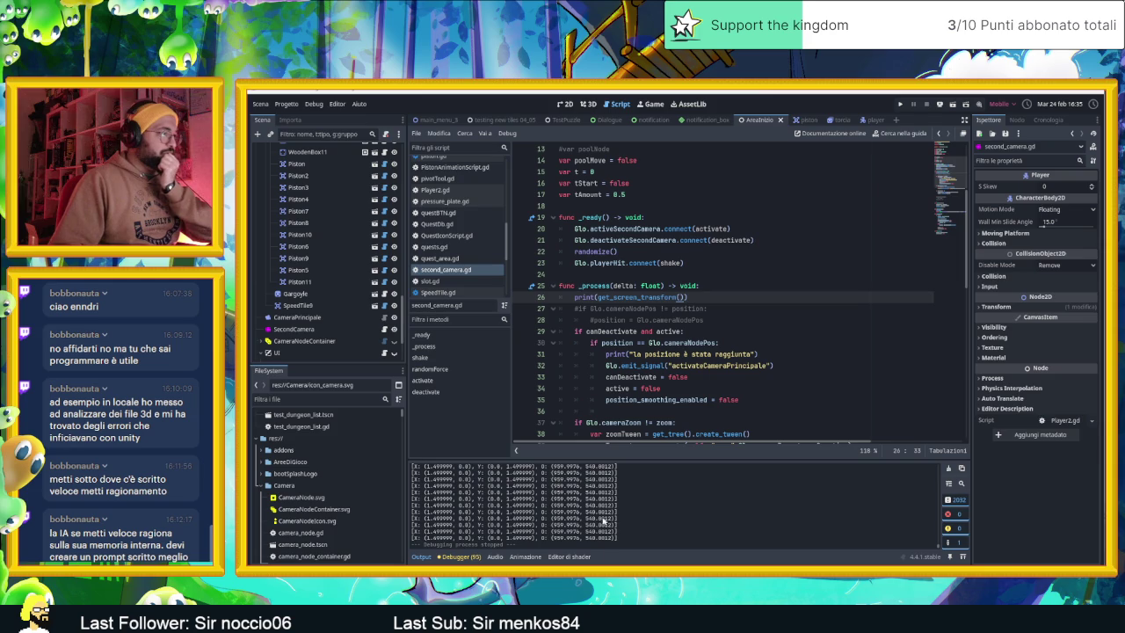
# Step: Review the printed screen transform values in the Output panel alongside the Transform2D docs
pyautogui.scroll(10, 604, 521)
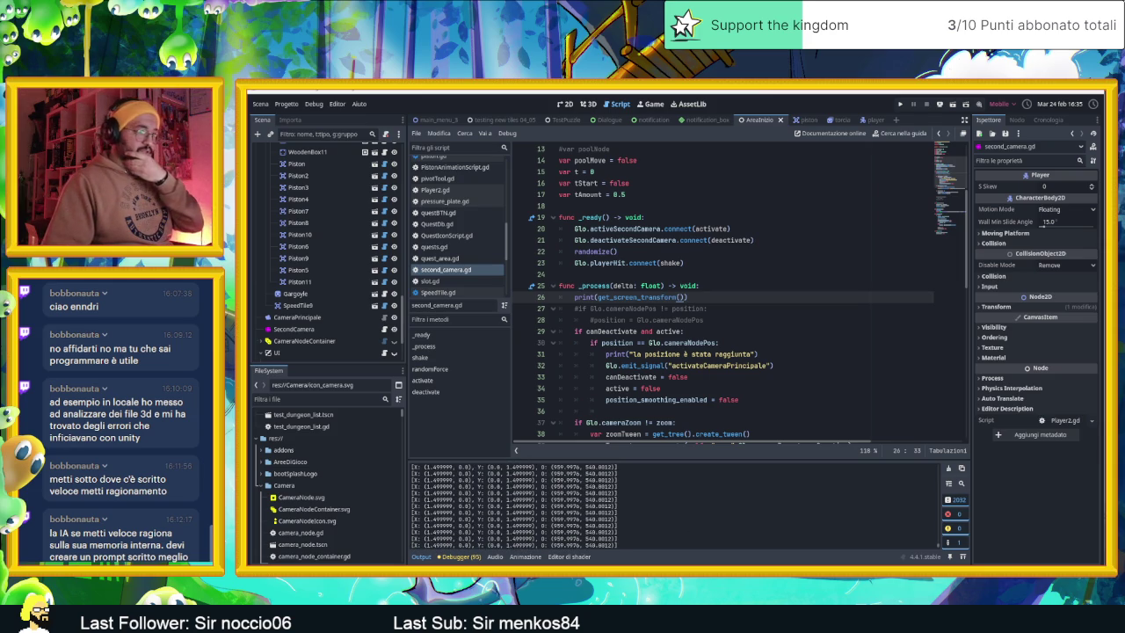
pyautogui.scroll(-1, 712, 542)
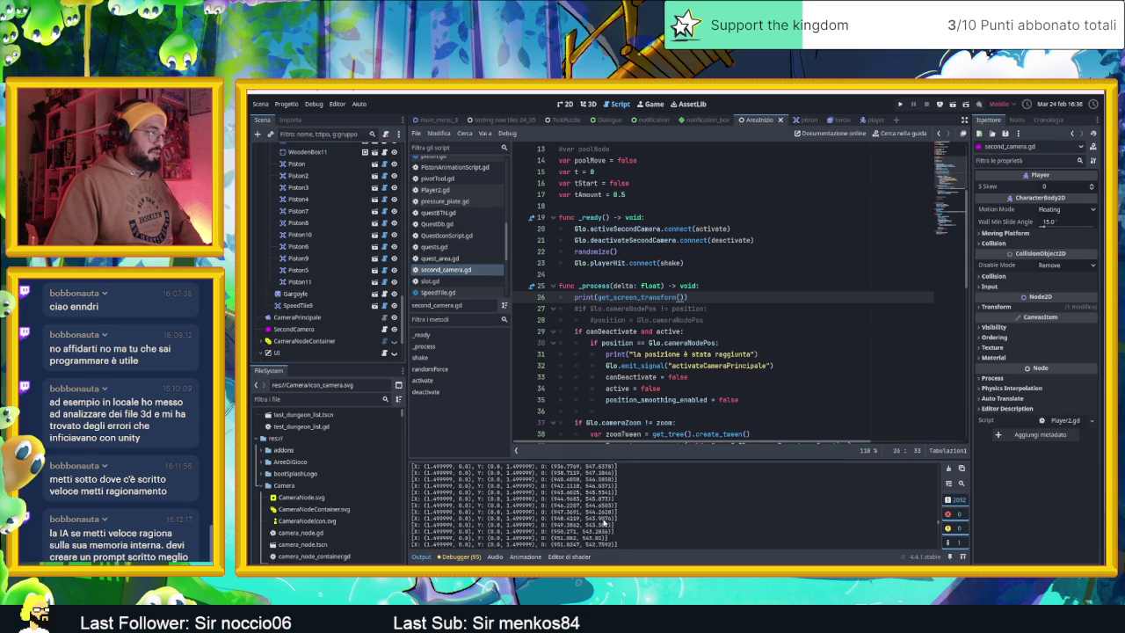
pyautogui.hotkey('alt', 'Tab')
pyautogui.scroll(1, 822, 346)
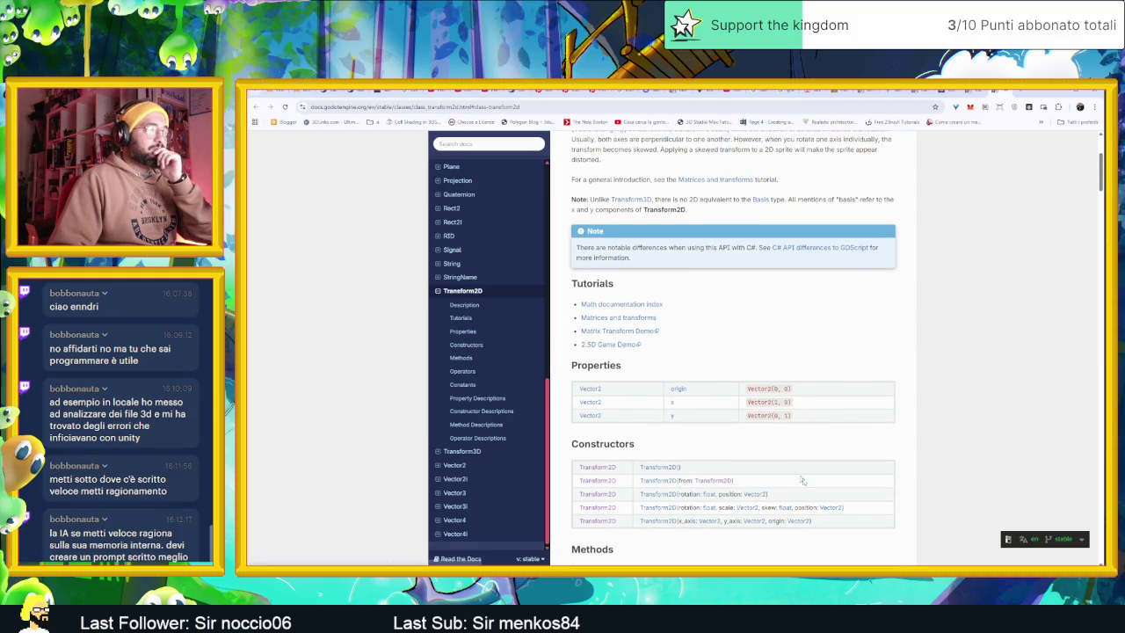
# Step: Stop the game run from the camera script, then bring the Transform2D docs back up
pyautogui.hotkey('alt', 'Tab')
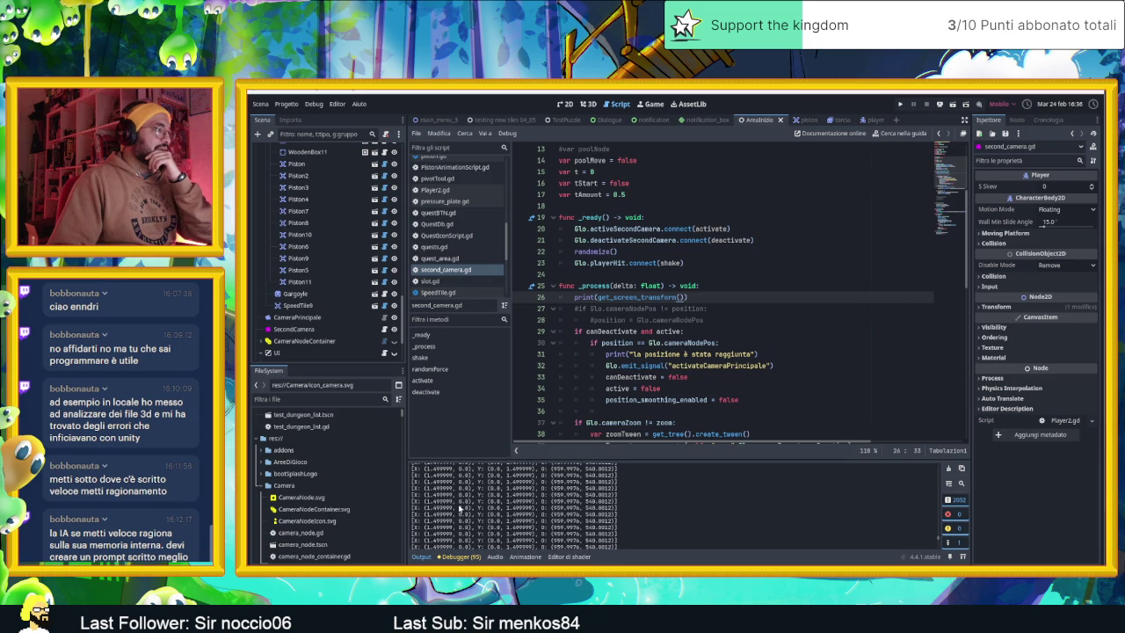
pyautogui.press('F8')
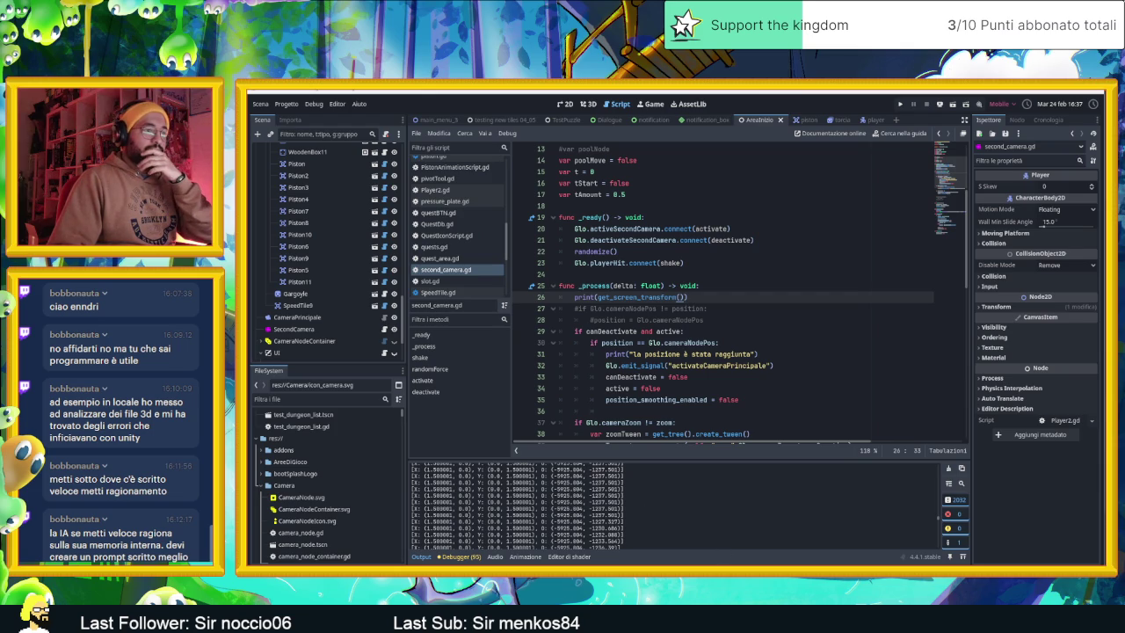
pyautogui.hotkey('alt', 'Tab')
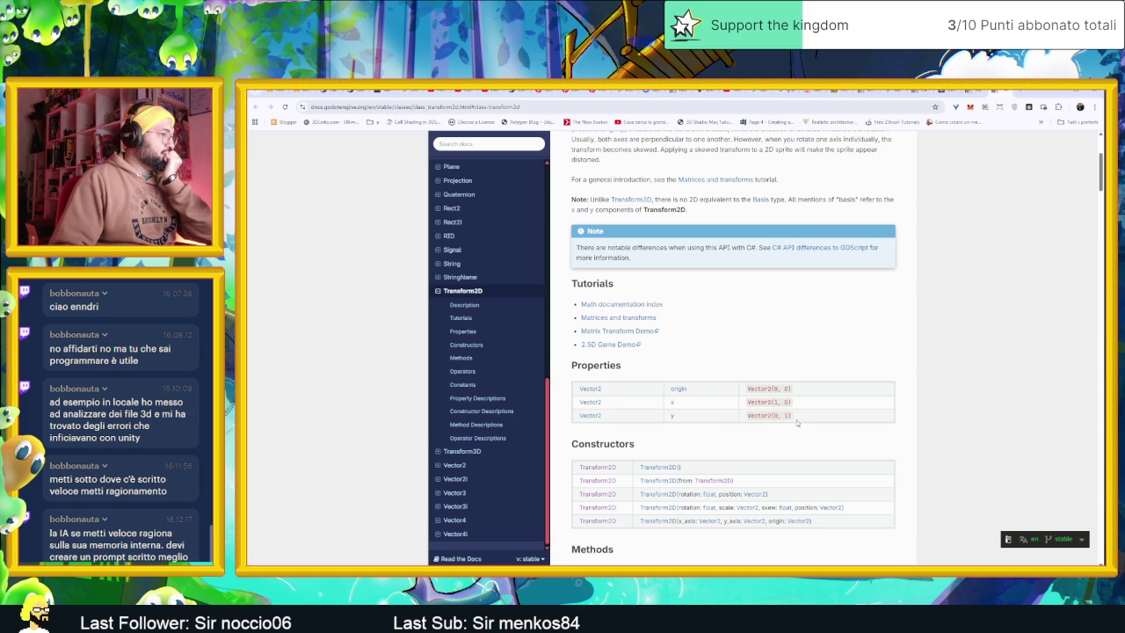
# Step: Scroll the Transform2D reference to the Methods table and jump to the translated_local description
pyautogui.scroll(-2, 798, 423)
pyautogui.scroll(-1, 850, 460)
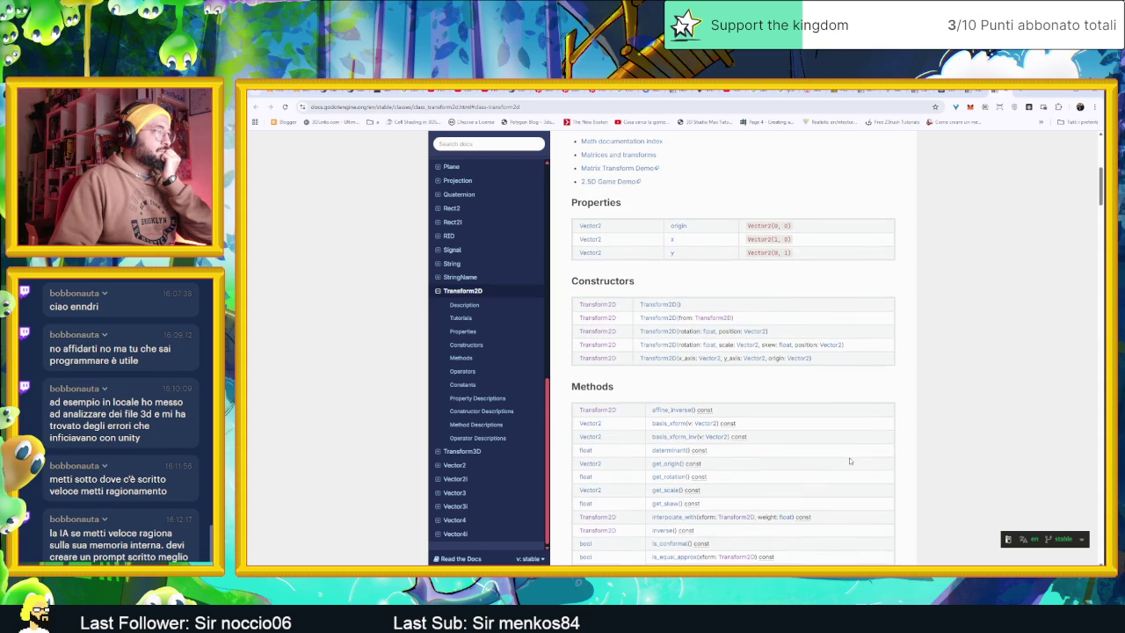
pyautogui.scroll(-2, 831, 449)
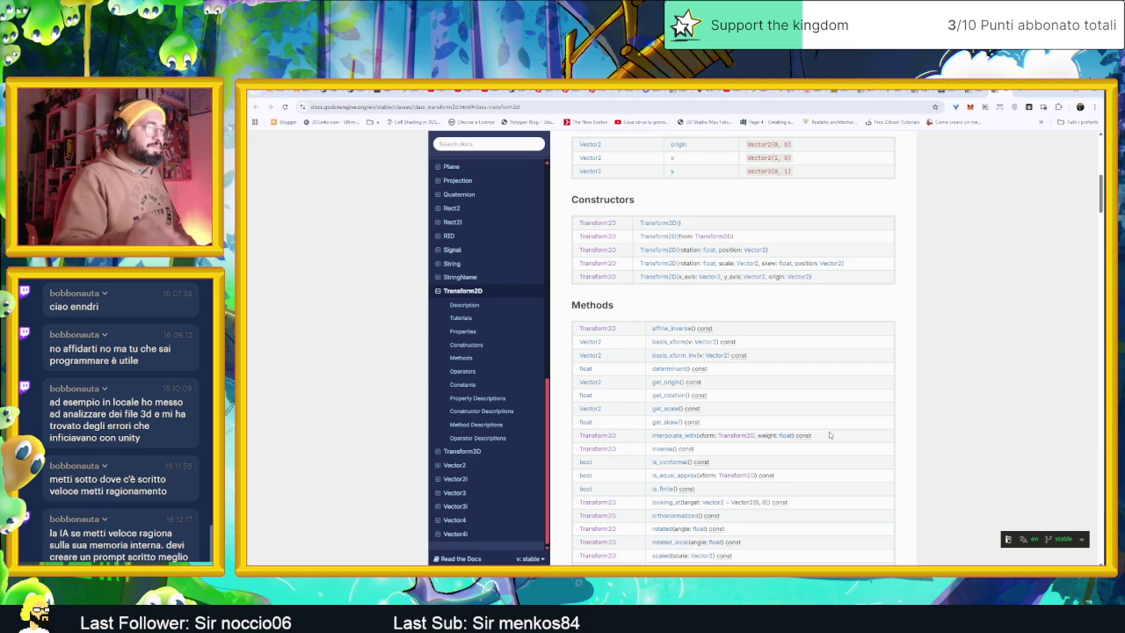
pyautogui.scroll(-2, 763, 457)
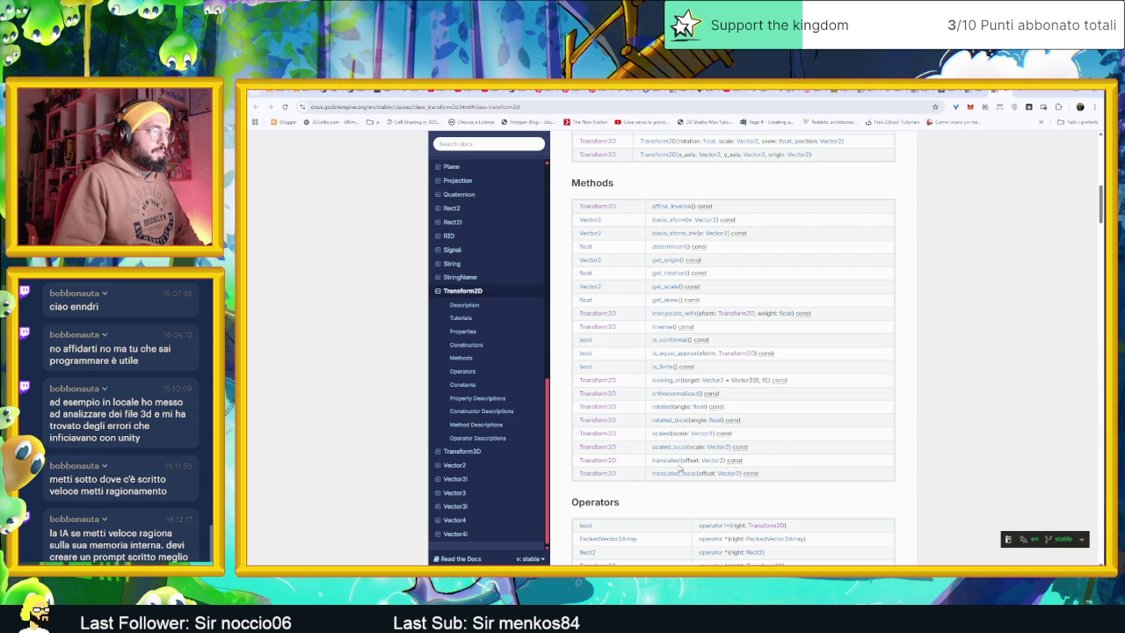
pyautogui.scroll(-1, 796, 454)
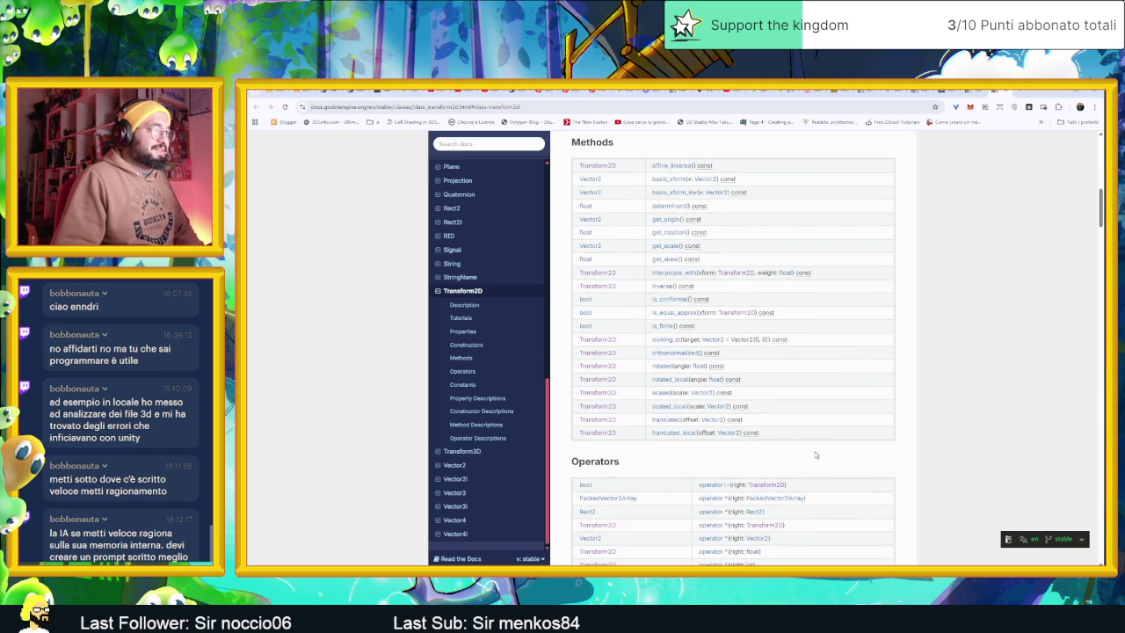
pyautogui.click(669, 433)
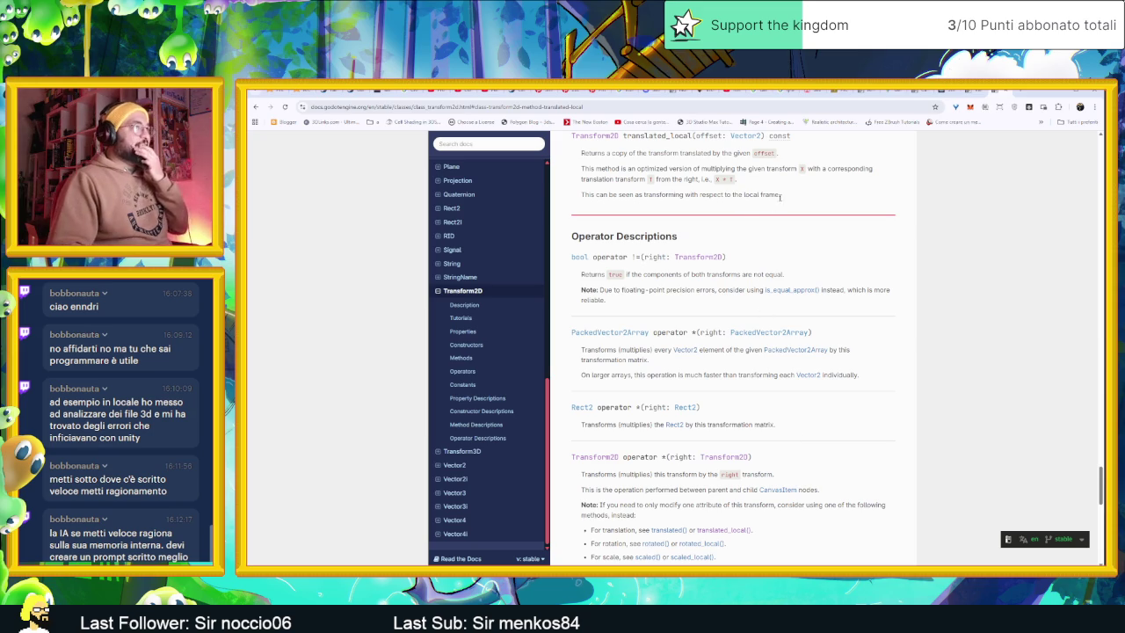
# Step: On line 26, insert translated_local and move the get_screen_transform() call inside it
pyautogui.click(1055, 92)
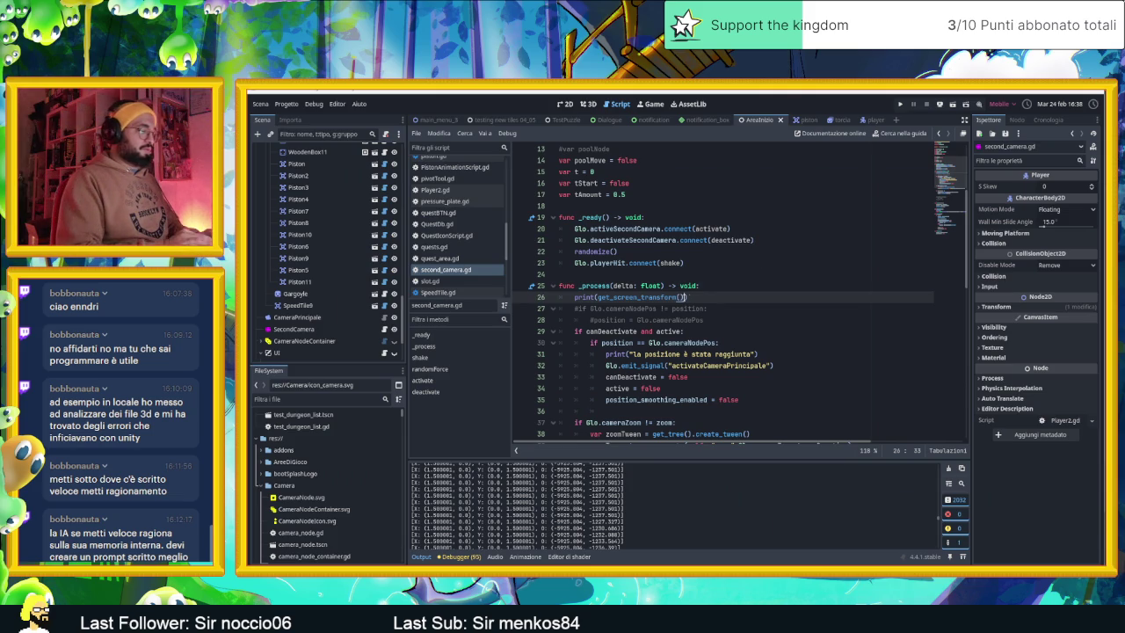
pyautogui.write('.tras')
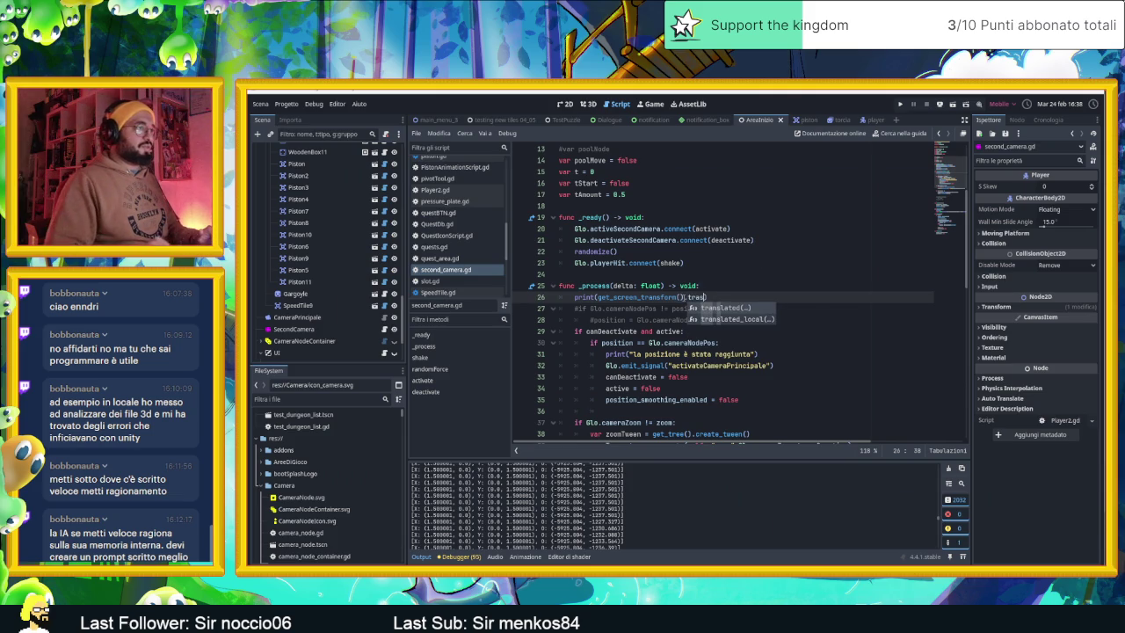
pyautogui.press('Down')
pyautogui.press('Return')
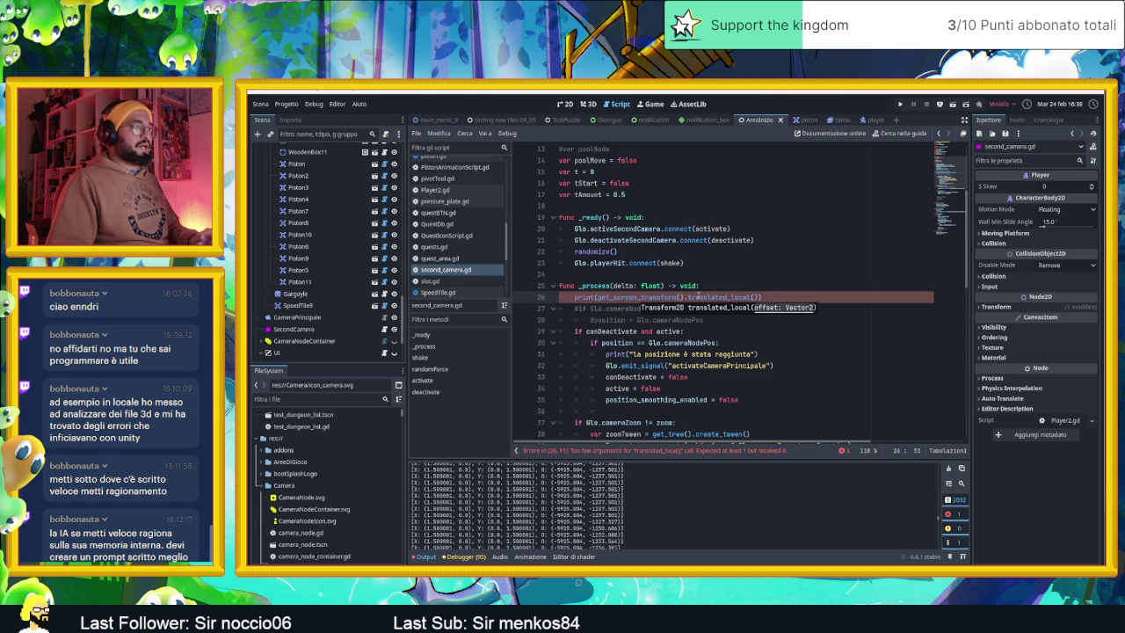
pyautogui.moveTo(688, 297); pyautogui.dragTo(601, 297)
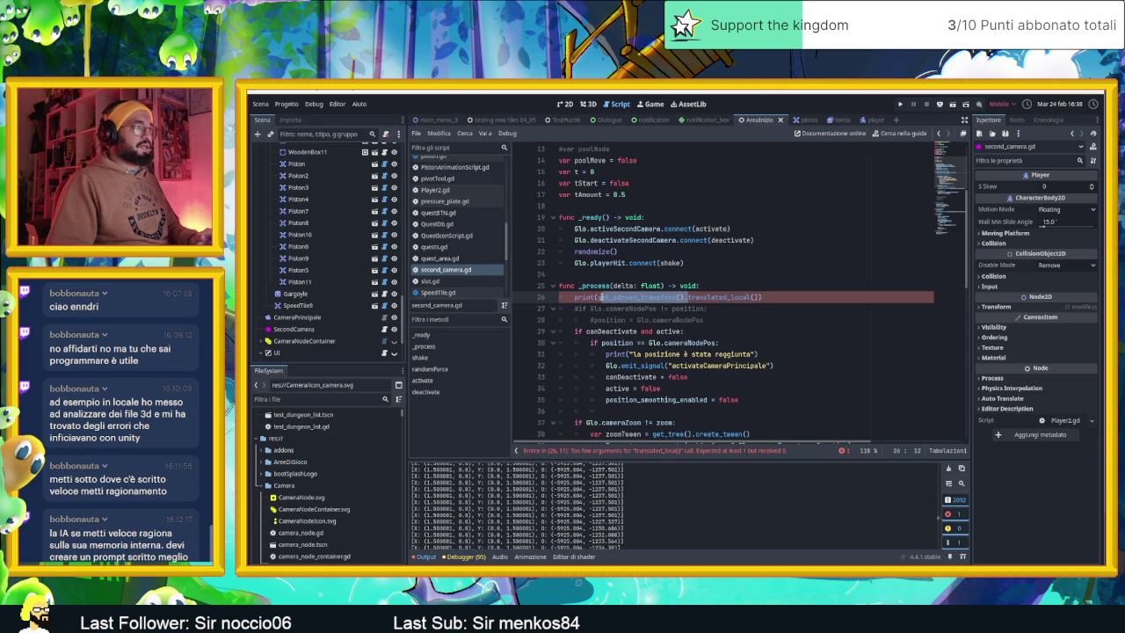
pyautogui.press('BackSpace')
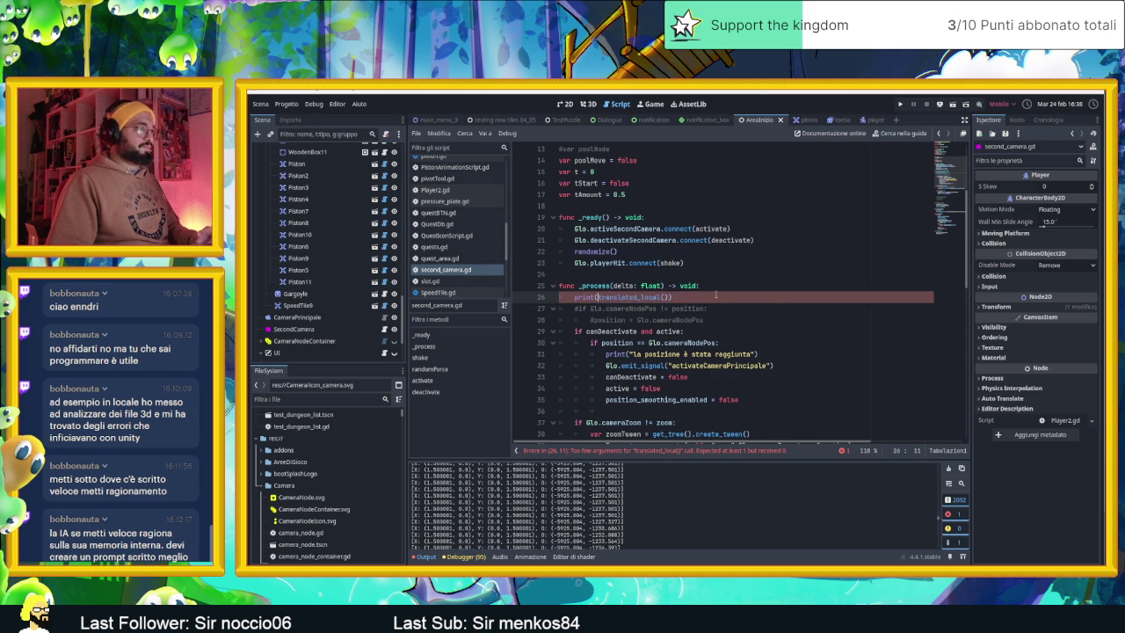
pyautogui.write('get_screen_transform()')
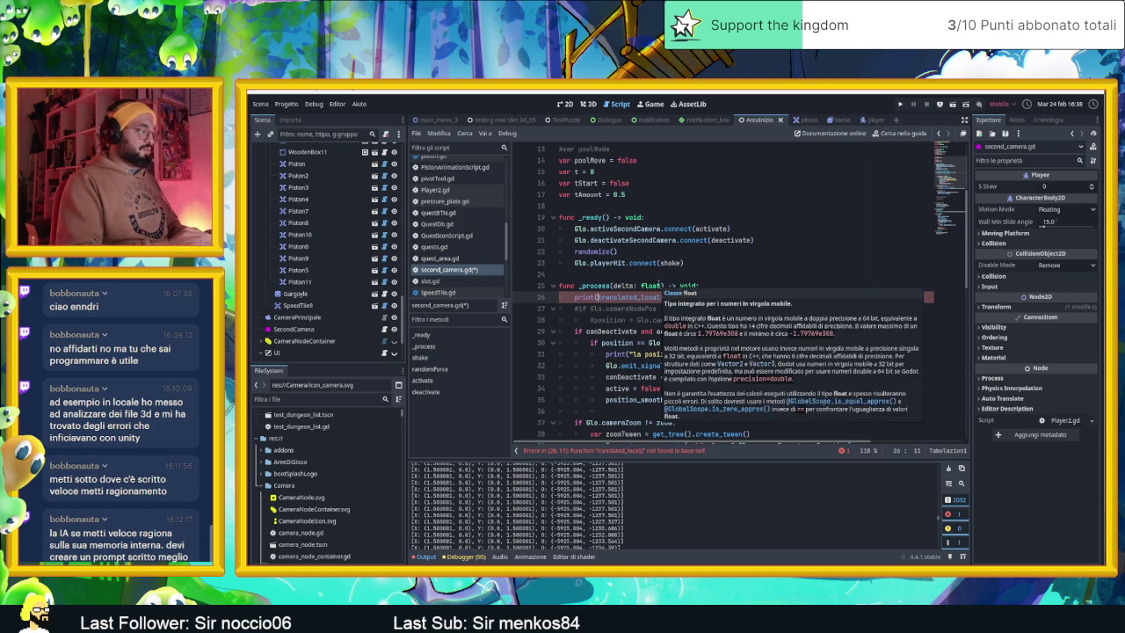
# Step: Replace the stray text before translated_local with a get_viewport() call via autocomplete
pyautogui.write('view')
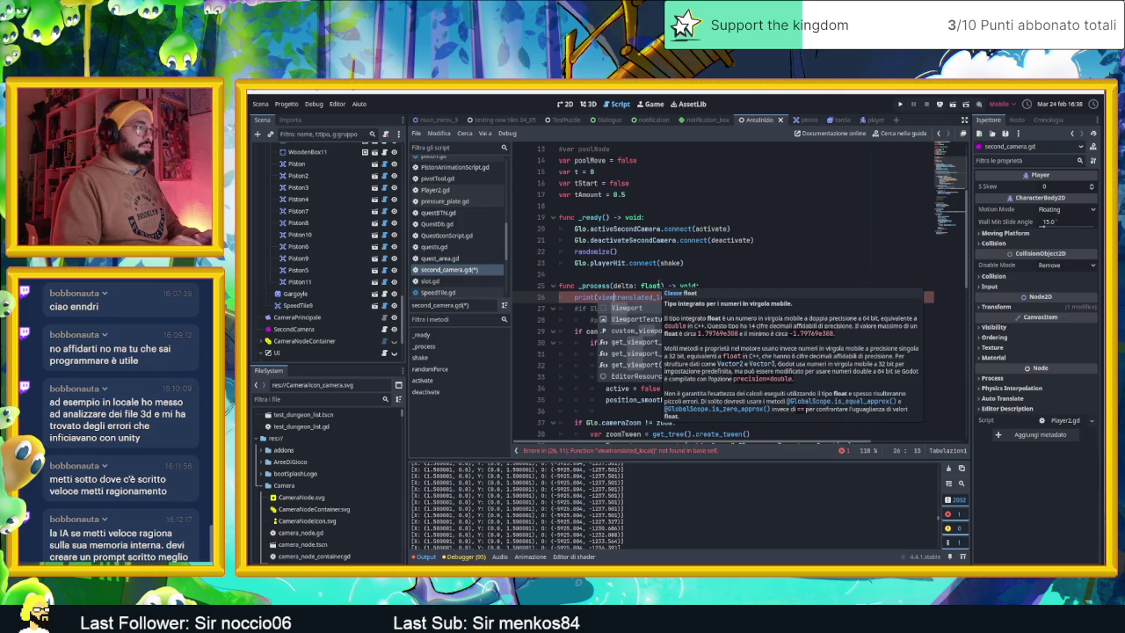
pyautogui.click(605, 297)
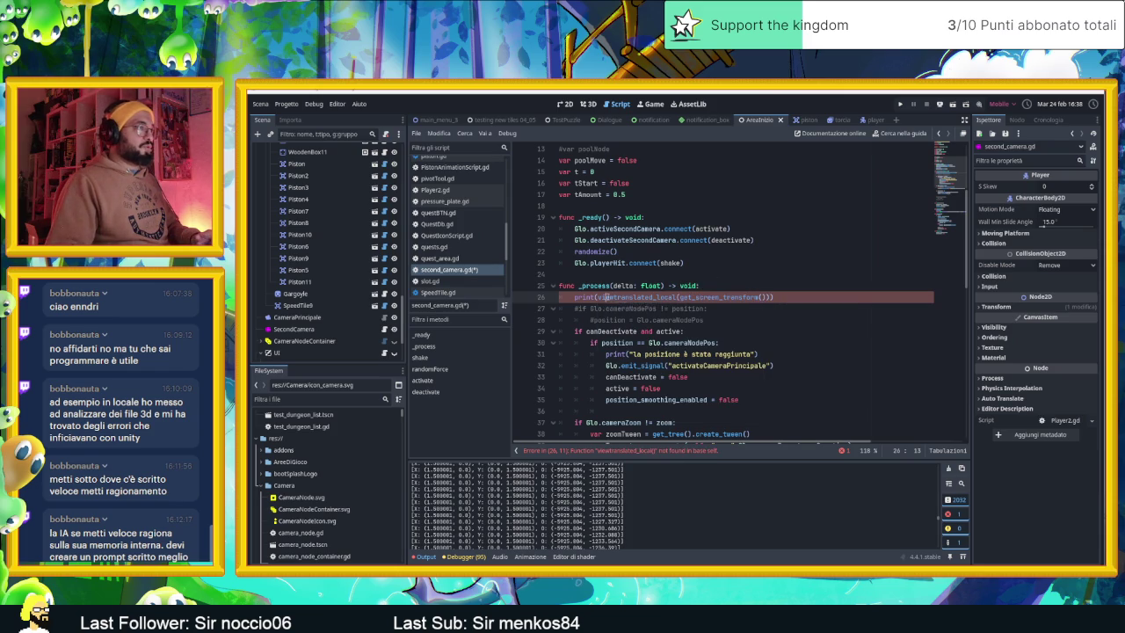
pyautogui.doubleClick(604, 297)
pyautogui.moveTo(614, 297); pyautogui.dragTo(600, 297)
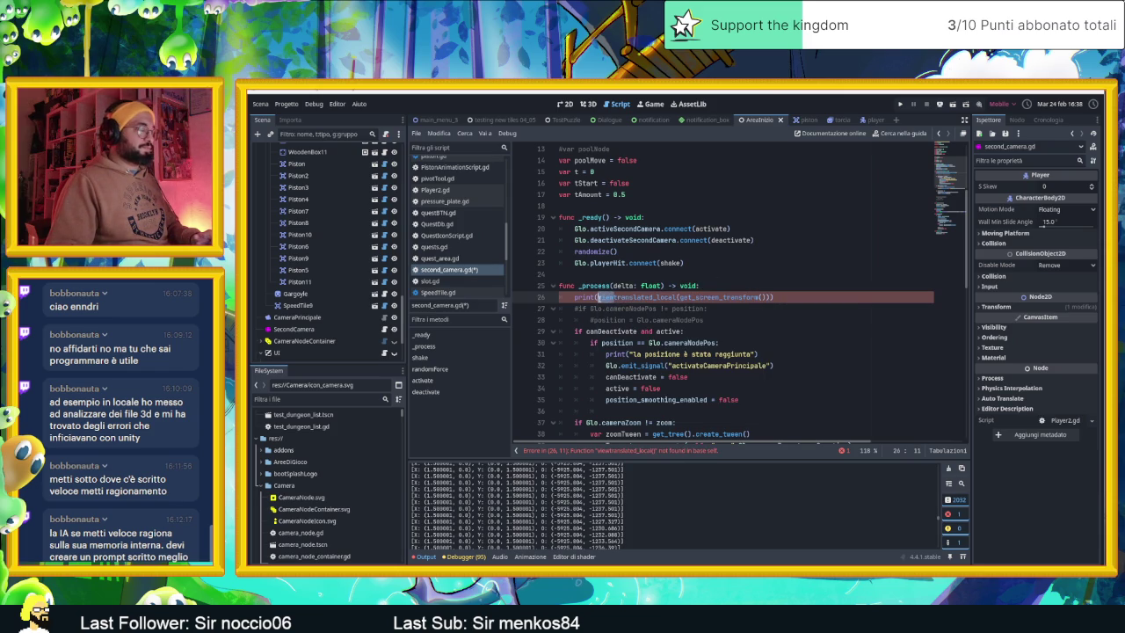
pyautogui.write('get_v')
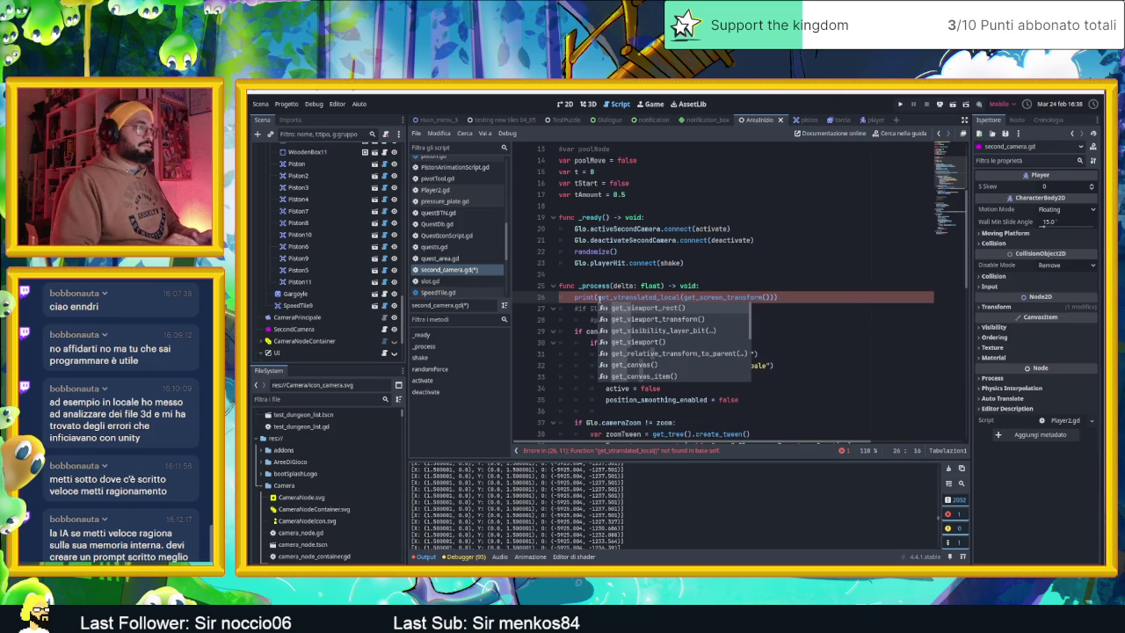
pyautogui.press('Down')
pyautogui.press('Down')
pyautogui.press('Down')
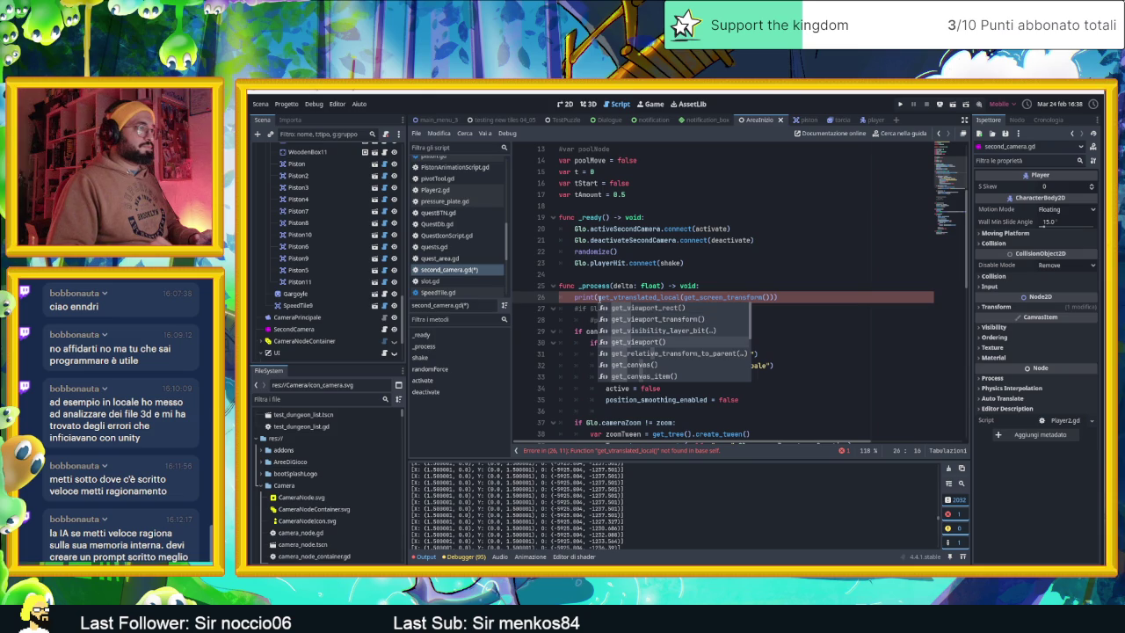
pyautogui.press('Tab')
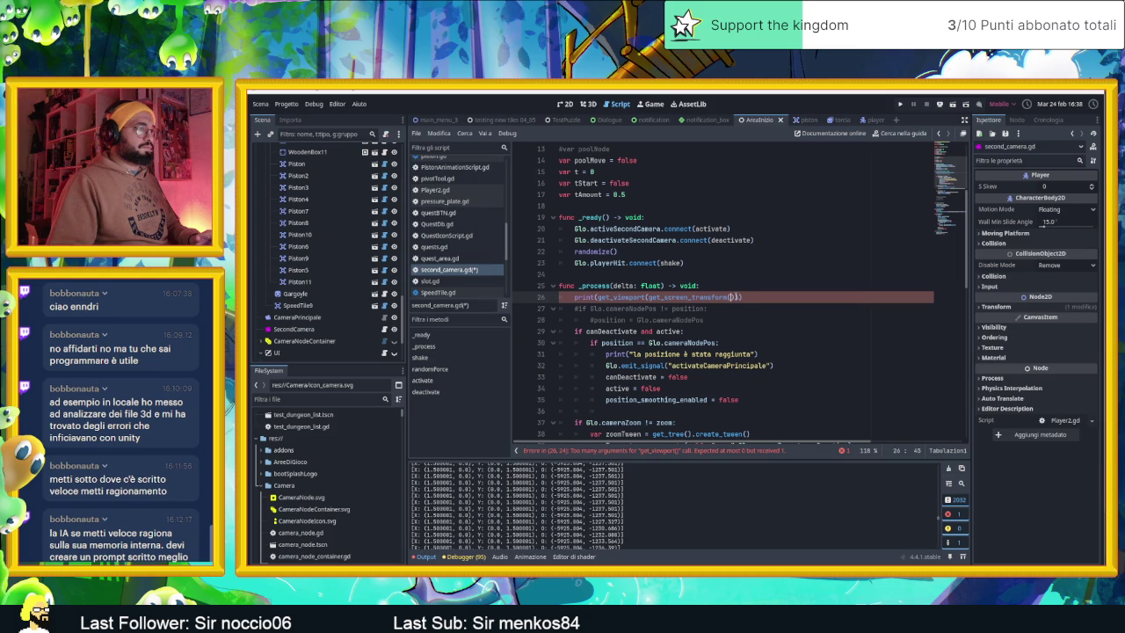
# Step: Remove the get_screen_transform() argument and try typing a .translated call instead
pyautogui.hotkey('shift', 'Left')
pyautogui.hotkey('shift', 'Left')
pyautogui.hotkey('shift', 'Left')
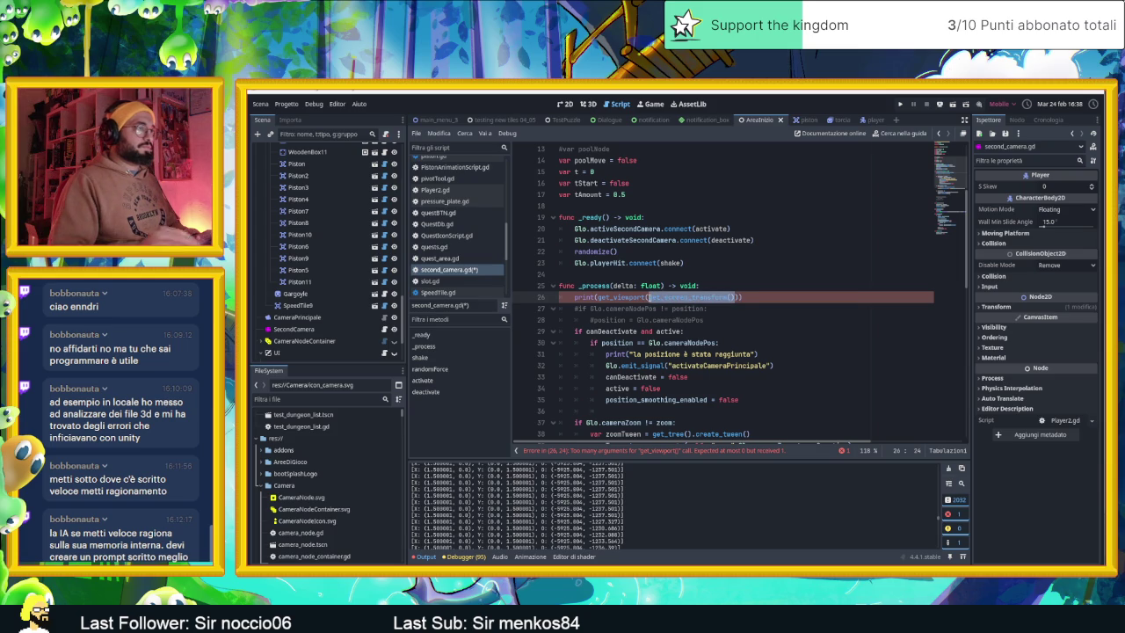
pyautogui.press('BackSpace')
pyautogui.write(')')
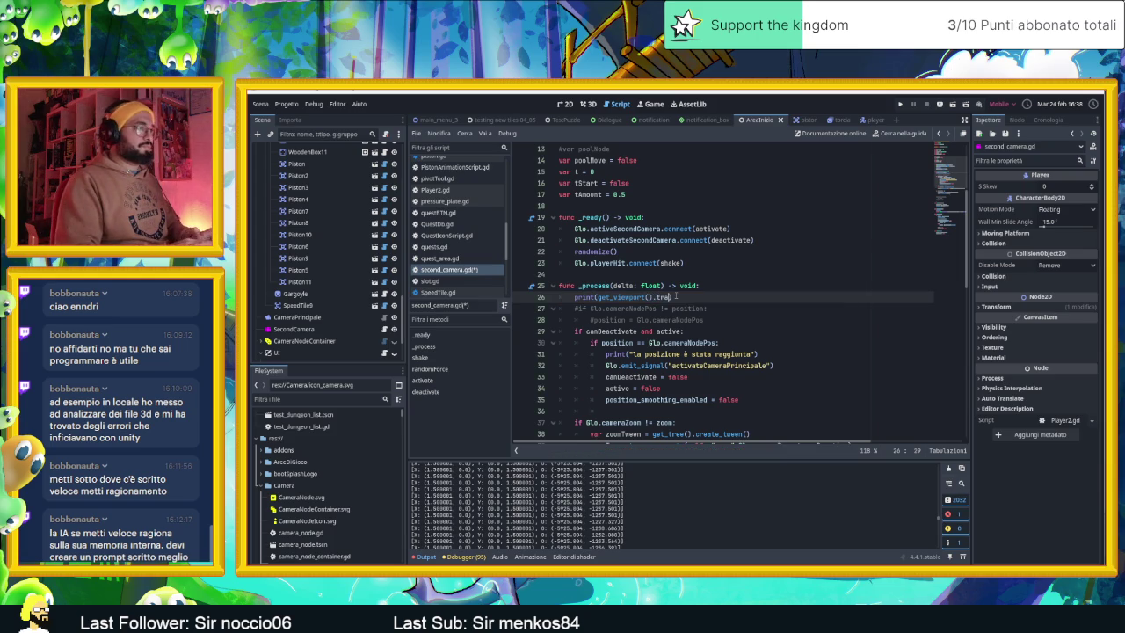
pyautogui.write('.transla')
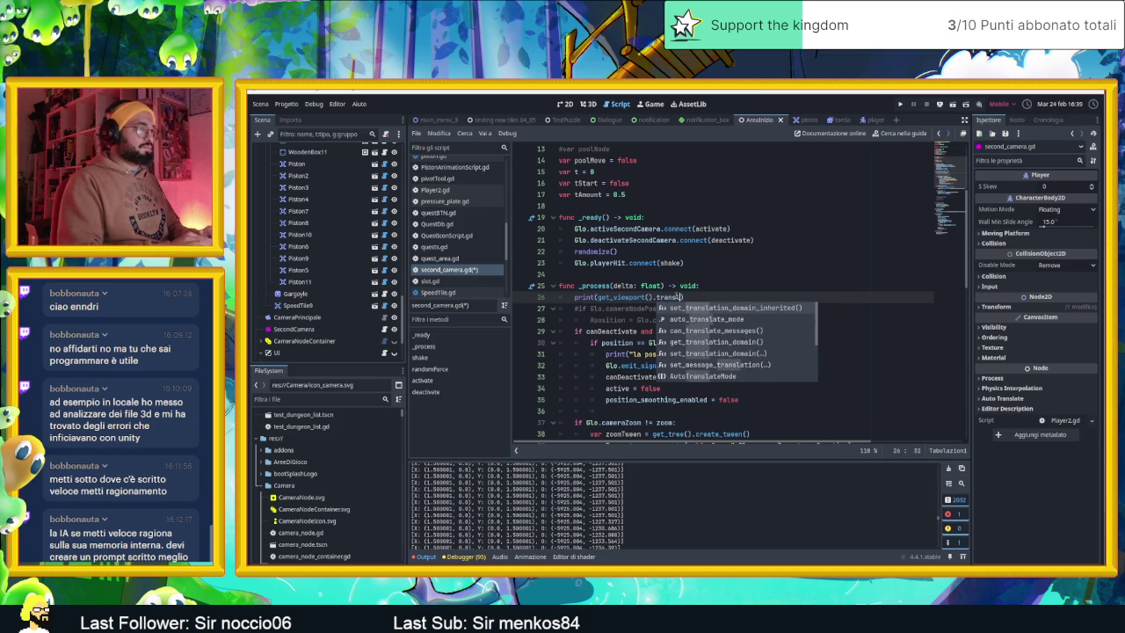
pyautogui.write('ted(')
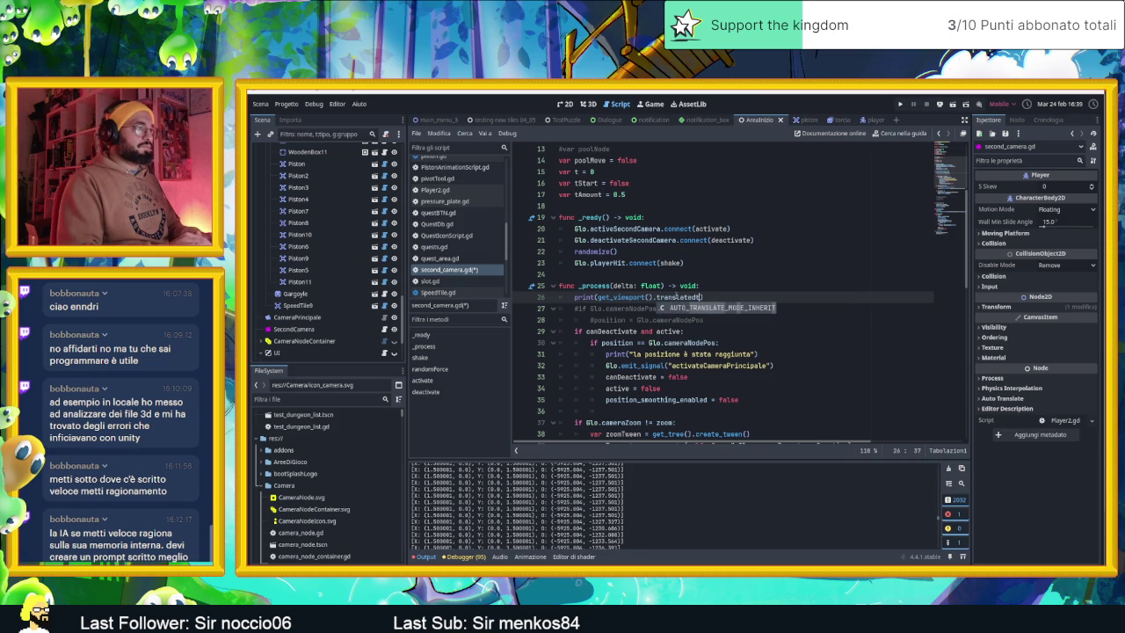
pyautogui.press('Escape')
pyautogui.press('BackSpace')
pyautogui.press('BackSpace')
pyautogui.press('BackSpace')
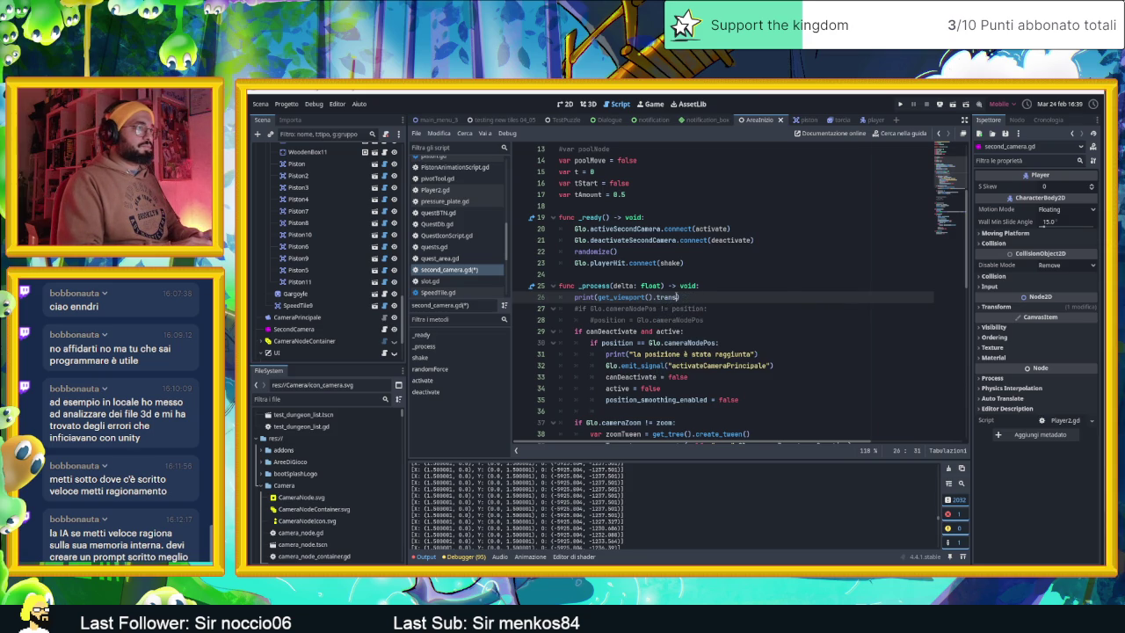
pyautogui.write('late')
pyautogui.write('d')
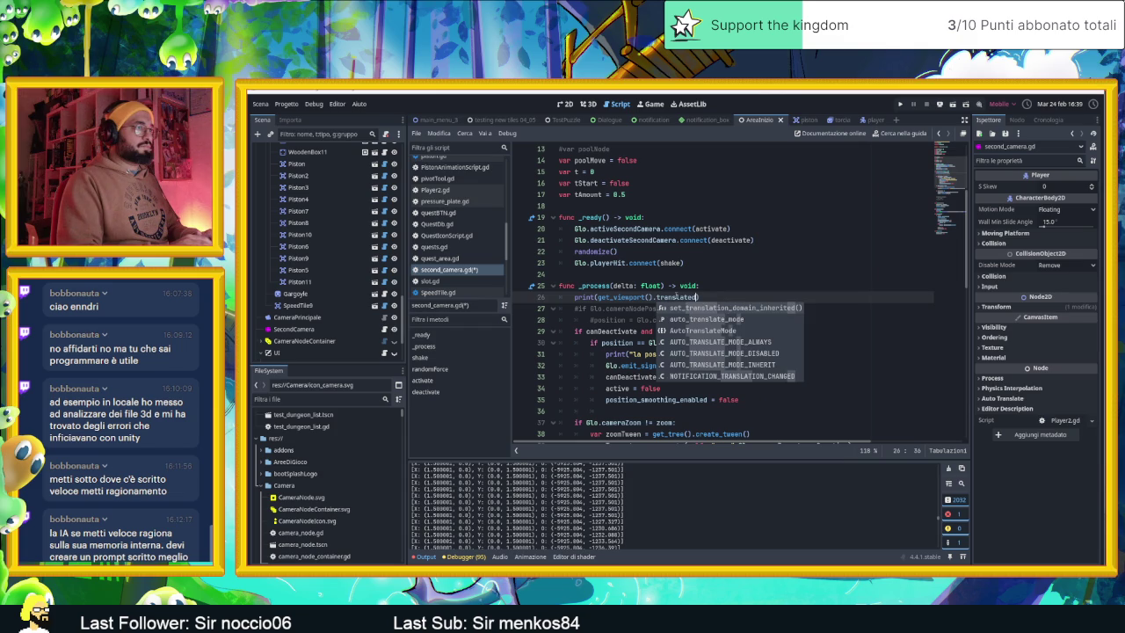
# Step: Make line 26 print get_viewport().get_screen_transform() without the stray dot, then show the Transform2D docs
pyautogui.press('BackSpace')
pyautogui.press('BackSpace')
pyautogui.press('BackSpace')
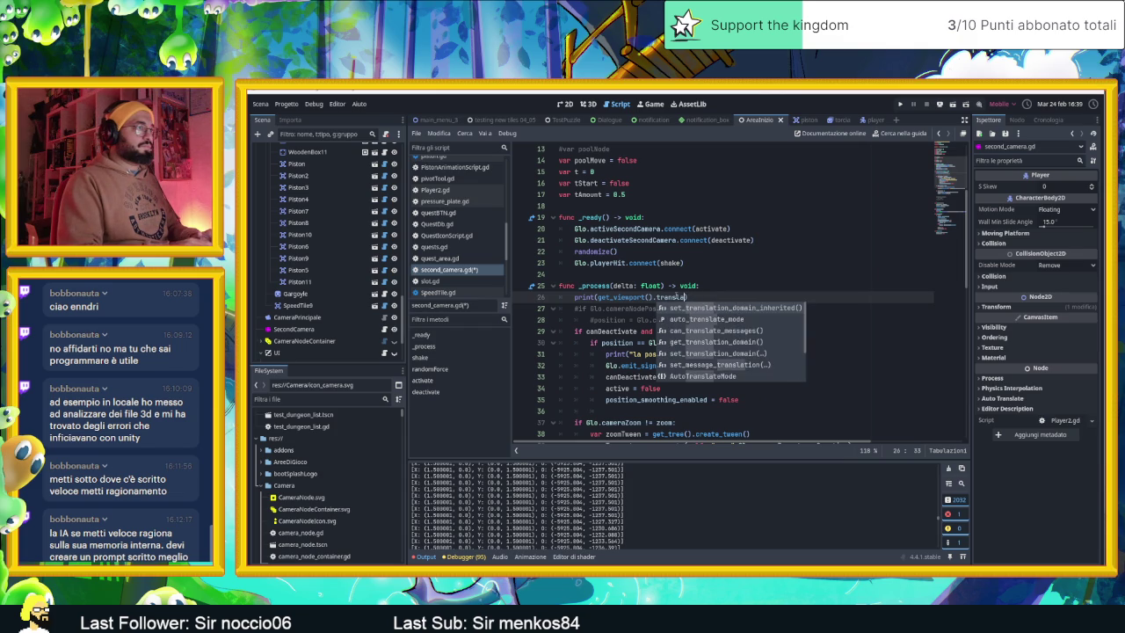
pyautogui.press('BackSpace')
pyautogui.press('BackSpace')
pyautogui.write('get_Sc')
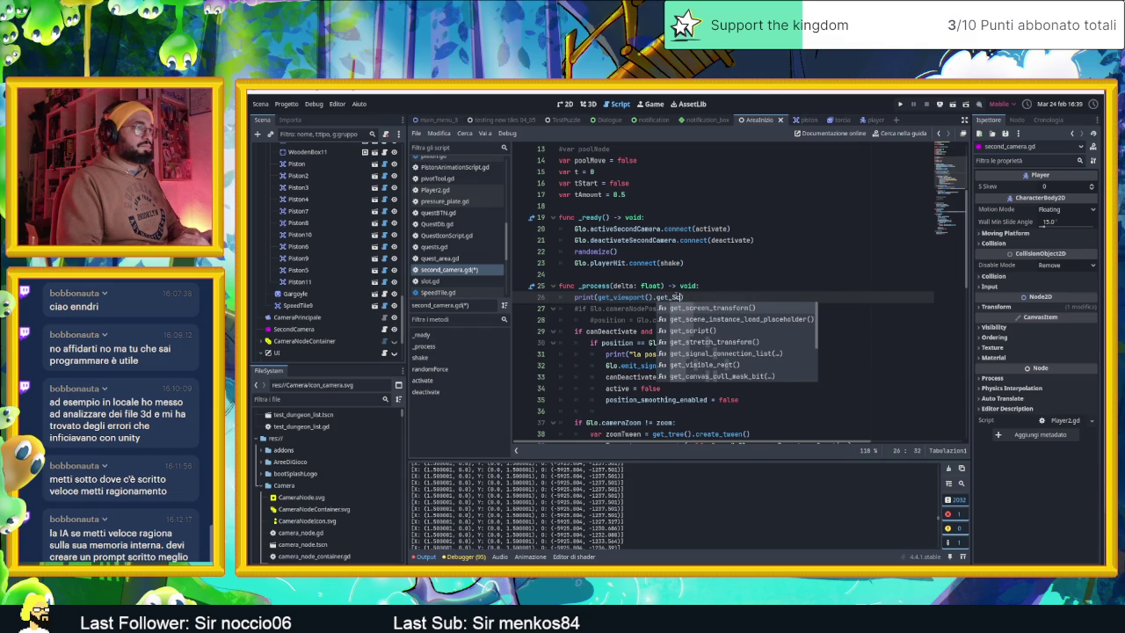
pyautogui.press('Return')
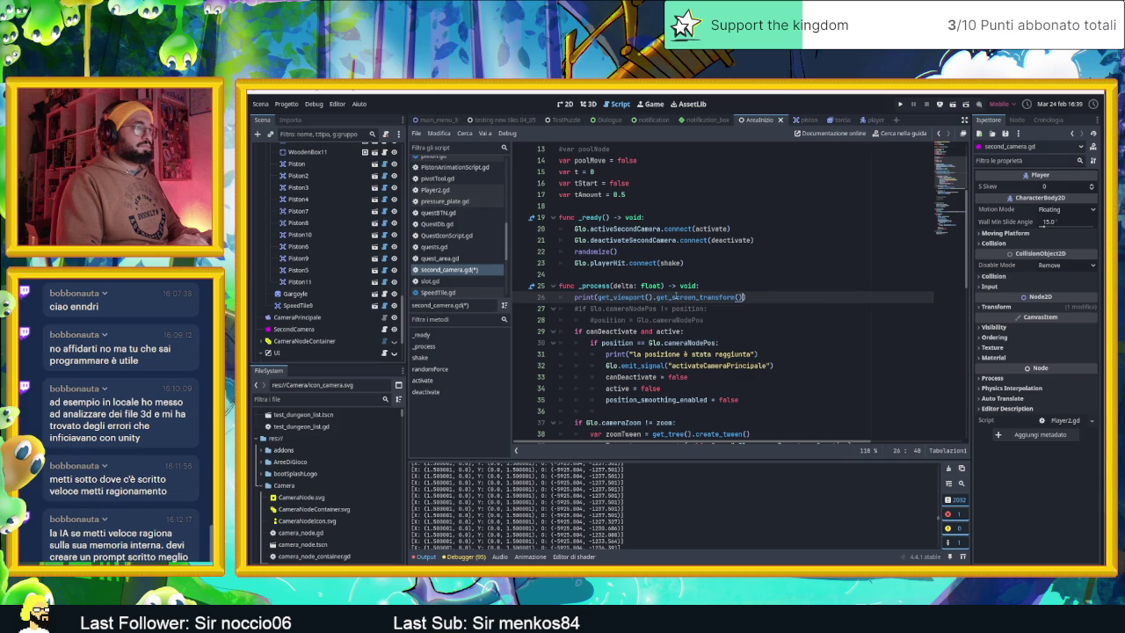
pyautogui.write('.')
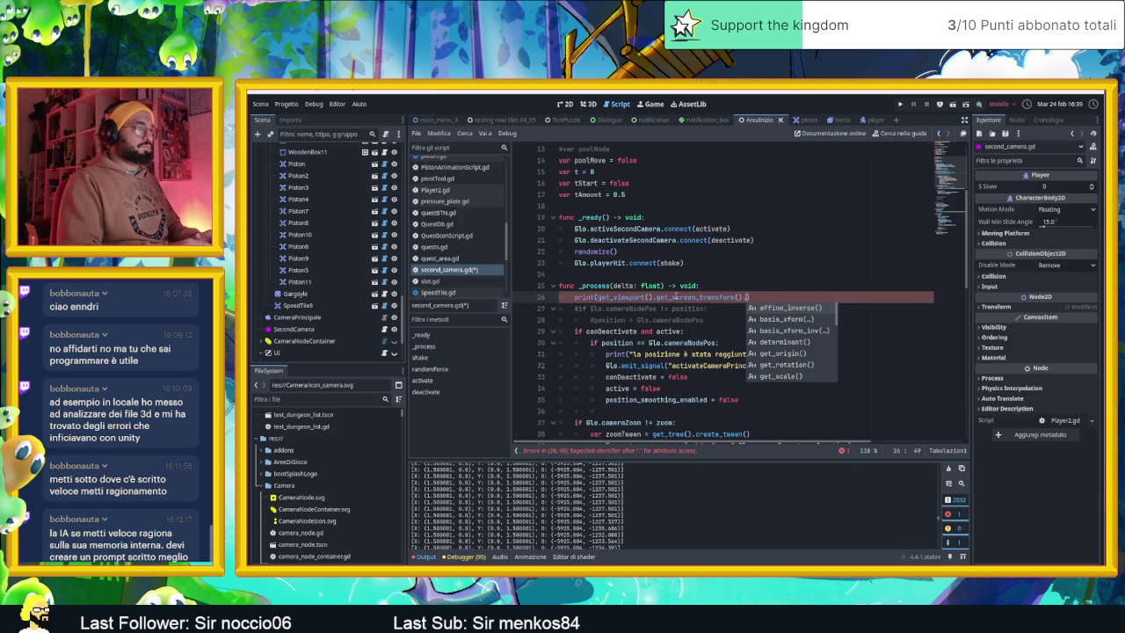
pyautogui.press('BackSpace')
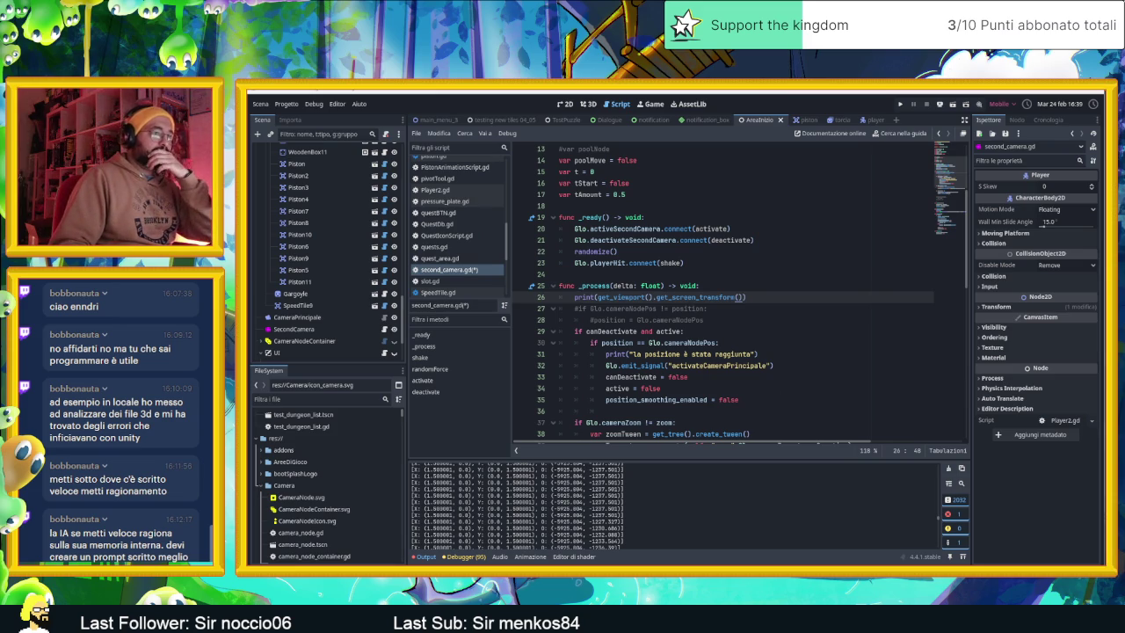
pyautogui.hotkey('alt', 'Tab')
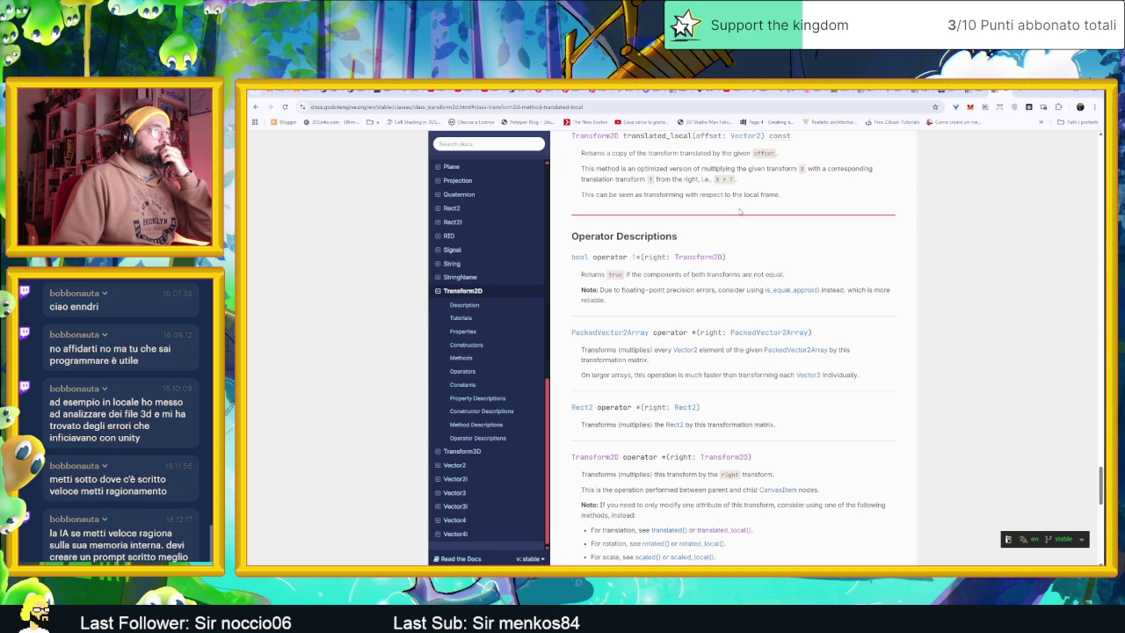
# Step: Scroll back up through the Transform2D reference, then minimize the browser to reveal second_camera.gd
pyautogui.scroll(1, 730, 208)
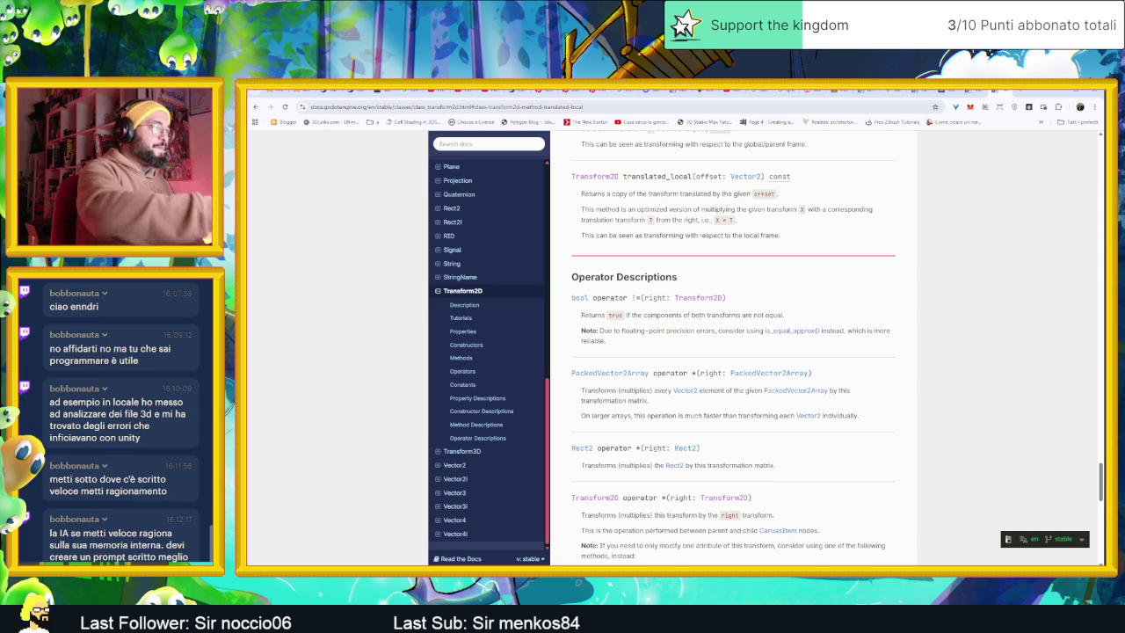
pyautogui.scroll(2, 489, 351)
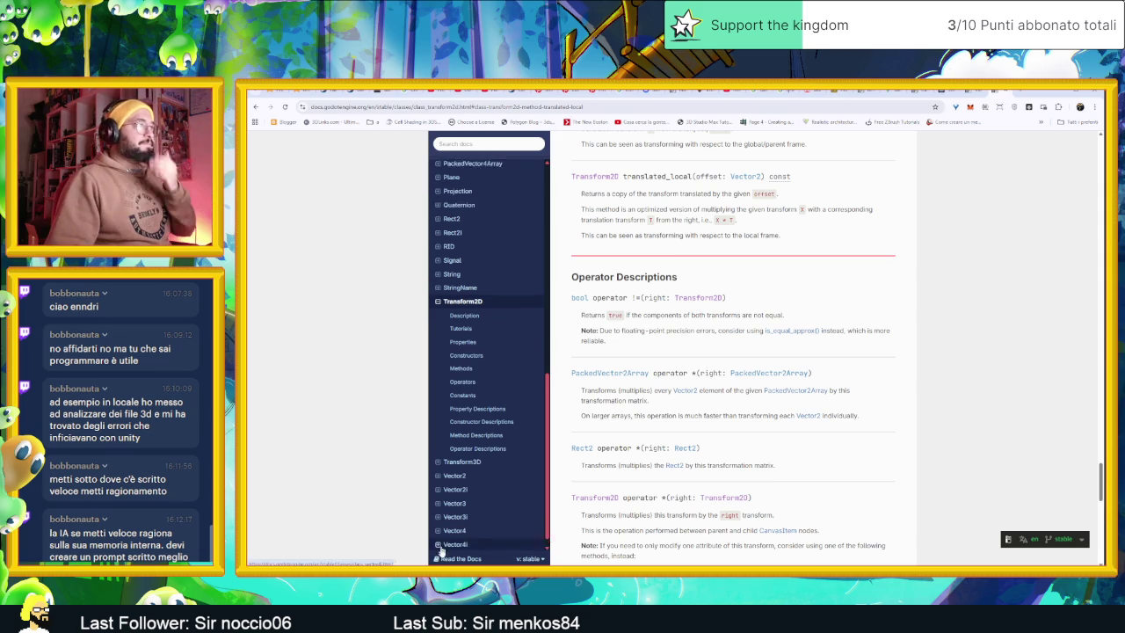
pyautogui.scroll(3, 684, 466)
pyautogui.scroll(3, 684, 466)
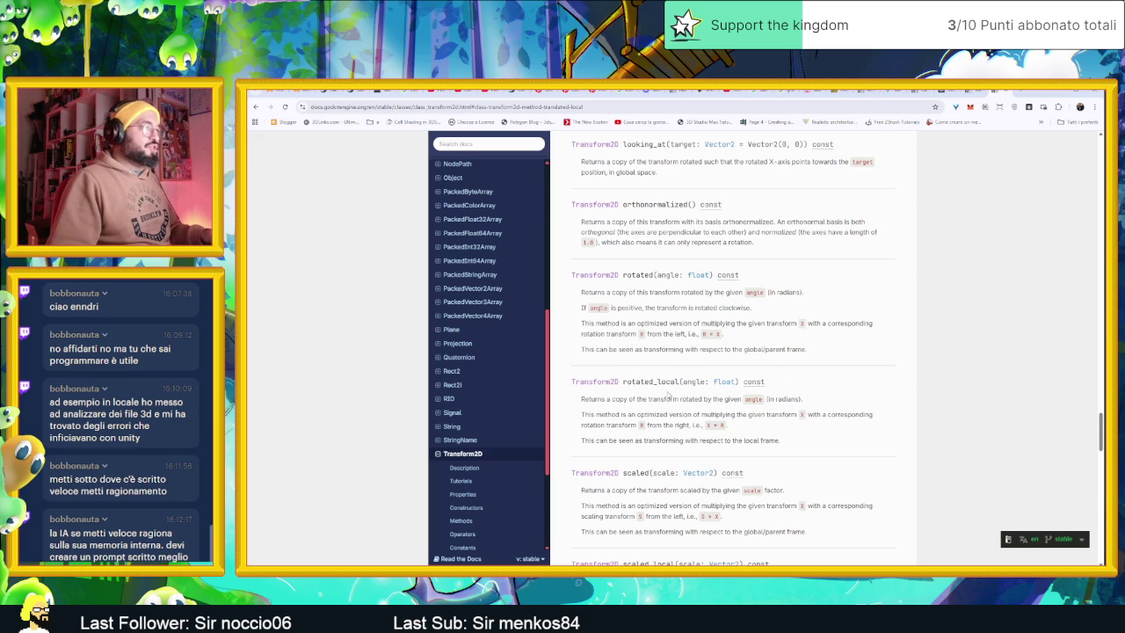
pyautogui.scroll(2, 669, 394)
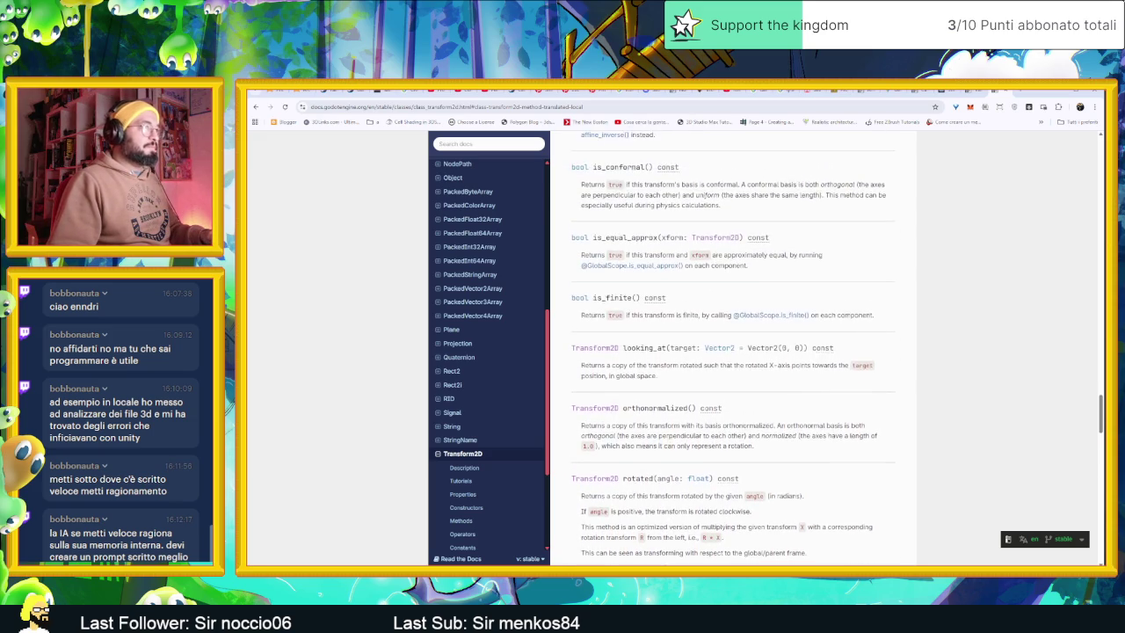
pyautogui.scroll(4, 733, 348)
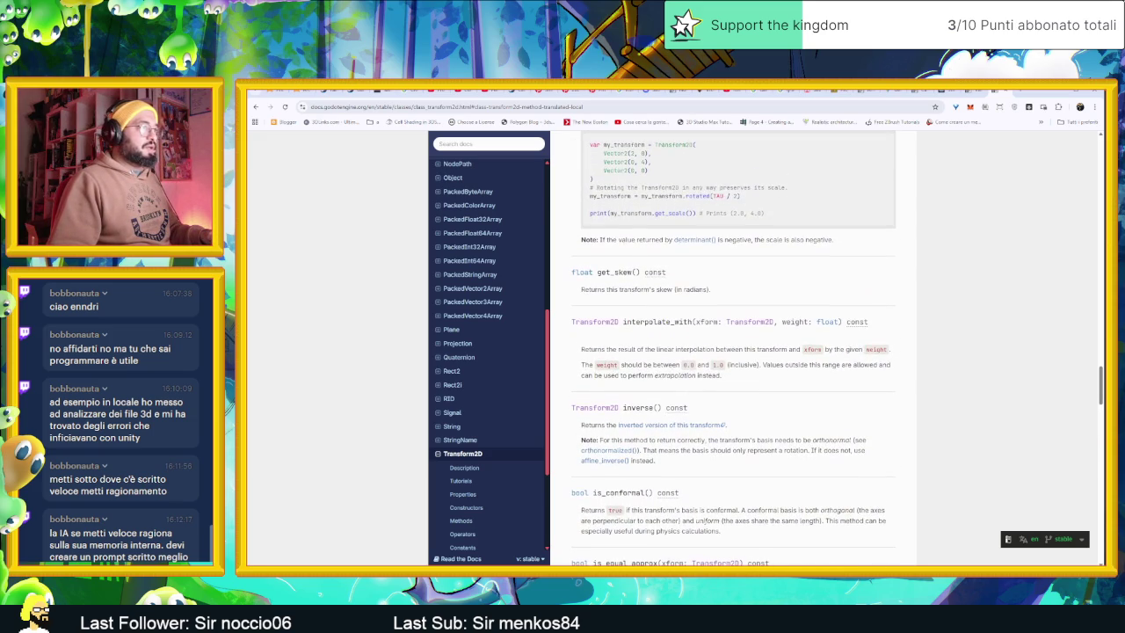
pyautogui.scroll(4, 686, 398)
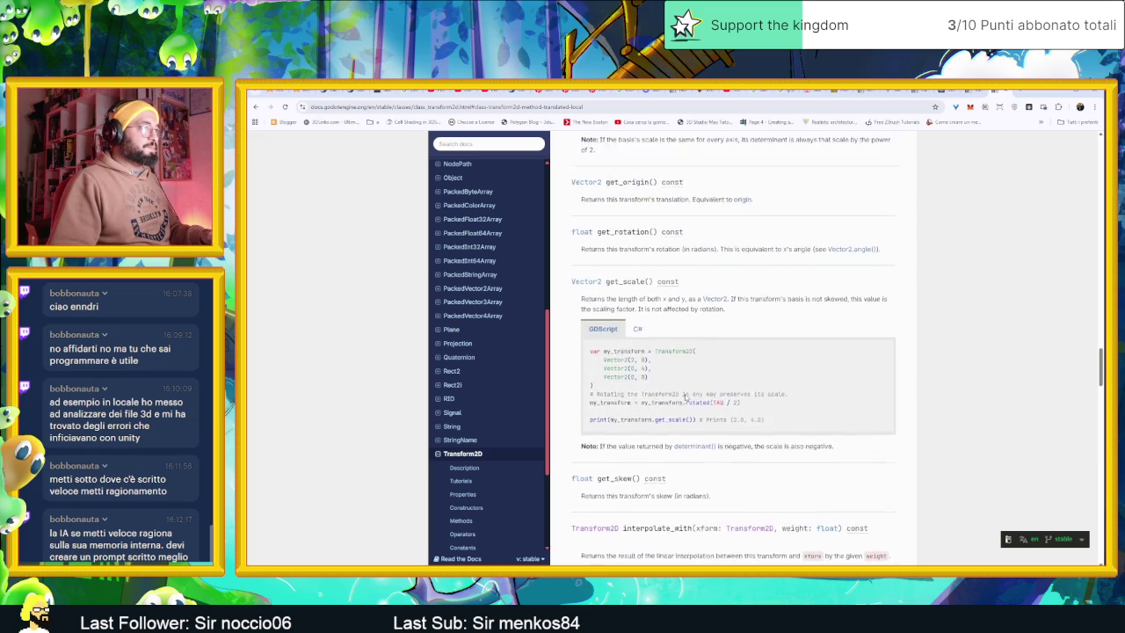
pyautogui.scroll(4, 686, 397)
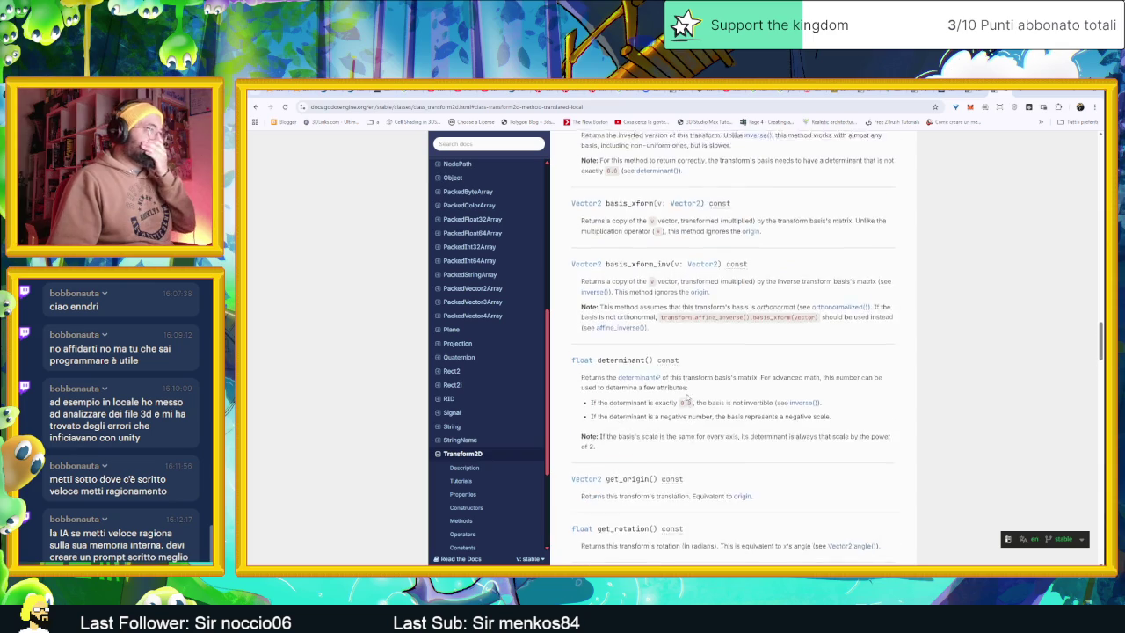
pyautogui.scroll(1, 689, 397)
pyautogui.scroll(4, 705, 379)
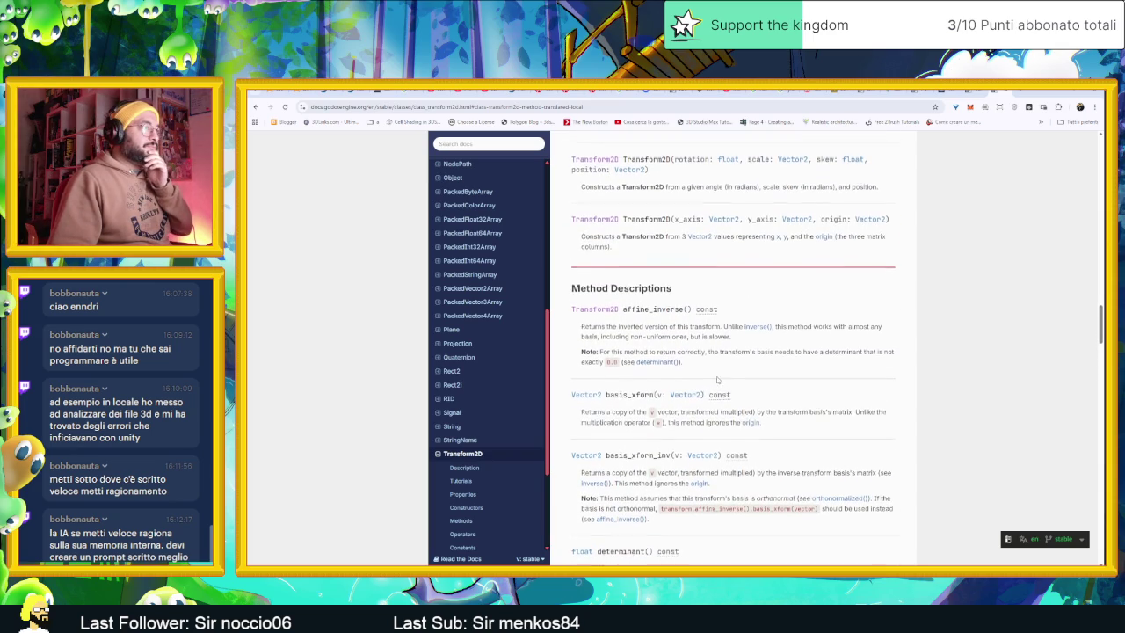
pyautogui.scroll(1, 721, 380)
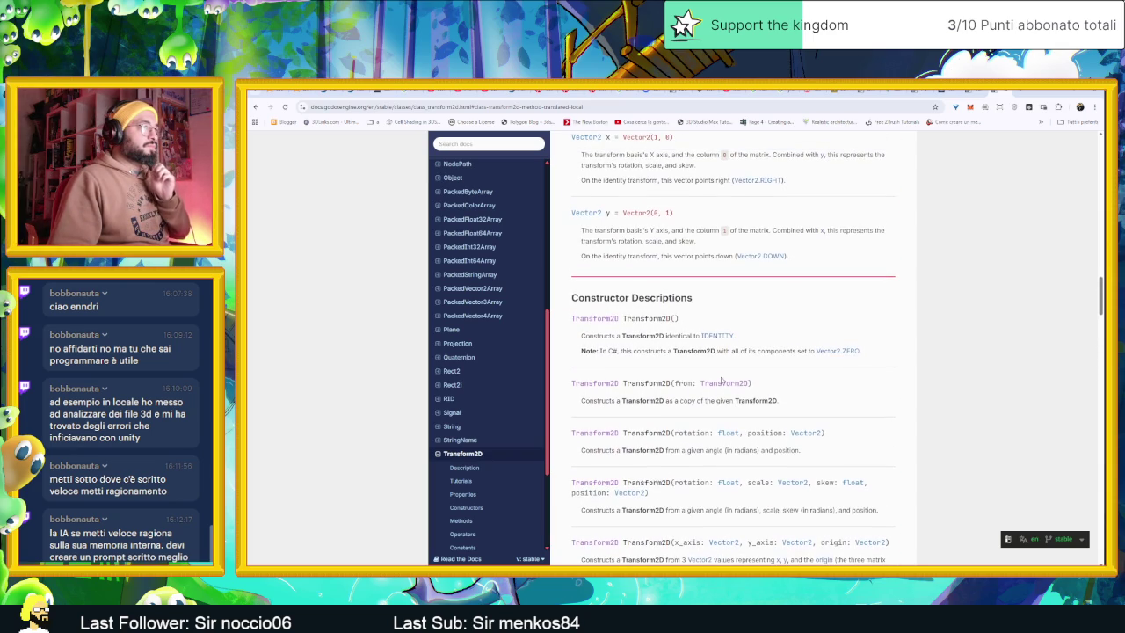
pyautogui.scroll(2, 753, 380)
pyautogui.scroll(7, 856, 389)
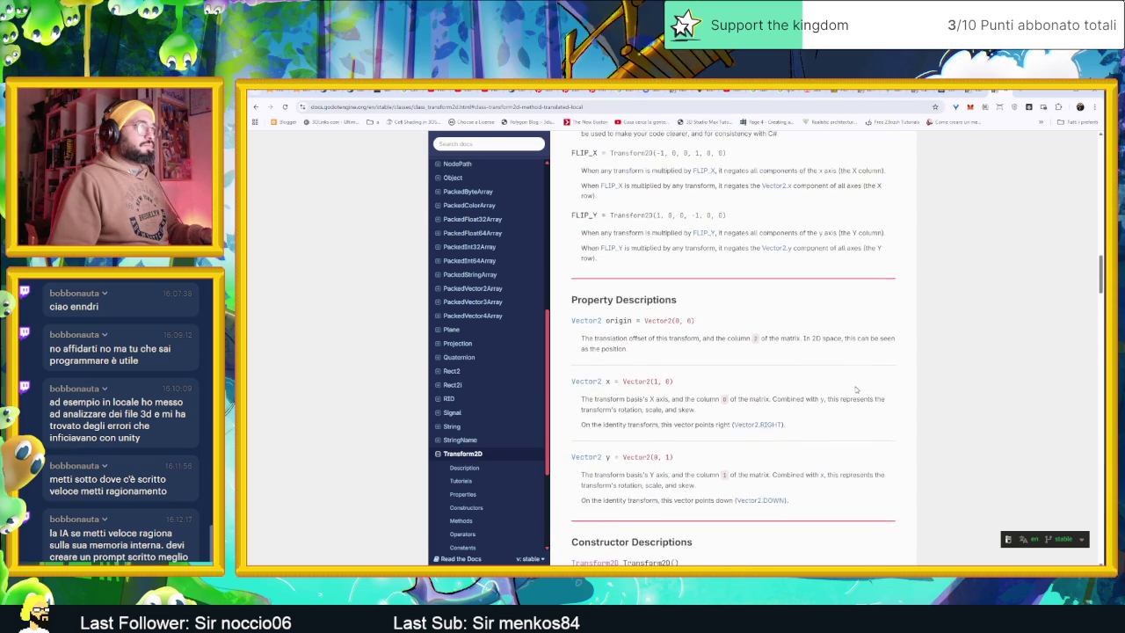
pyautogui.scroll(3, 809, 388)
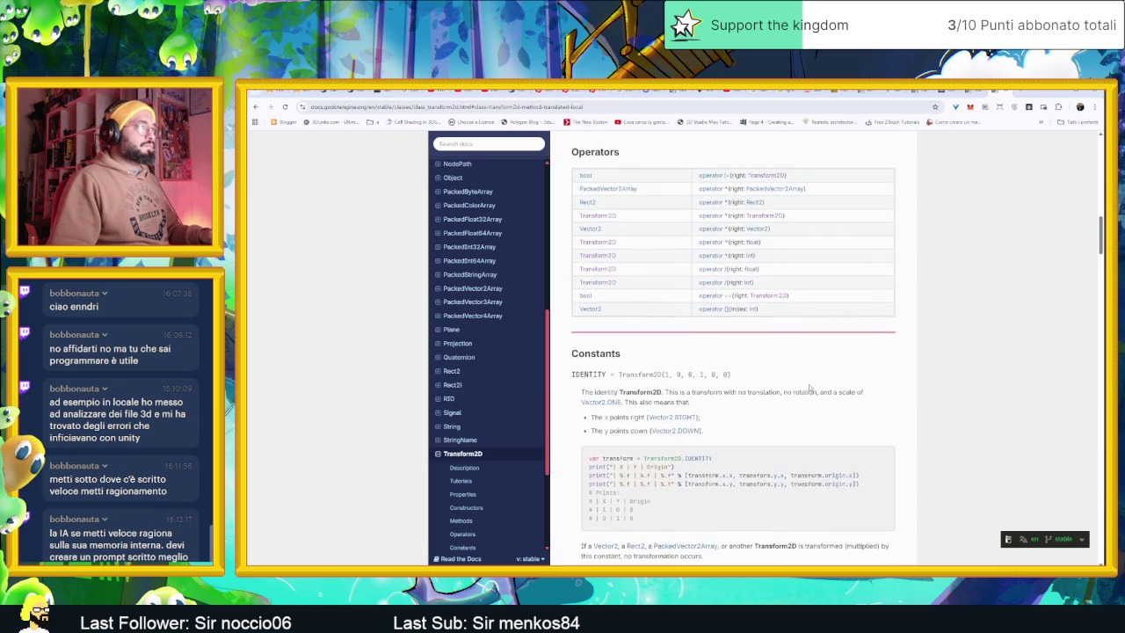
pyautogui.scroll(5, 809, 384)
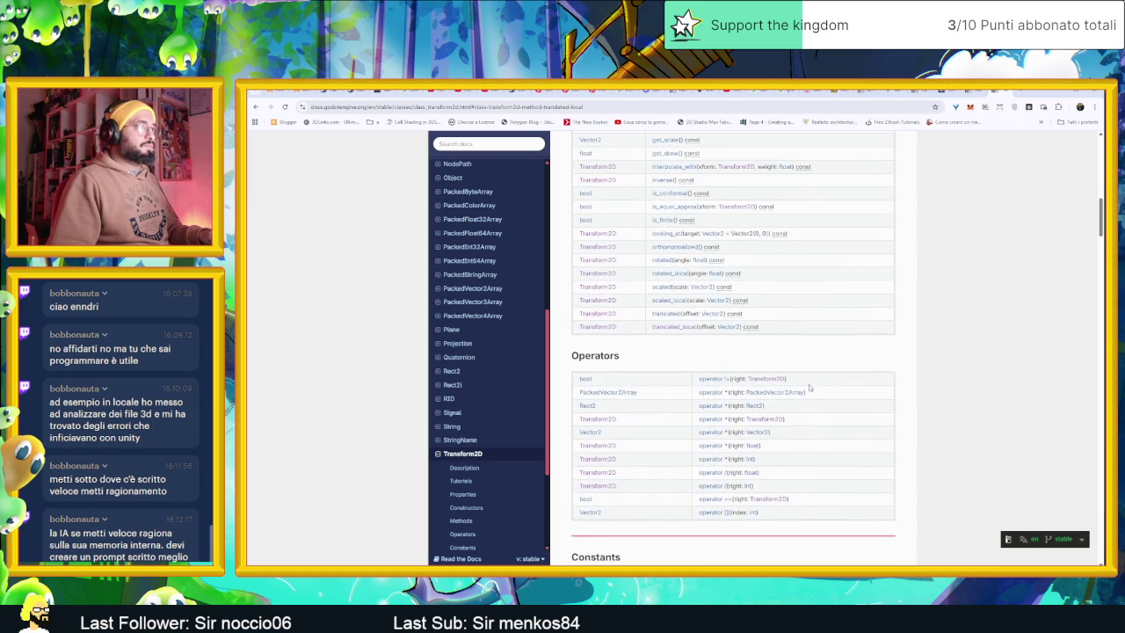
pyautogui.scroll(2, 809, 384)
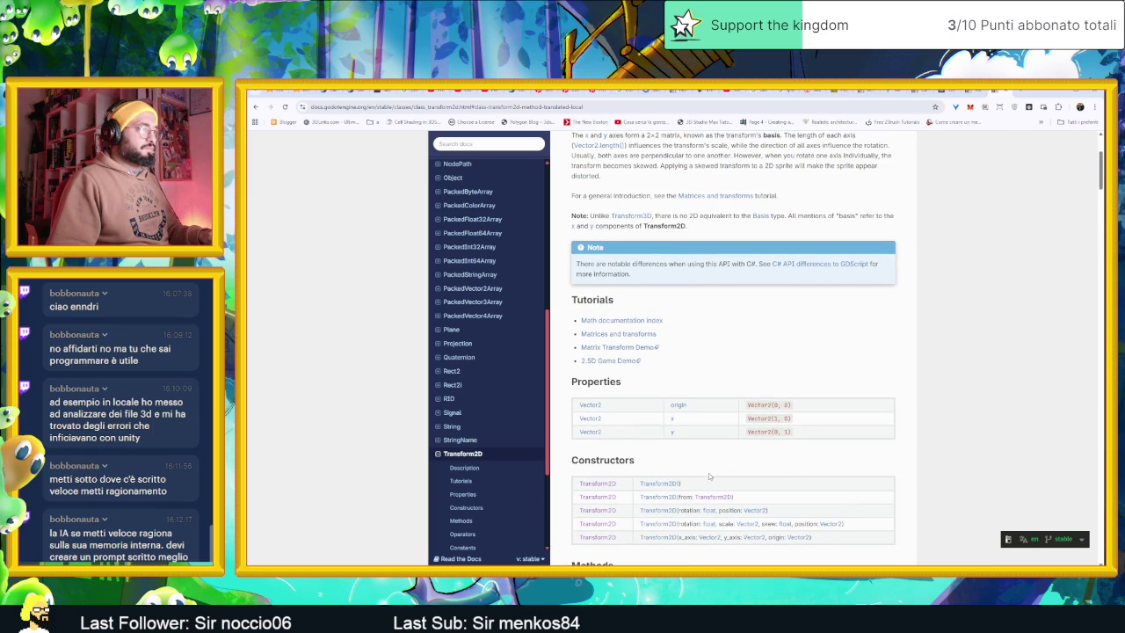
pyautogui.scroll(-2, 752, 457)
pyautogui.scroll(-1, 764, 452)
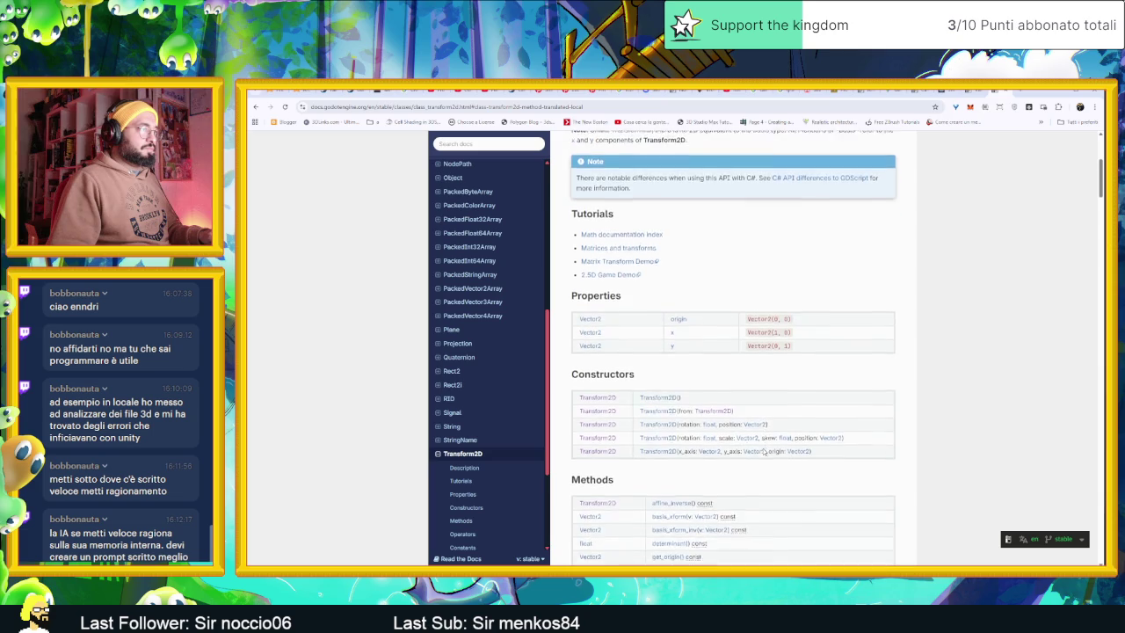
pyautogui.scroll(-1, 764, 452)
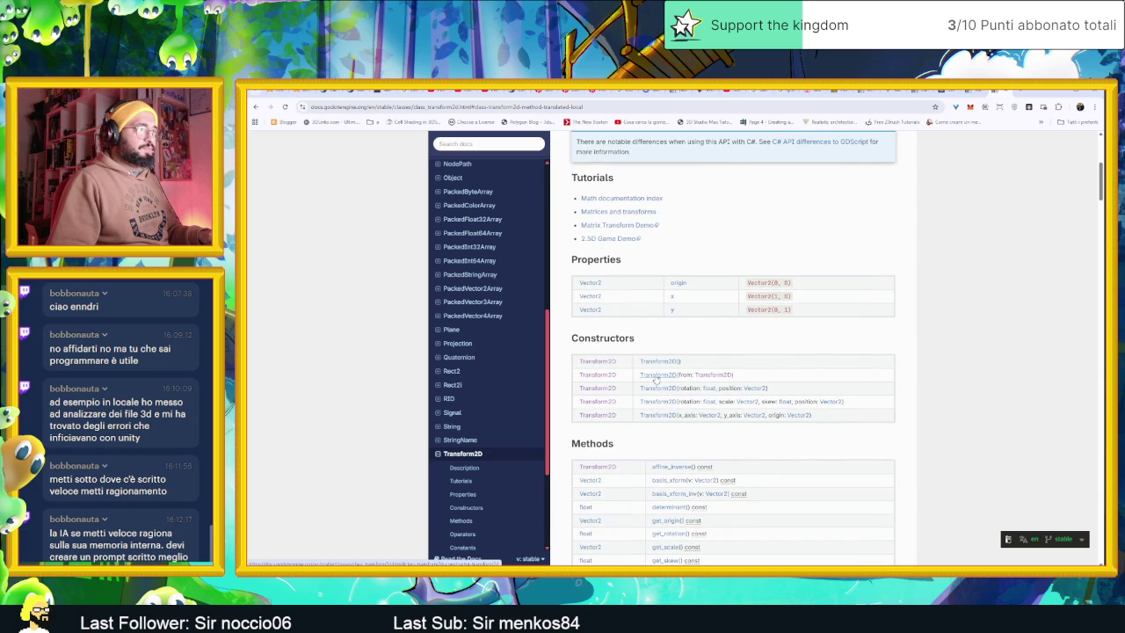
pyautogui.scroll(3, 664, 391)
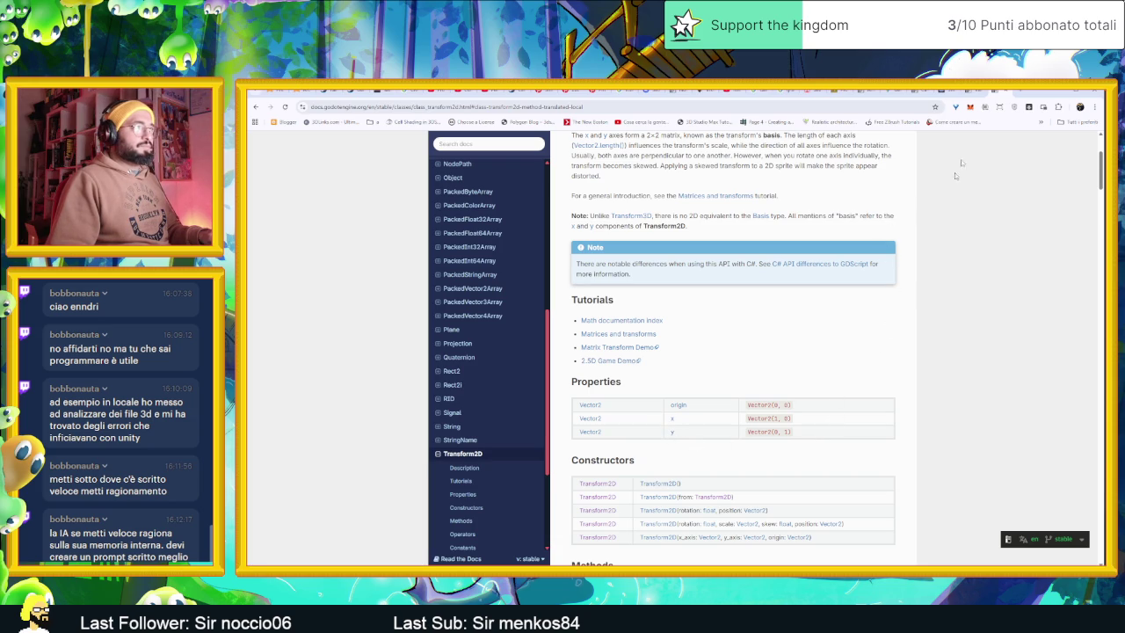
pyautogui.click(1057, 93)
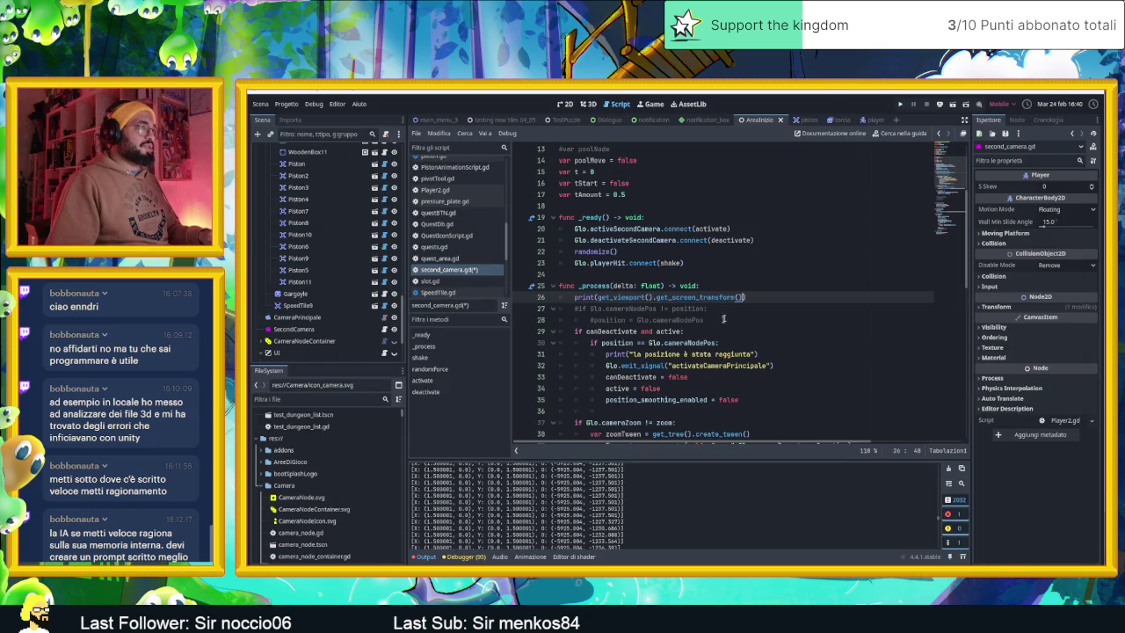
# Step: Try a .x member, then delete the get_viewport() prefix from line 26's print
pyautogui.write('.x')
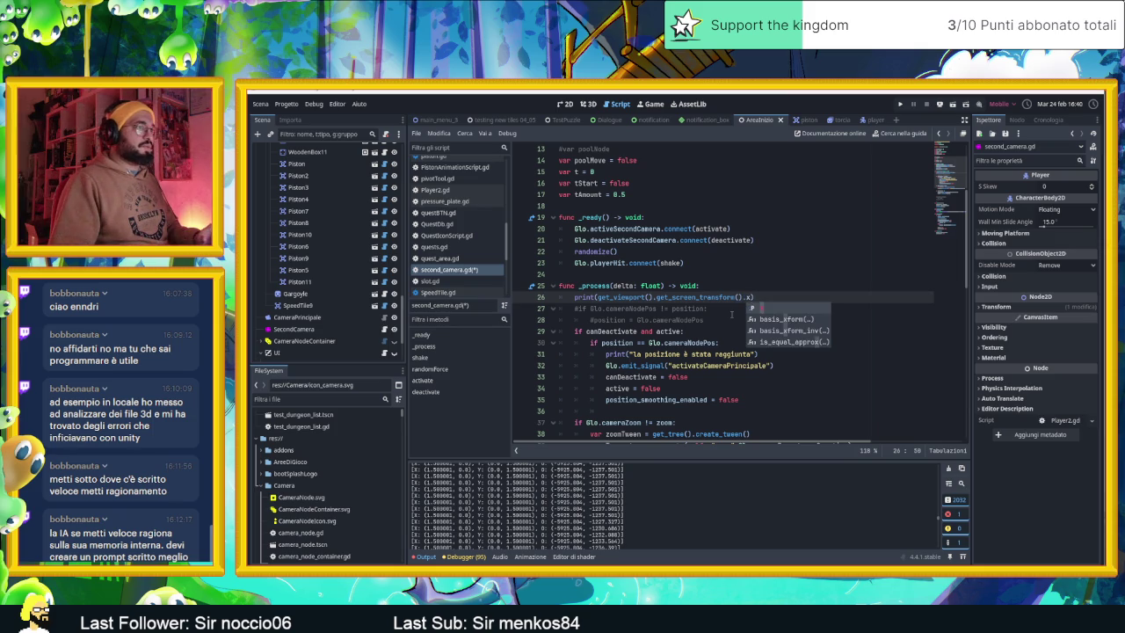
pyautogui.press('Down')
pyautogui.press('Down')
pyautogui.press('Down')
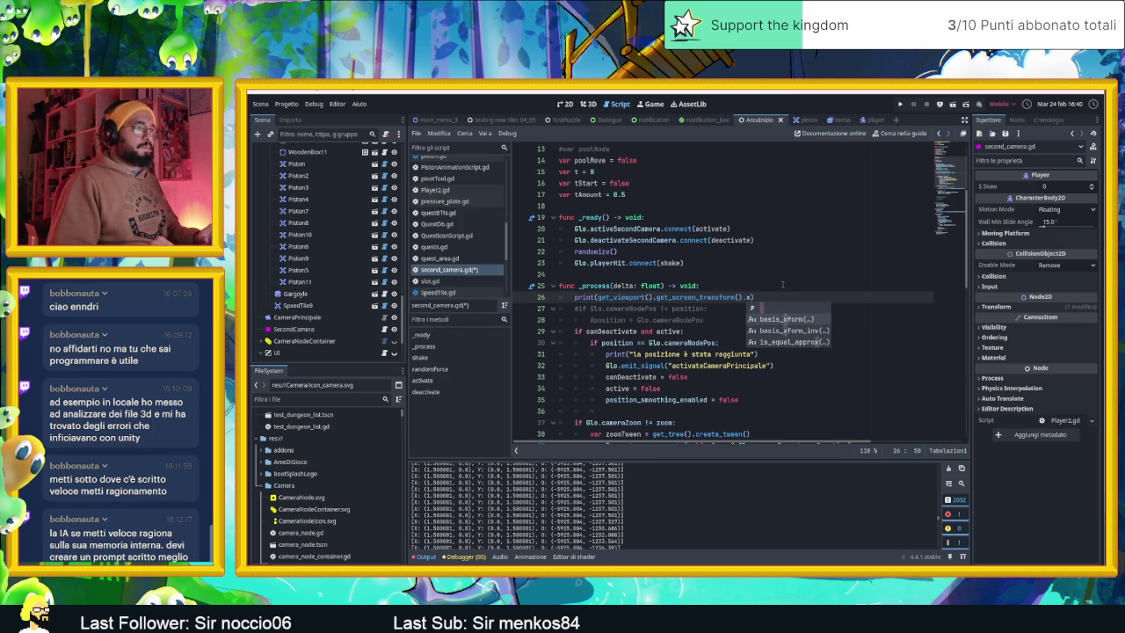
pyautogui.press('BackSpace')
pyautogui.press('BackSpace')
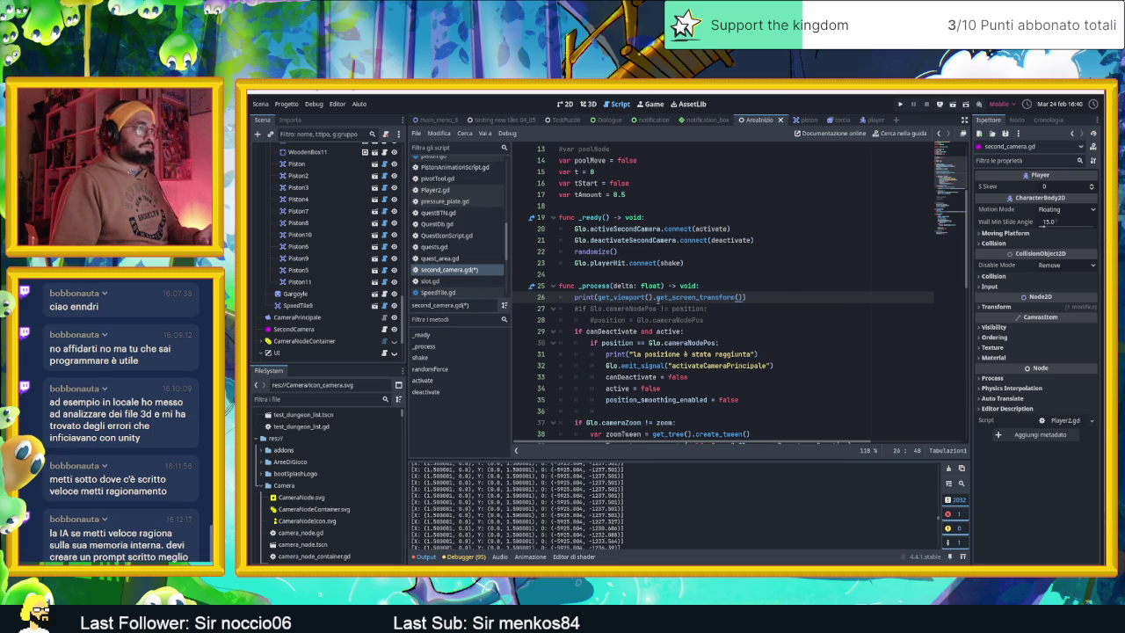
pyautogui.click(648, 297)
pyautogui.moveTo(645, 297); pyautogui.dragTo(608, 297)
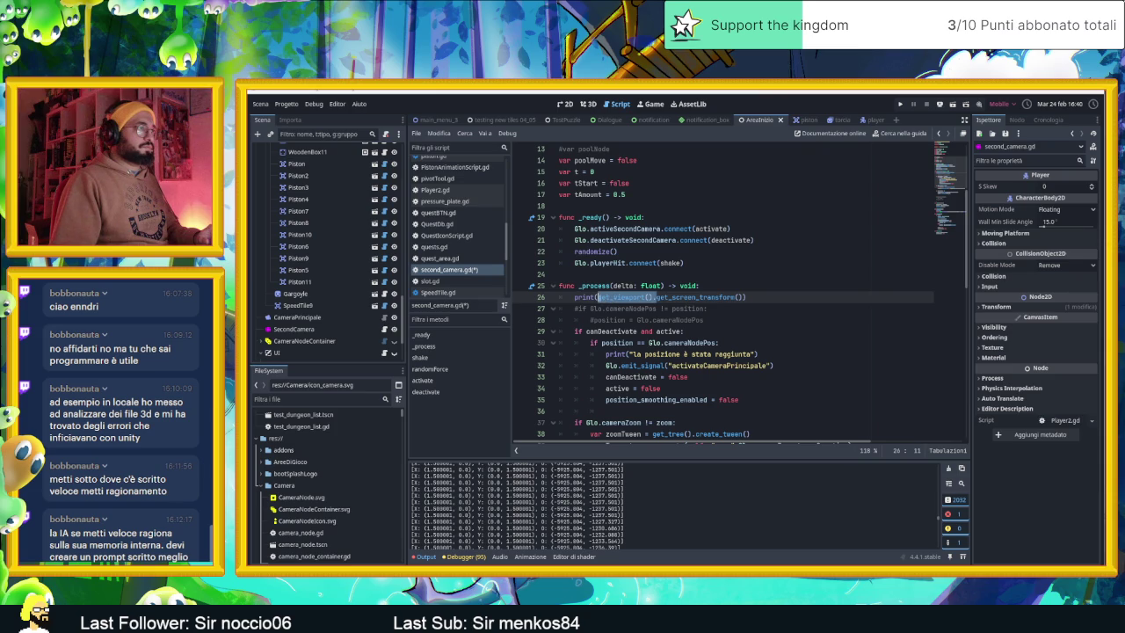
pyautogui.press('BackSpace')
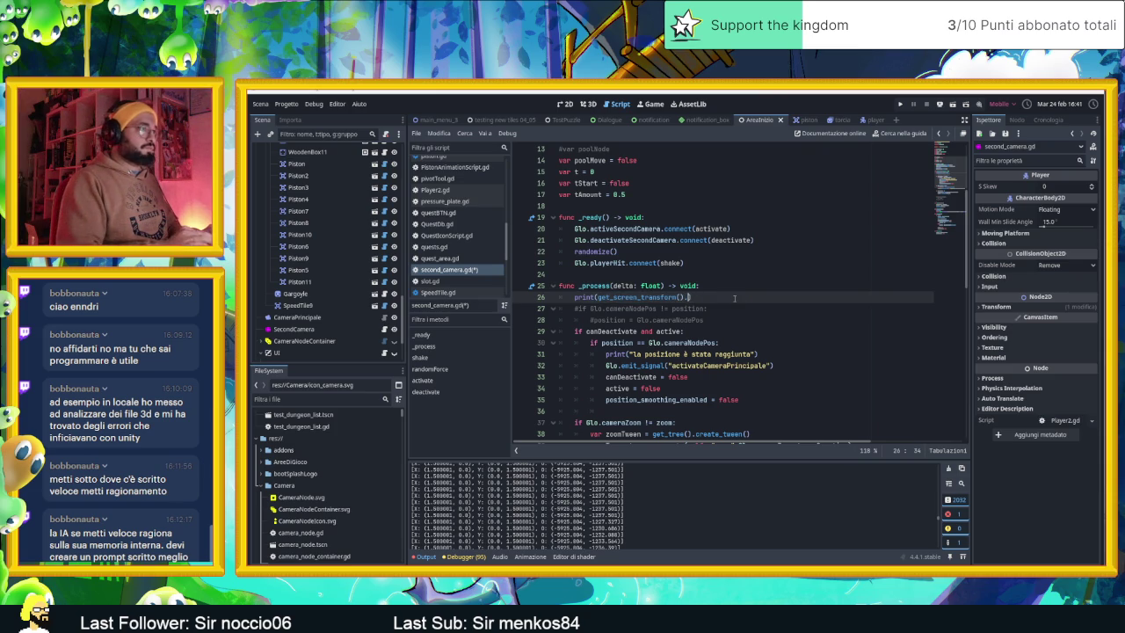
# Step: Append a translated method call to get_screen_transform() from the autocomplete suggestions
pyautogui.write('.')
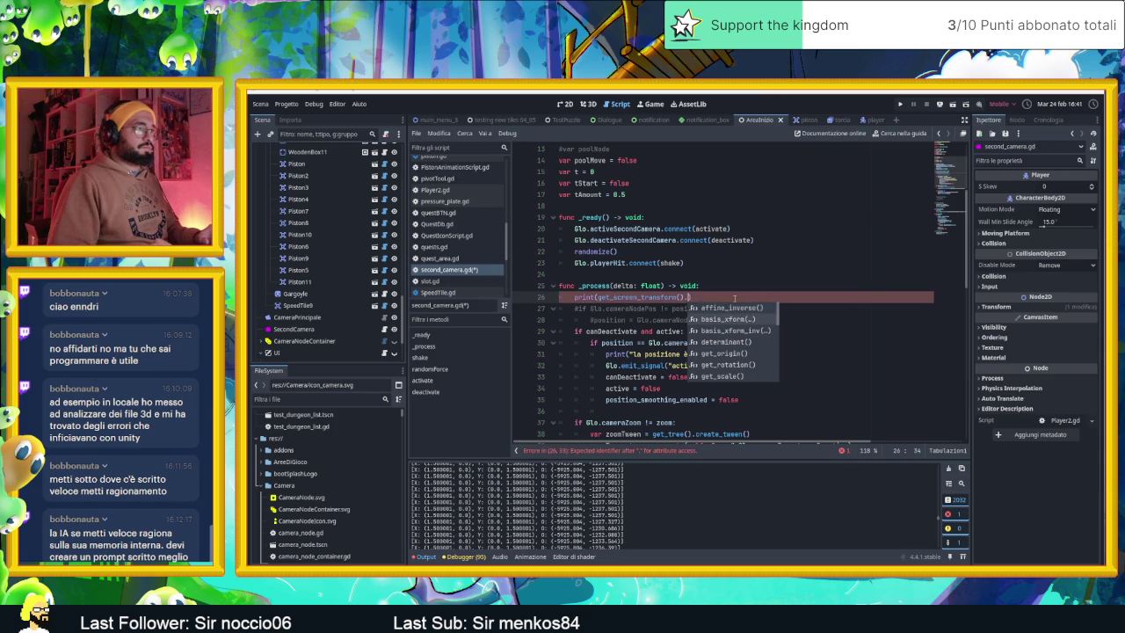
pyautogui.press('Down')
pyautogui.press('Down')
pyautogui.press('Down')
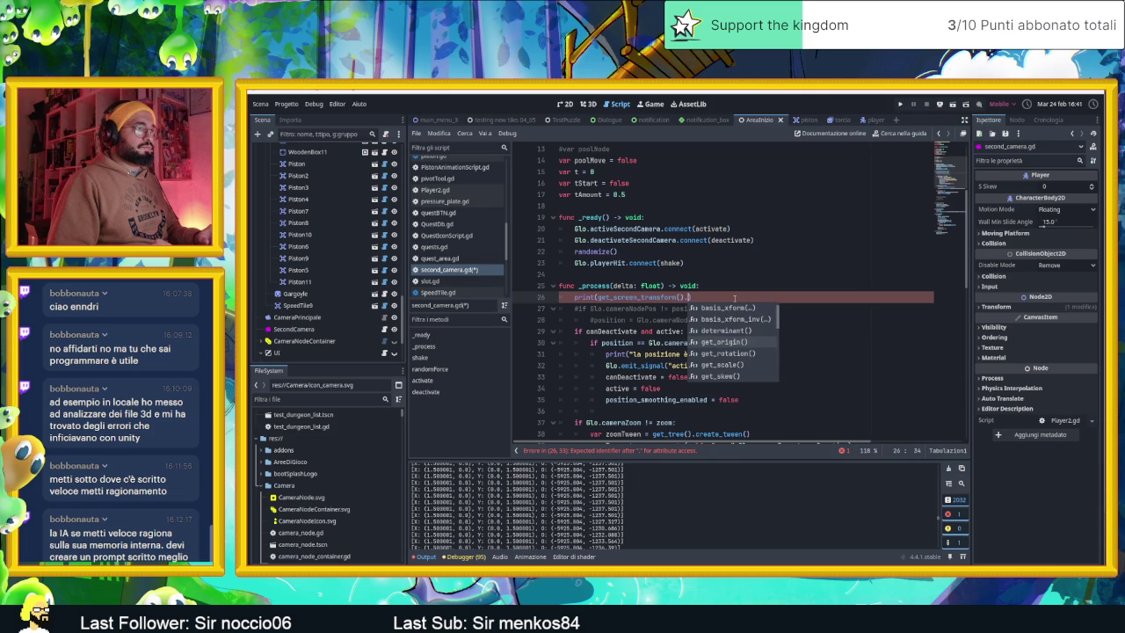
pyautogui.press('Down')
pyautogui.press('Down')
pyautogui.press('Down')
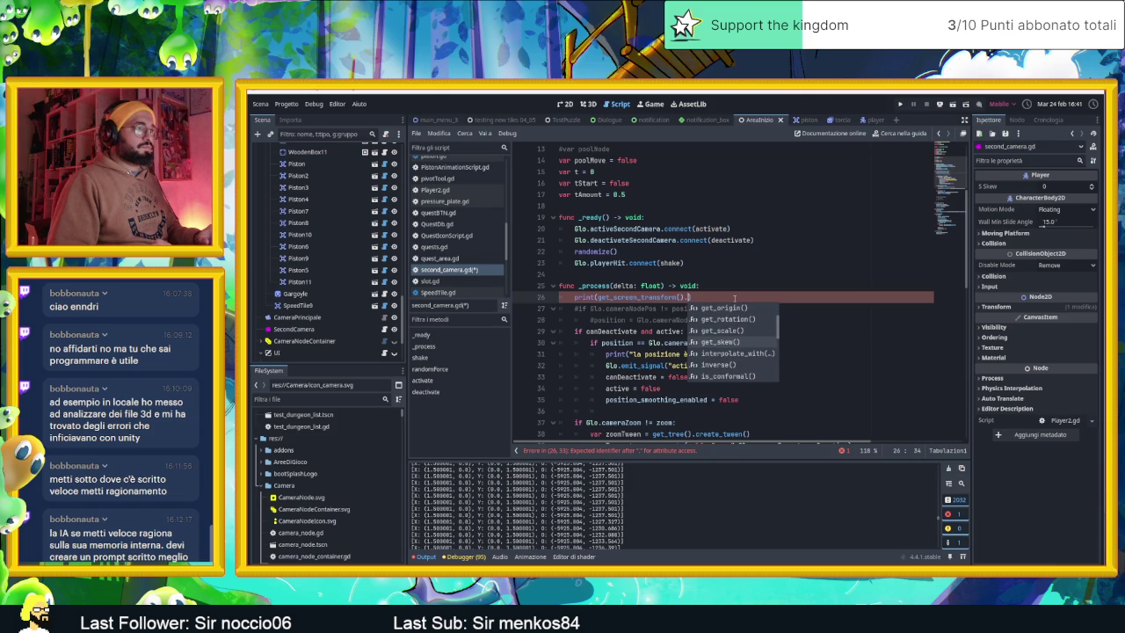
pyautogui.press('Down')
pyautogui.press('Down')
pyautogui.press('Down')
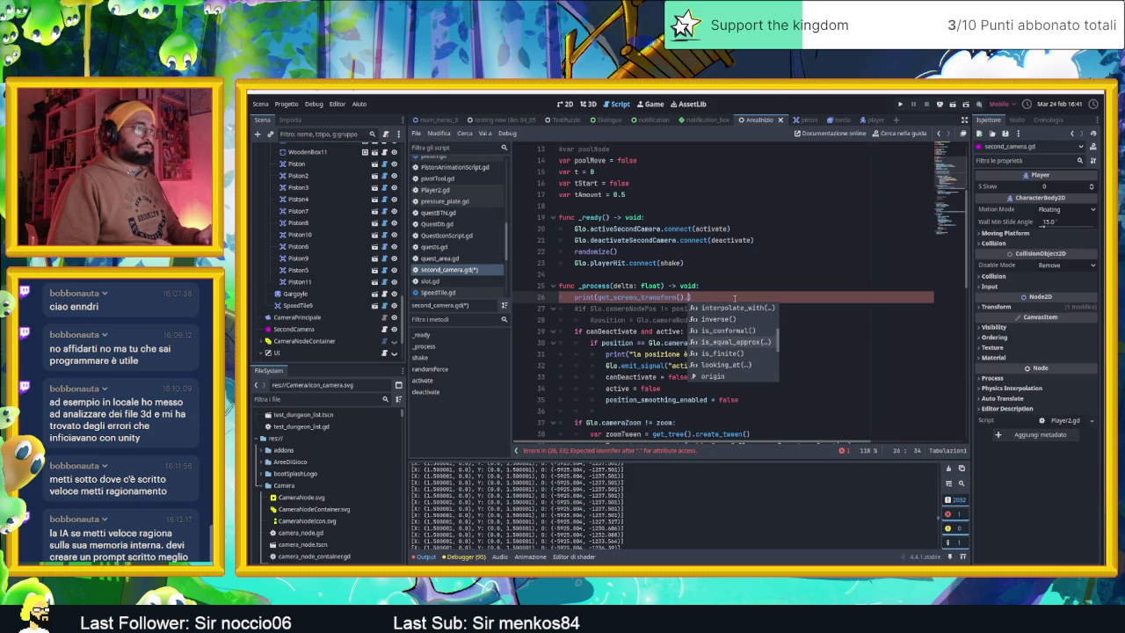
pyautogui.press('Down')
pyautogui.press('Down')
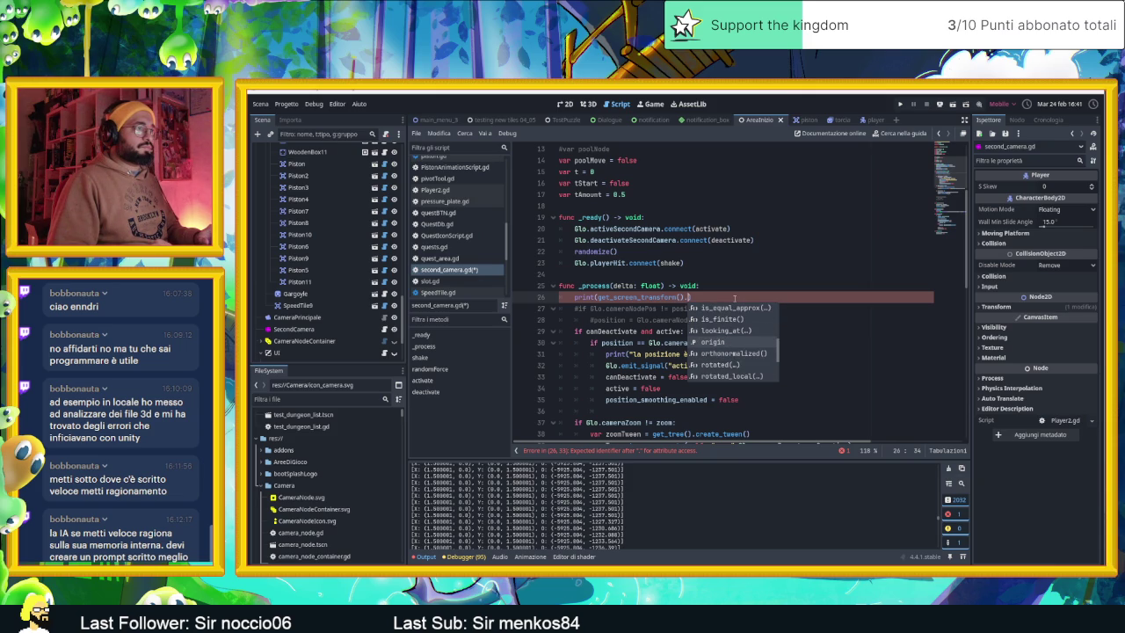
pyautogui.press('Down')
pyautogui.press('Down')
pyautogui.press('Down')
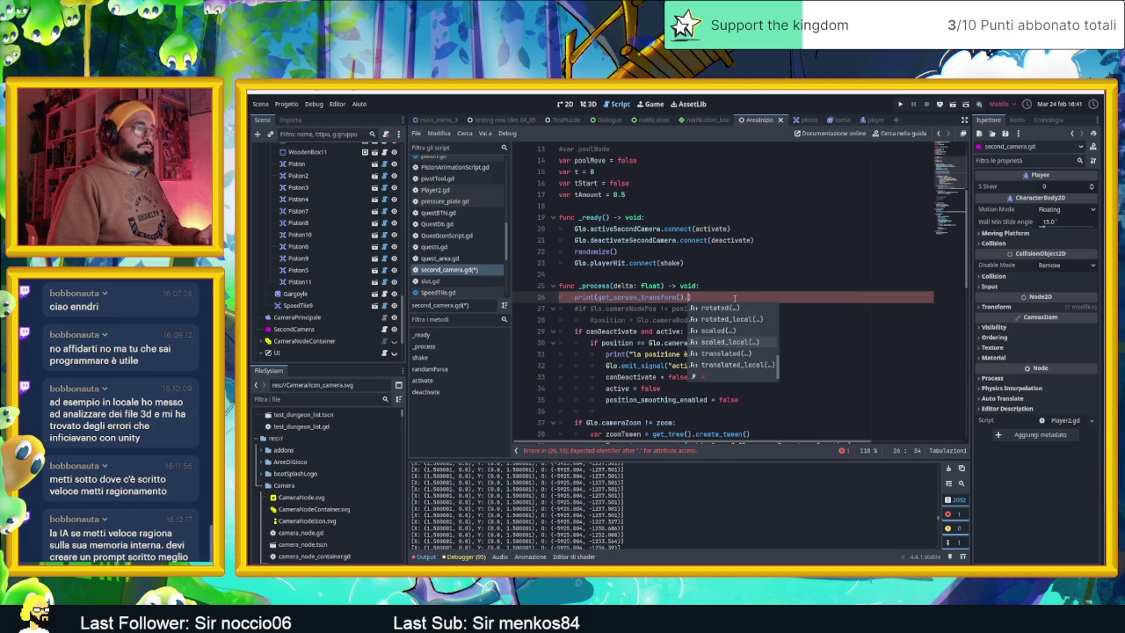
pyautogui.press('Down')
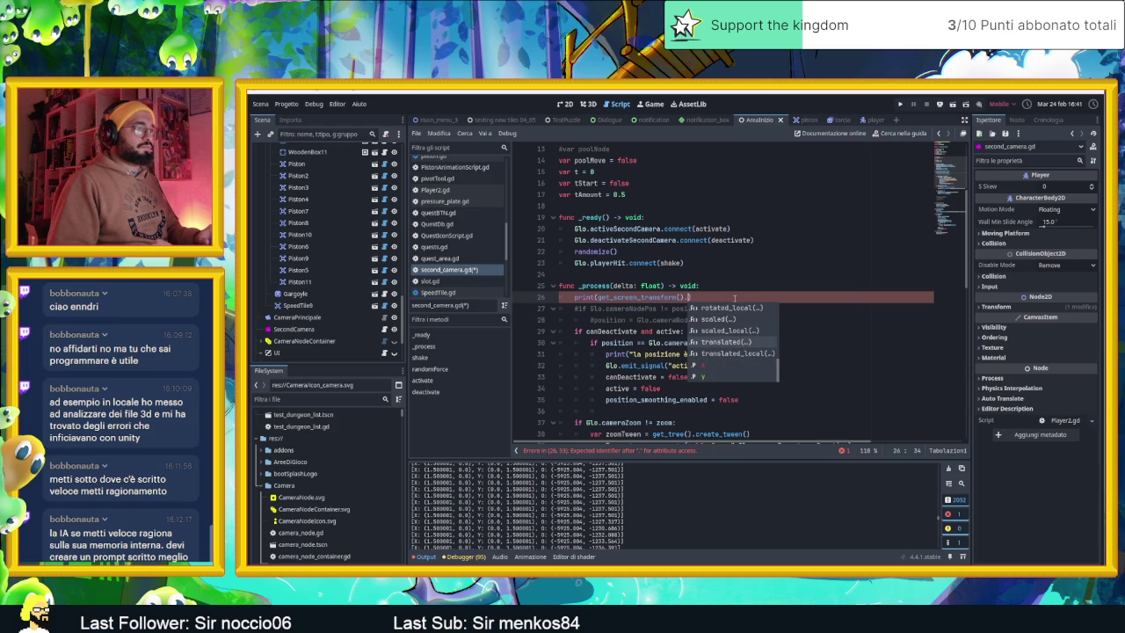
pyautogui.press('Return')
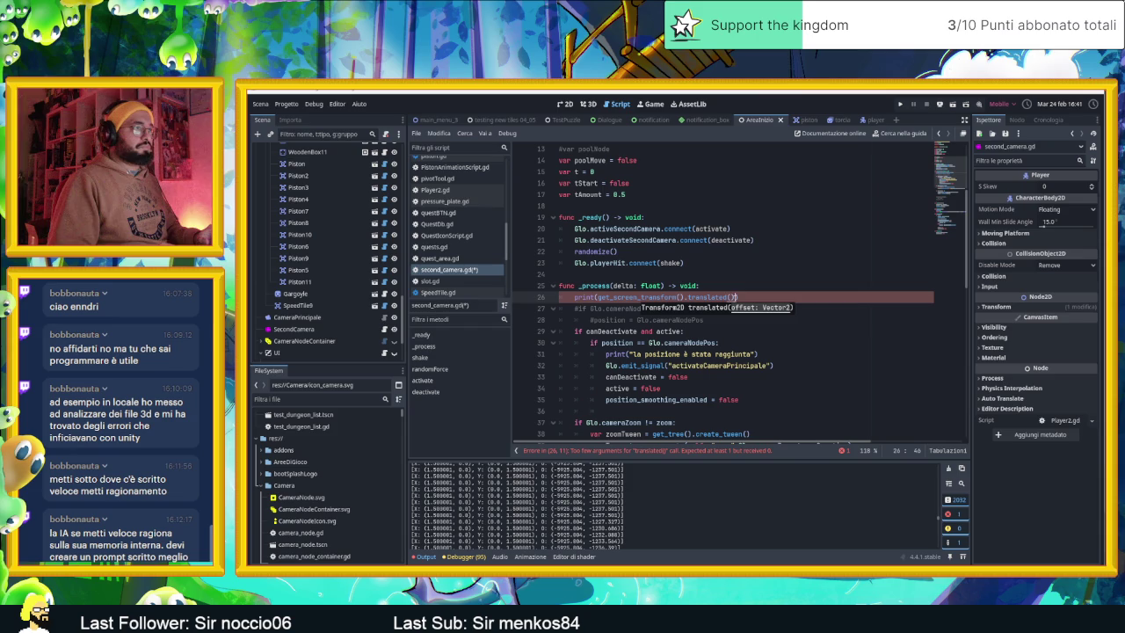
# Step: Change the call to translated_local(Vector2.ZERO) using autocomplete
pyautogui.press('BackSpace')
pyautogui.press('BackSpace')
pyautogui.press('BackSpace')
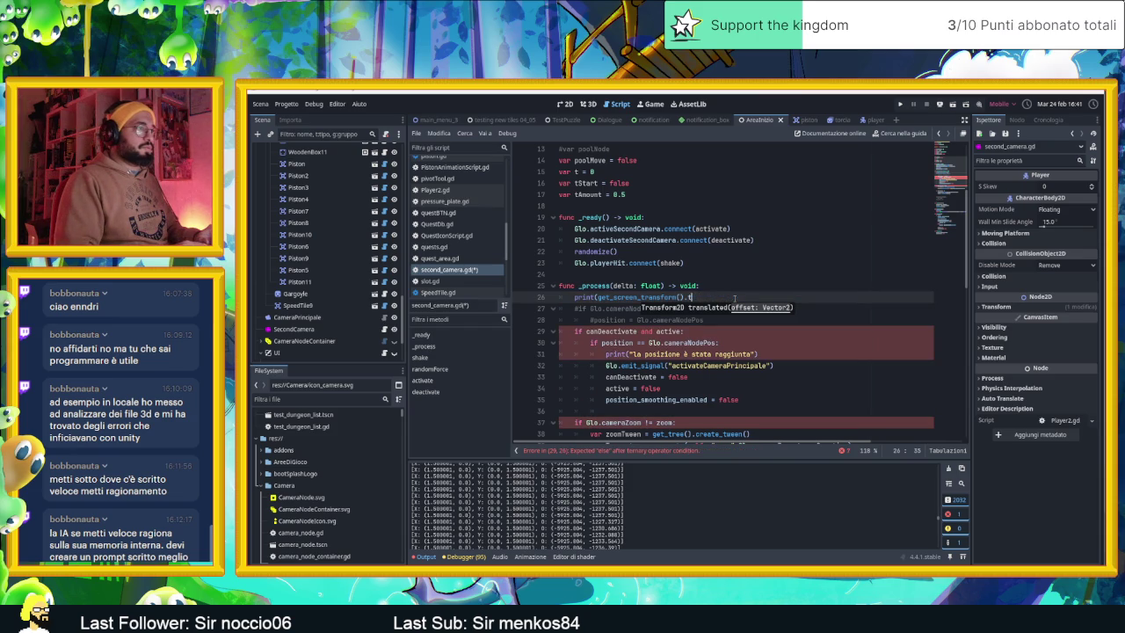
pyautogui.press('BackSpace')
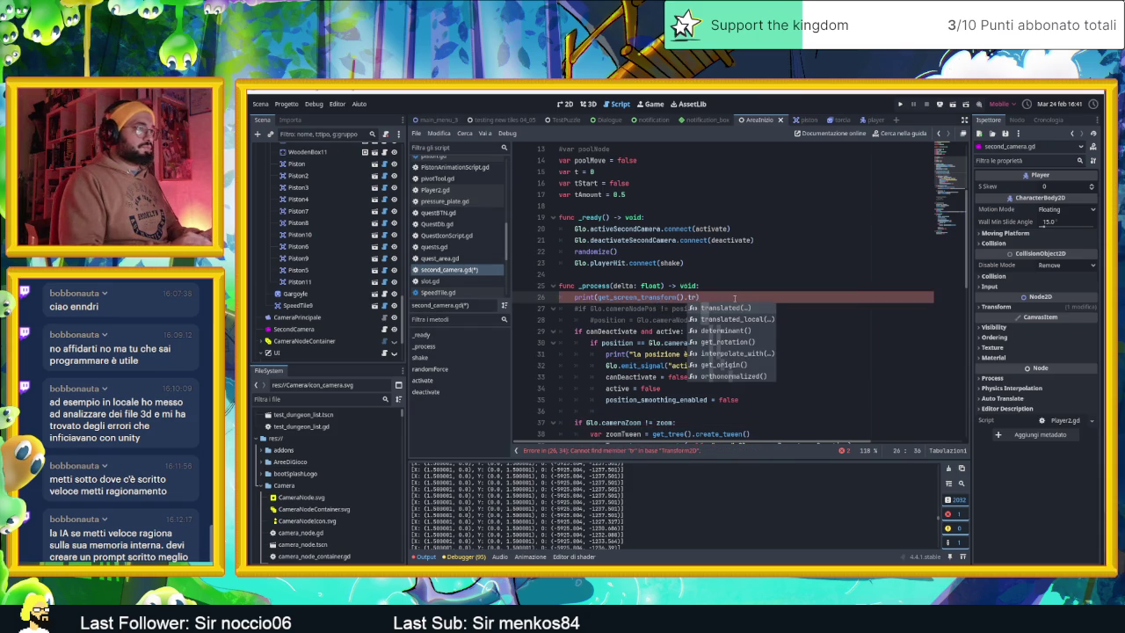
pyautogui.press('Down')
pyautogui.press('Return')
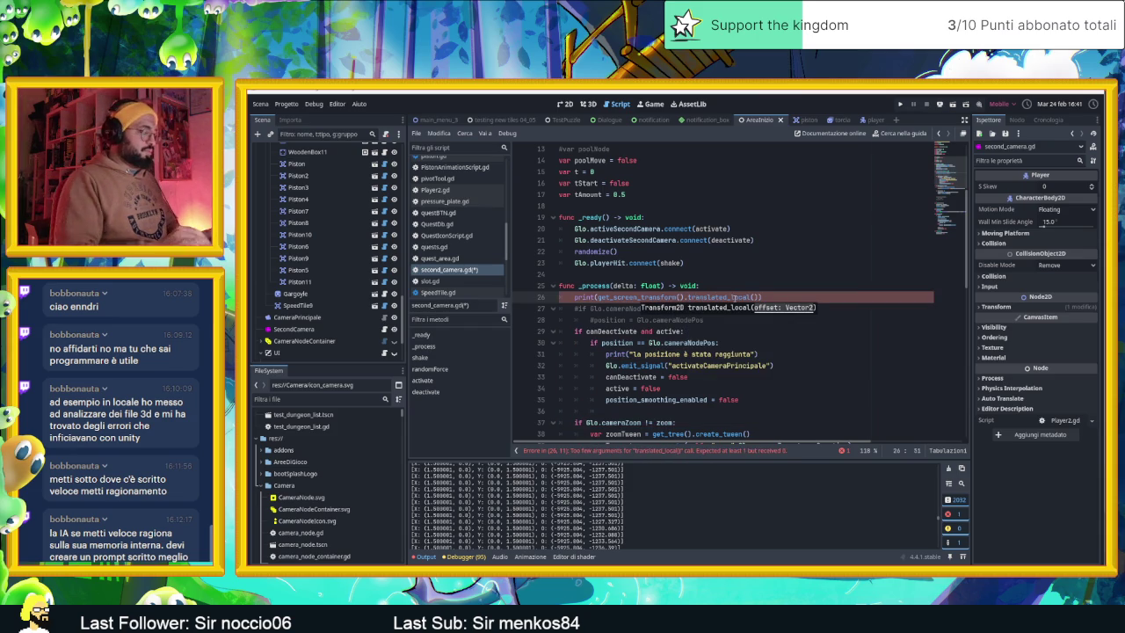
pyautogui.write('Vec')
pyautogui.press('Return')
pyautogui.write('(')
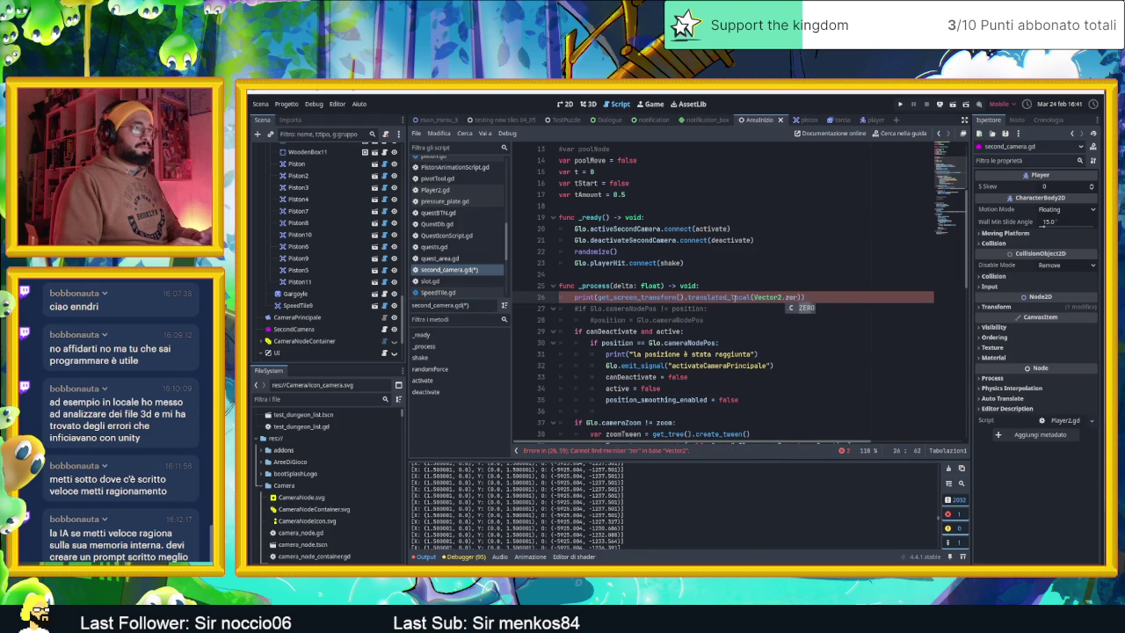
pyautogui.press('Return')
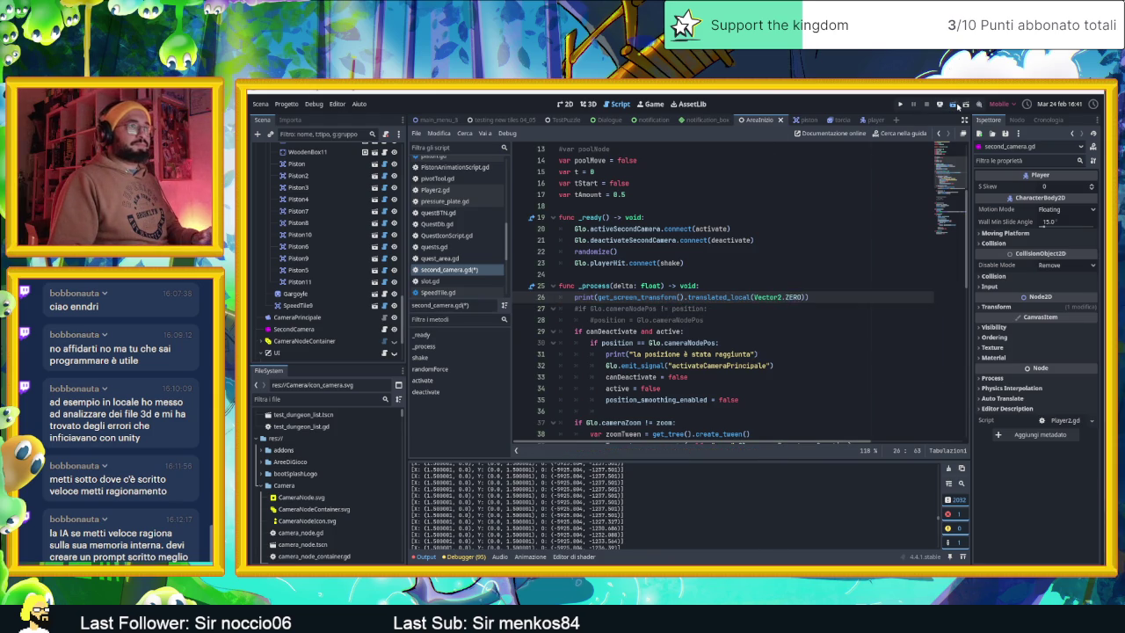
# Step: Save the script, run the game, and slide the slime left, up, down, left, up onto the beige tile
pyautogui.hotkey('ctrl', 's')
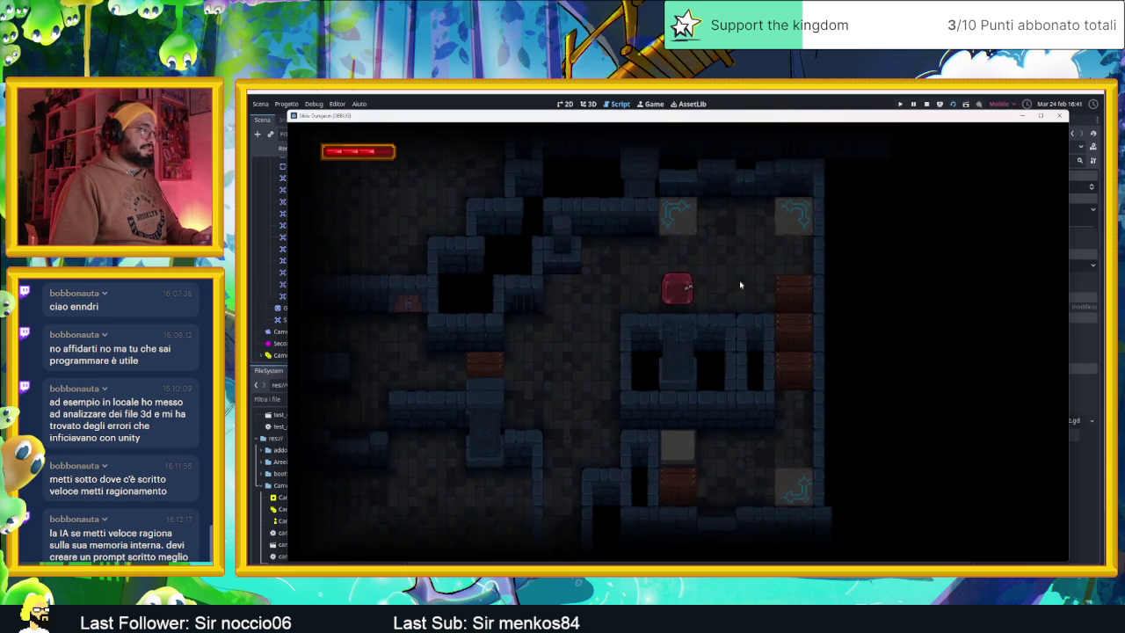
pyautogui.moveTo(655, 118); pyautogui.dragTo(1044, 129)
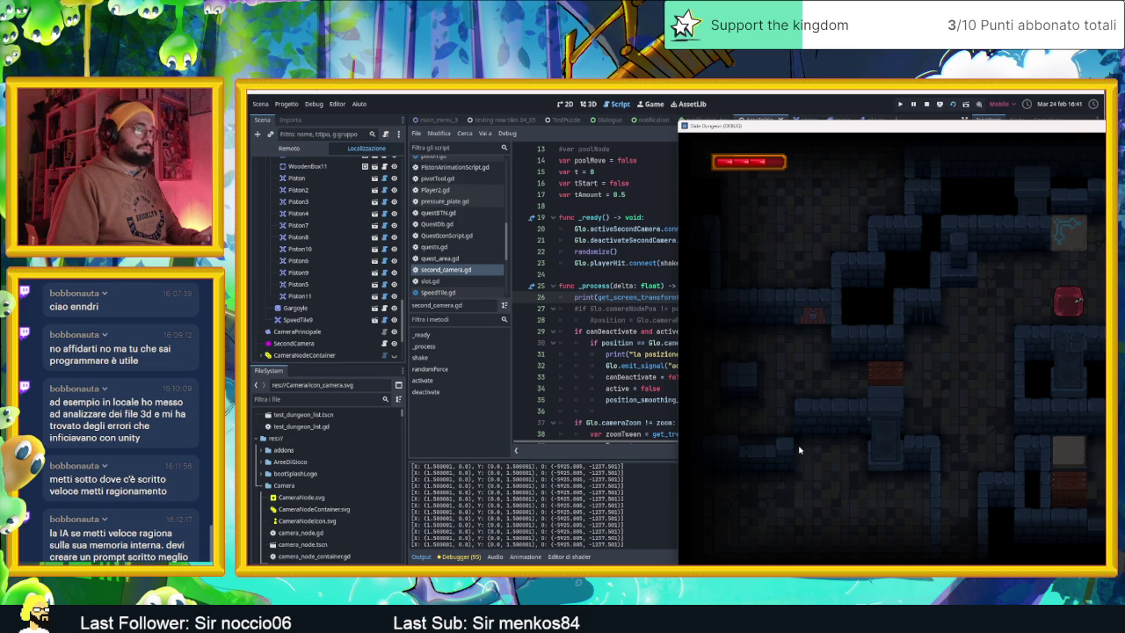
pyautogui.press('Left')
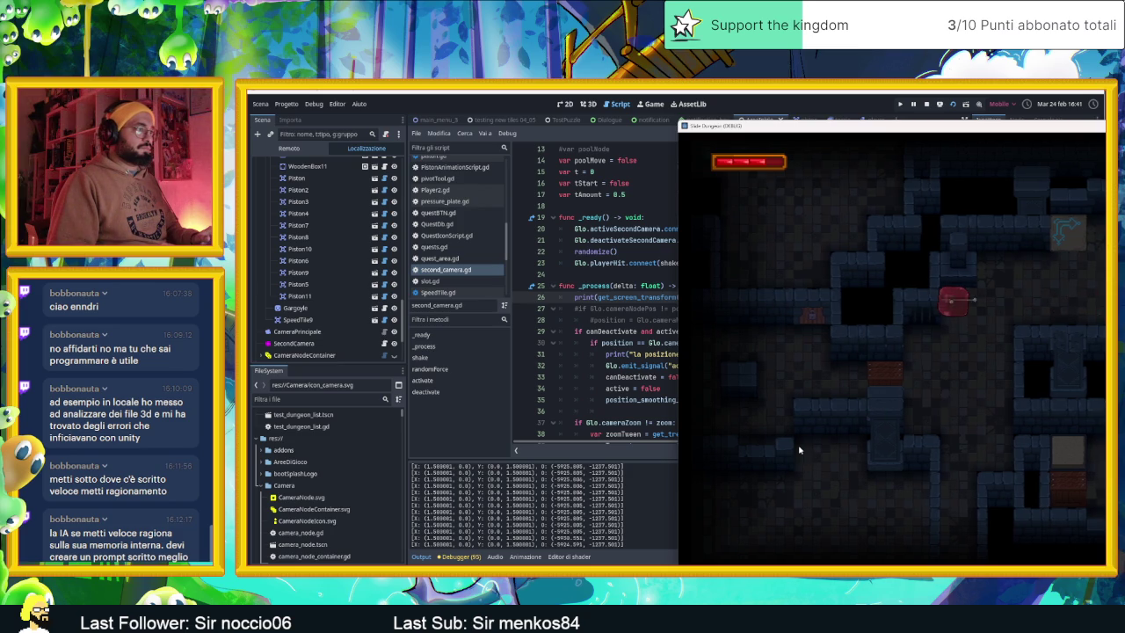
pyautogui.press('Up')
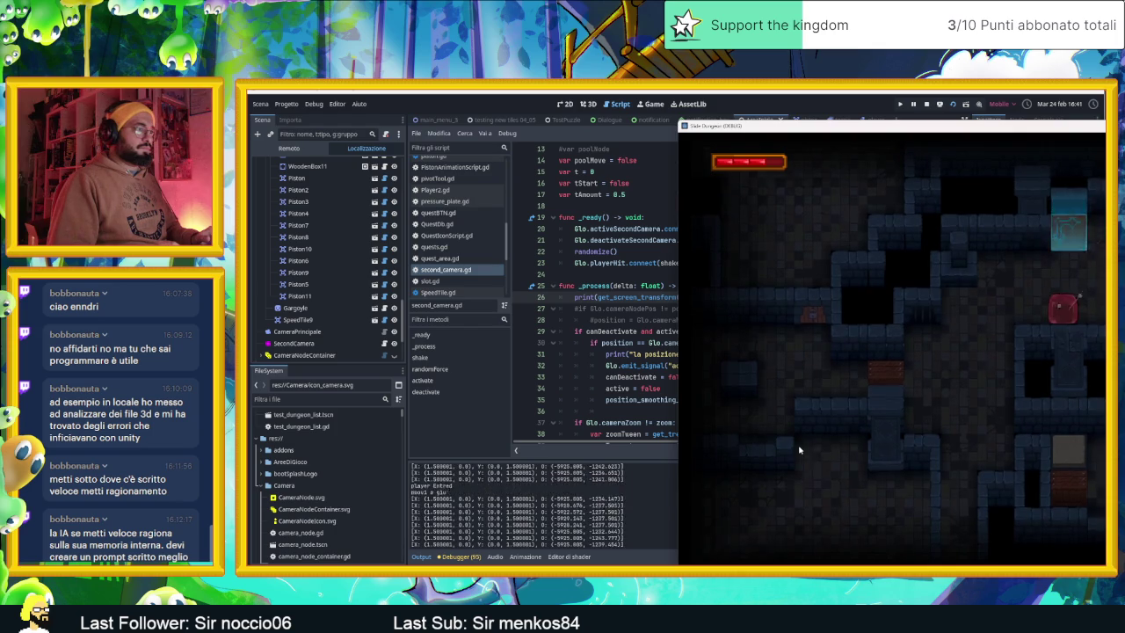
pyautogui.press('Down')
pyautogui.press('Left')
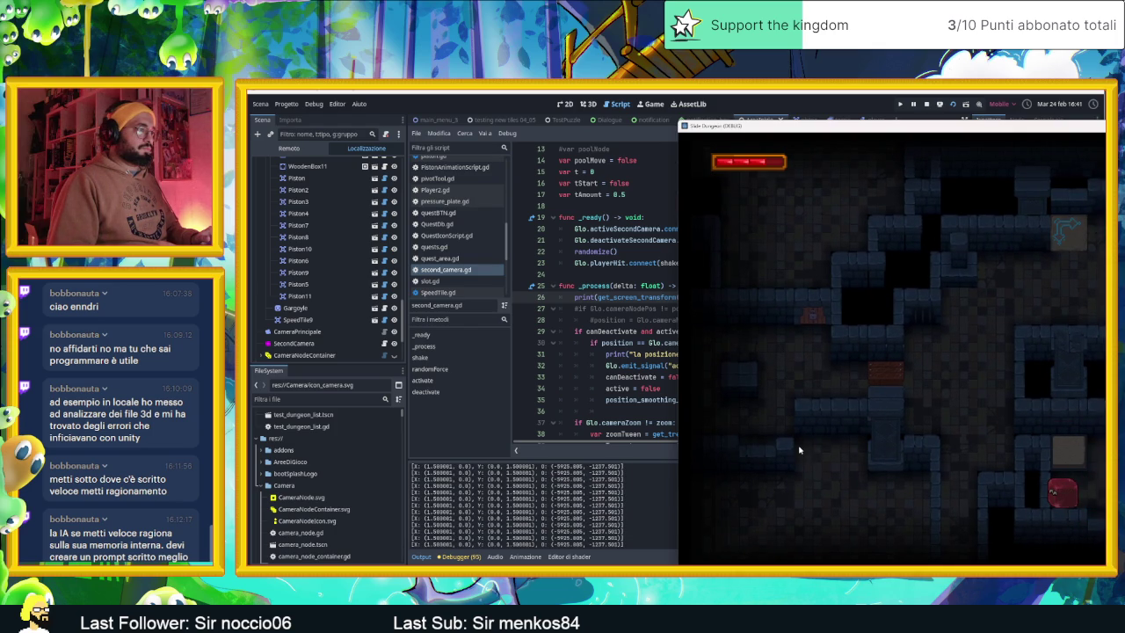
pyautogui.press('Up')
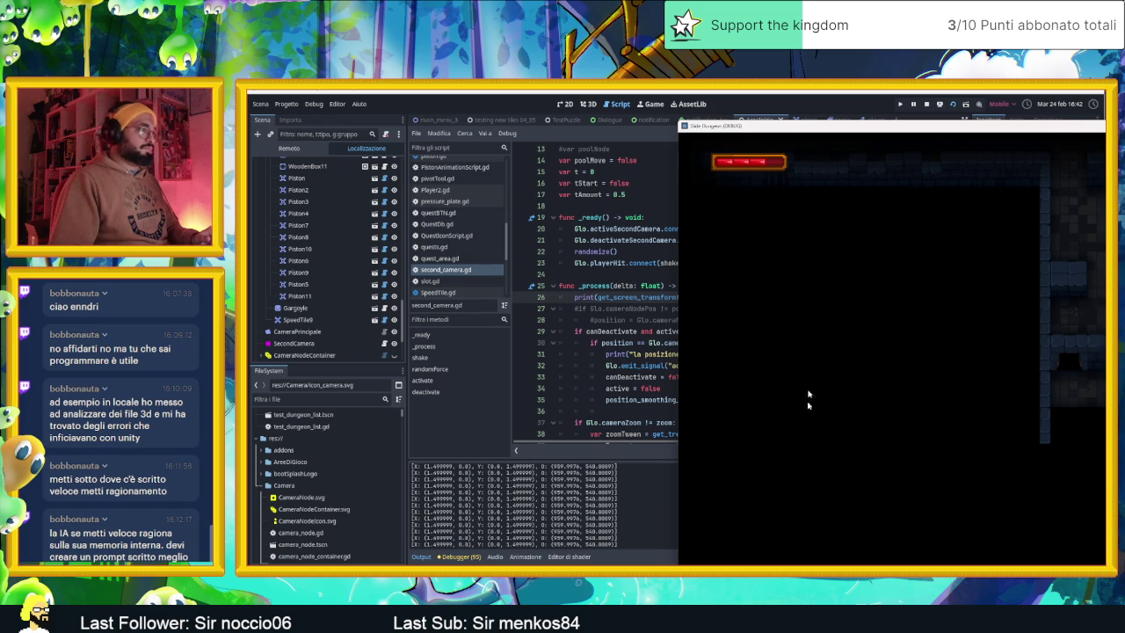
# Step: Stop the game, open the 2D view, select Door2 and expand its Transform showing (3390, 1590)
pyautogui.click(926, 104)
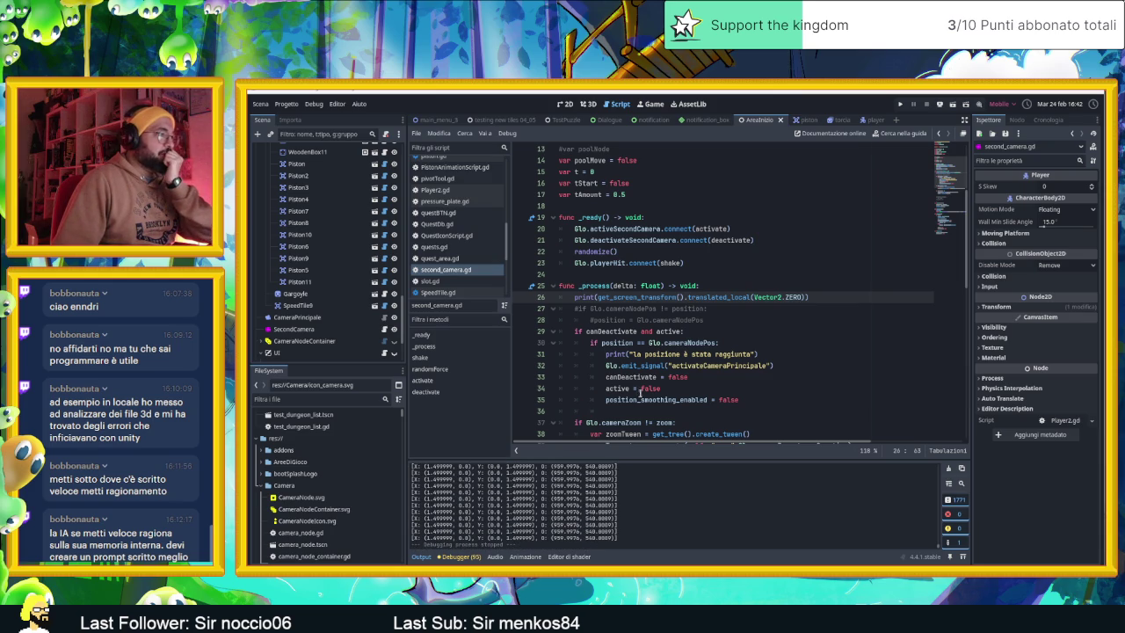
pyautogui.click(565, 103)
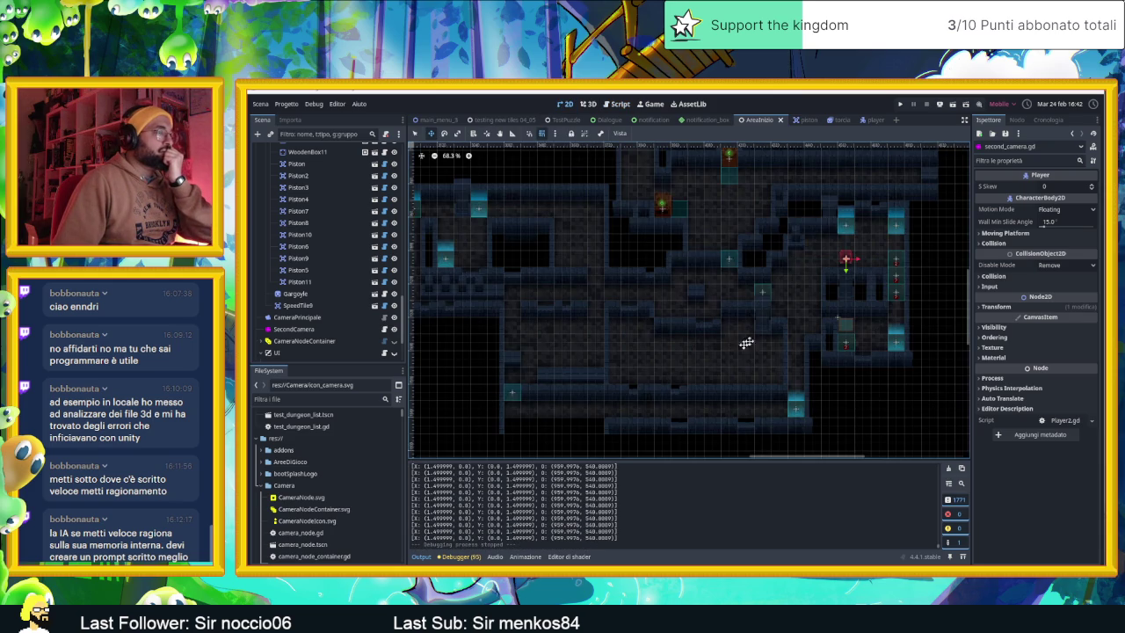
pyautogui.click(505, 395)
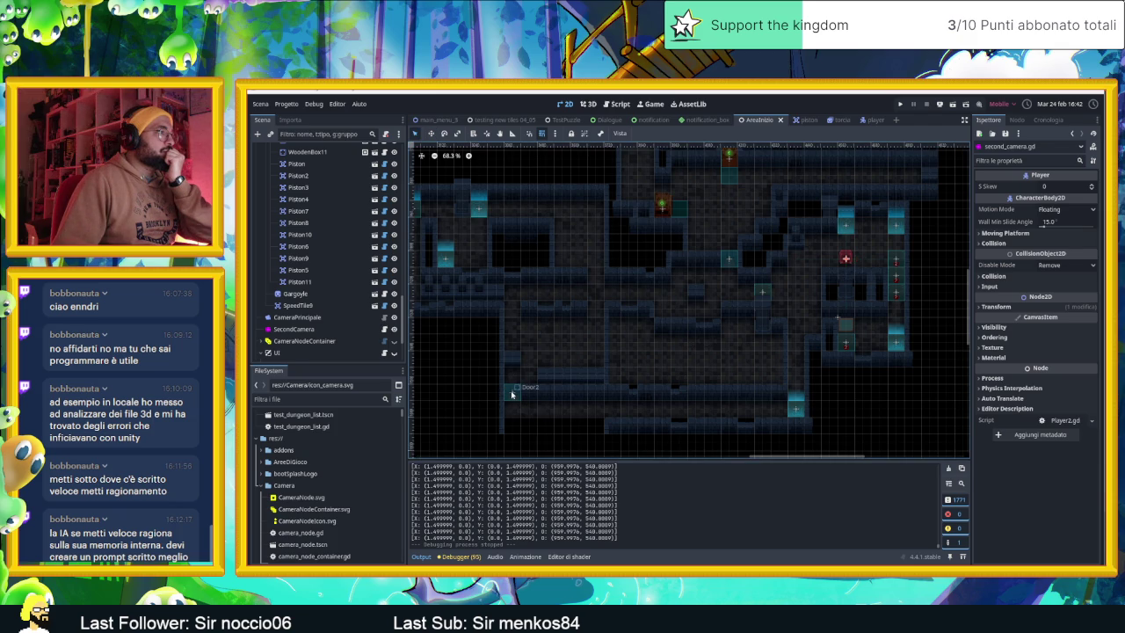
pyautogui.click(513, 393)
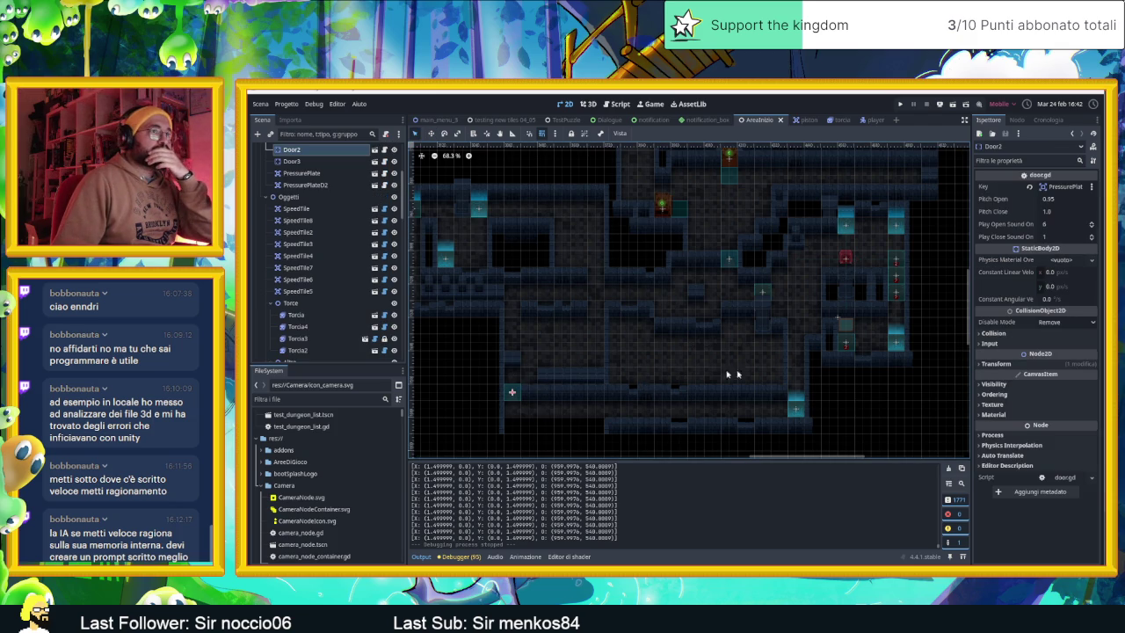
pyautogui.click(994, 363)
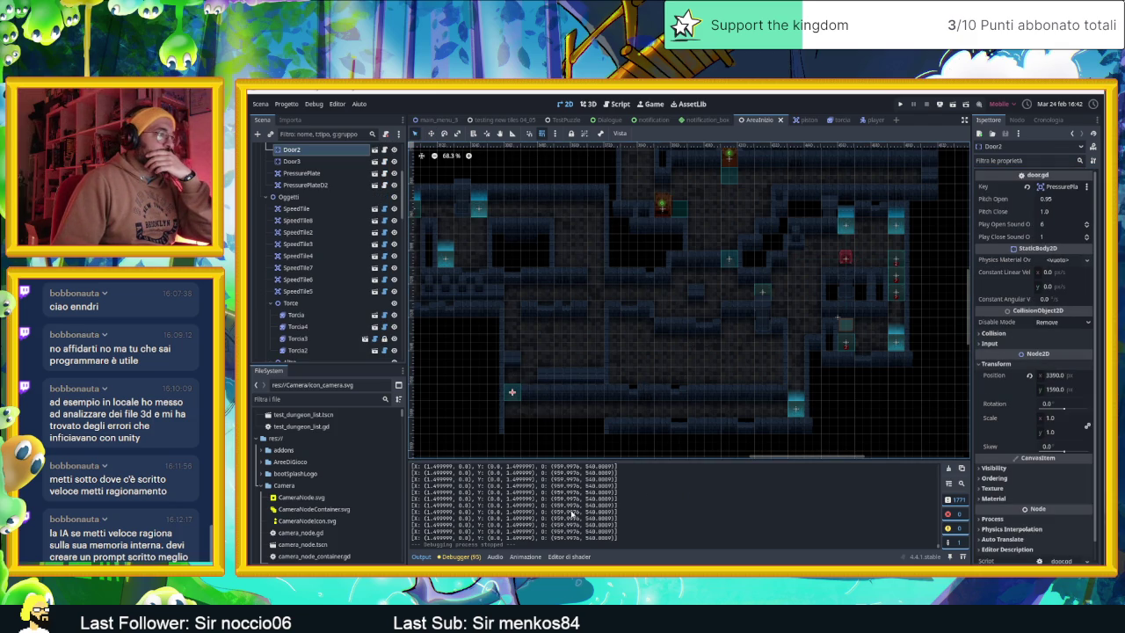
pyautogui.scroll(5, 684, 513)
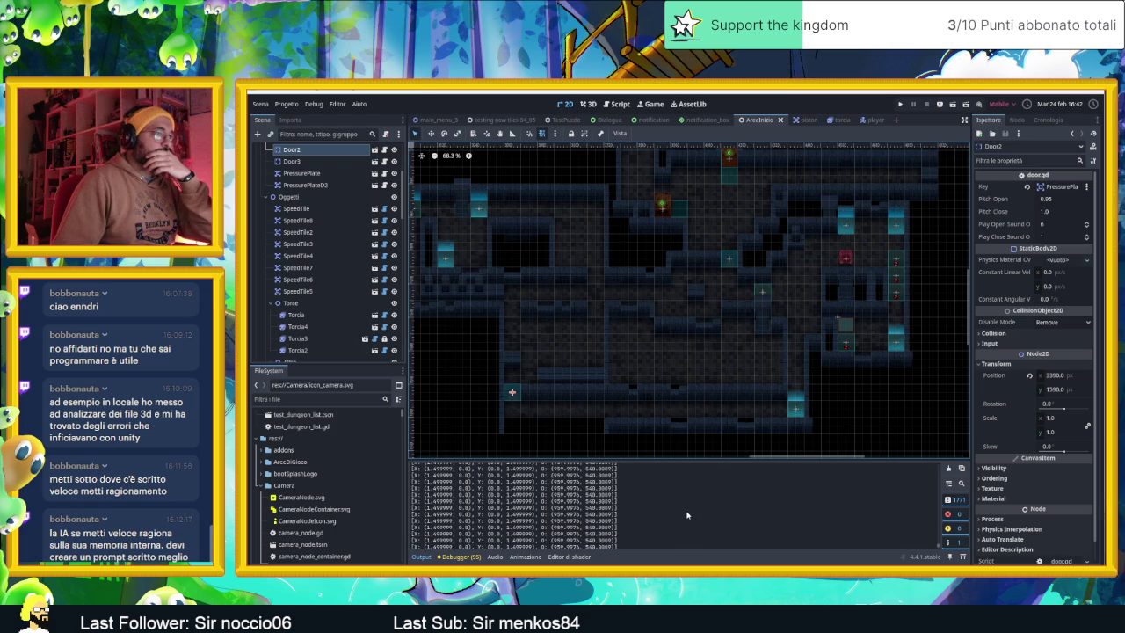
pyautogui.scroll(5, 687, 515)
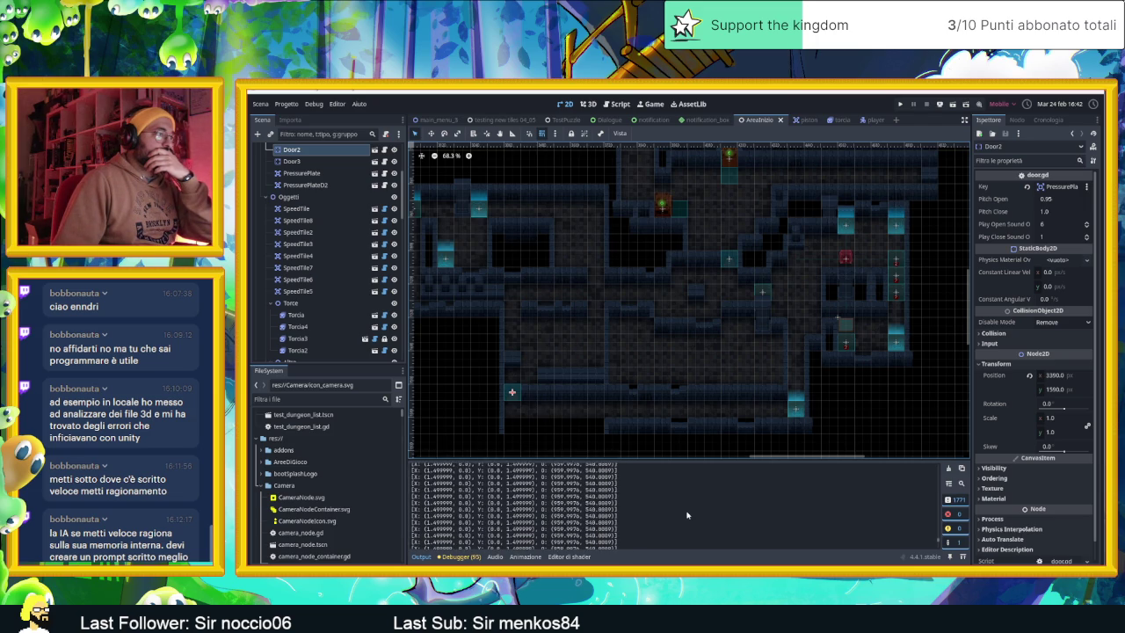
pyautogui.press('F8')
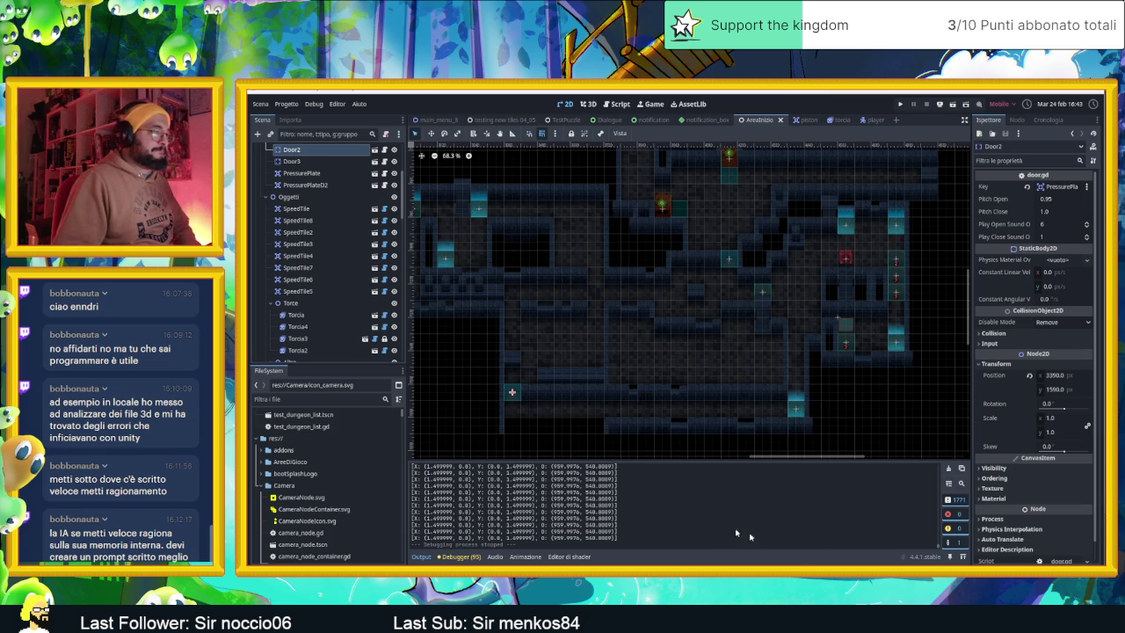
# Step: In the Gemini chat, begin typing 'mi puoi spiegare come funziona la funzione get_screen_'
pyautogui.hotkey('alt', 'Tab')
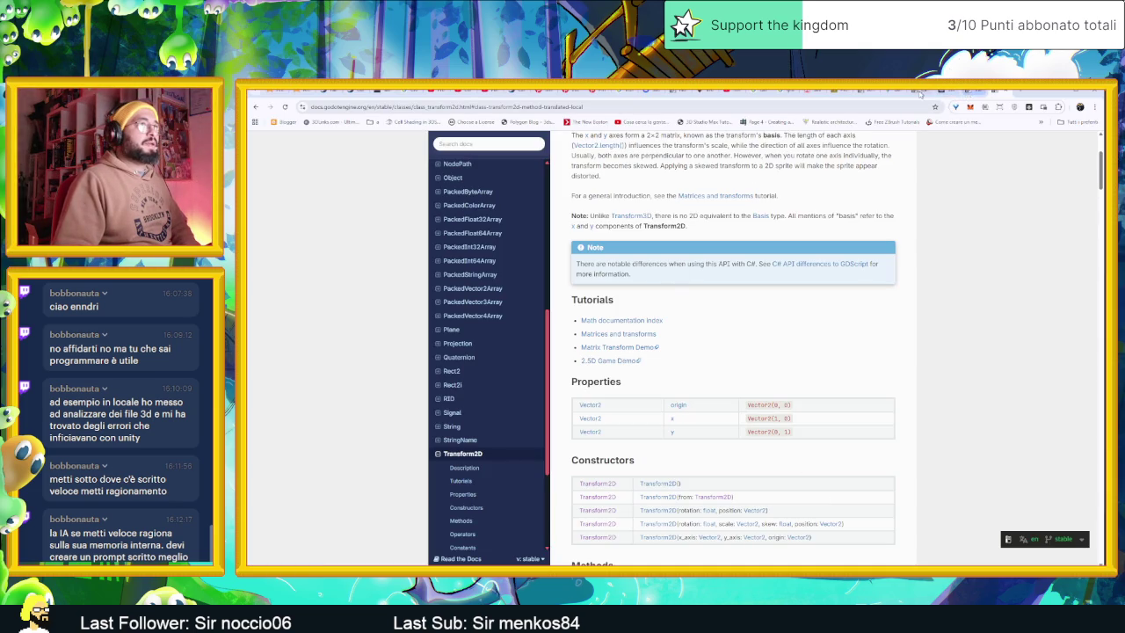
pyautogui.click(892, 92)
pyautogui.scroll(-5, 665, 501)
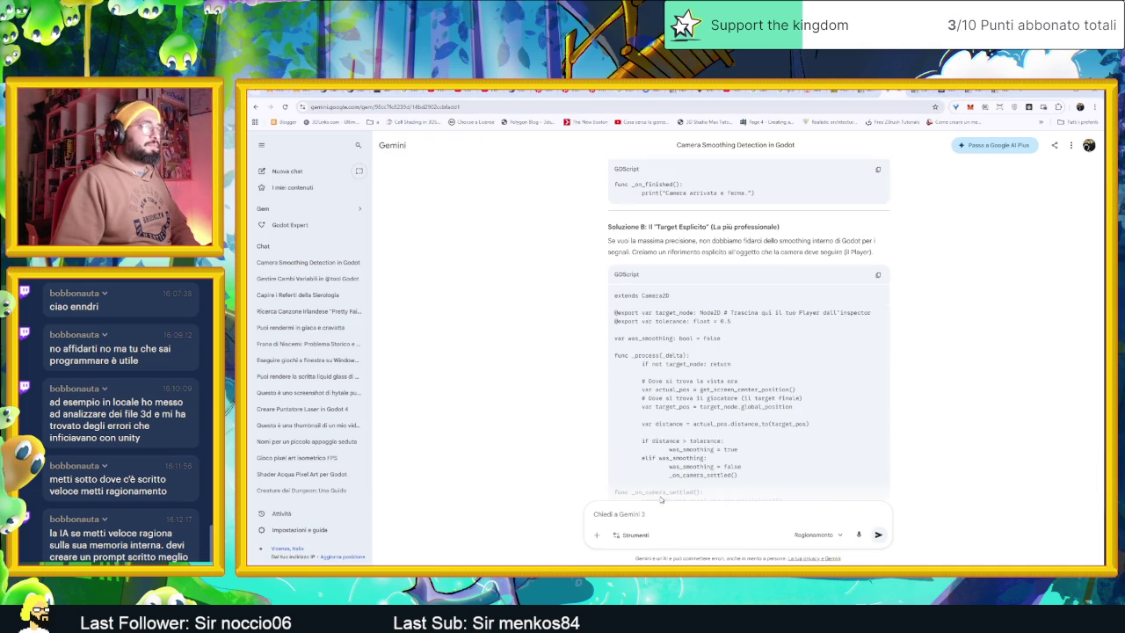
pyautogui.scroll(-4, 703, 434)
pyautogui.scroll(2, 749, 336)
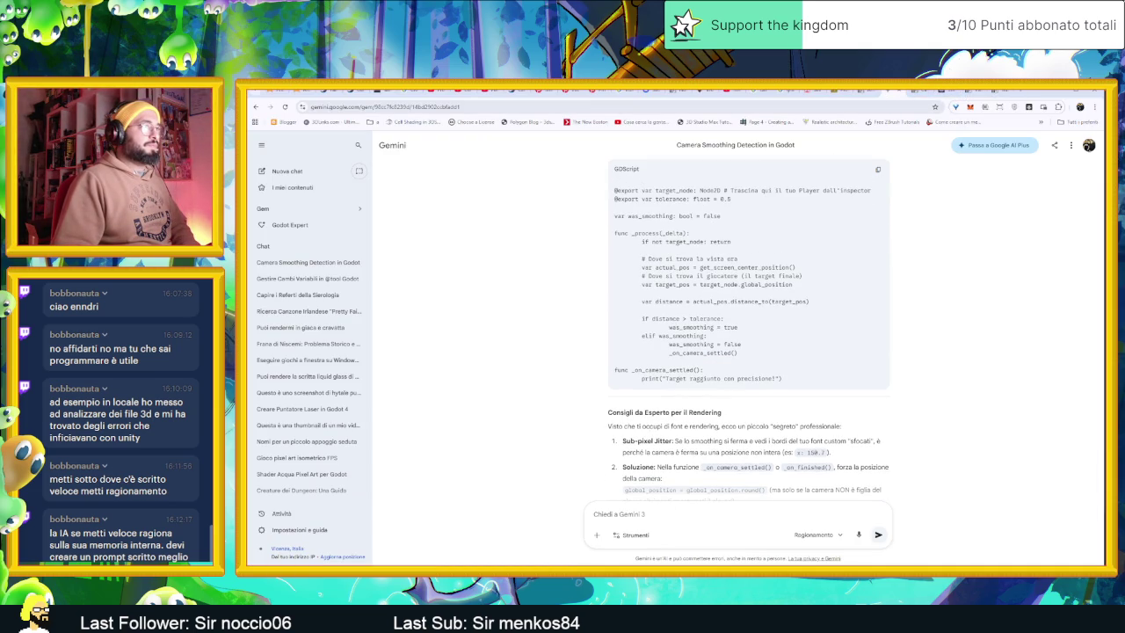
pyautogui.scroll(-2, 694, 448)
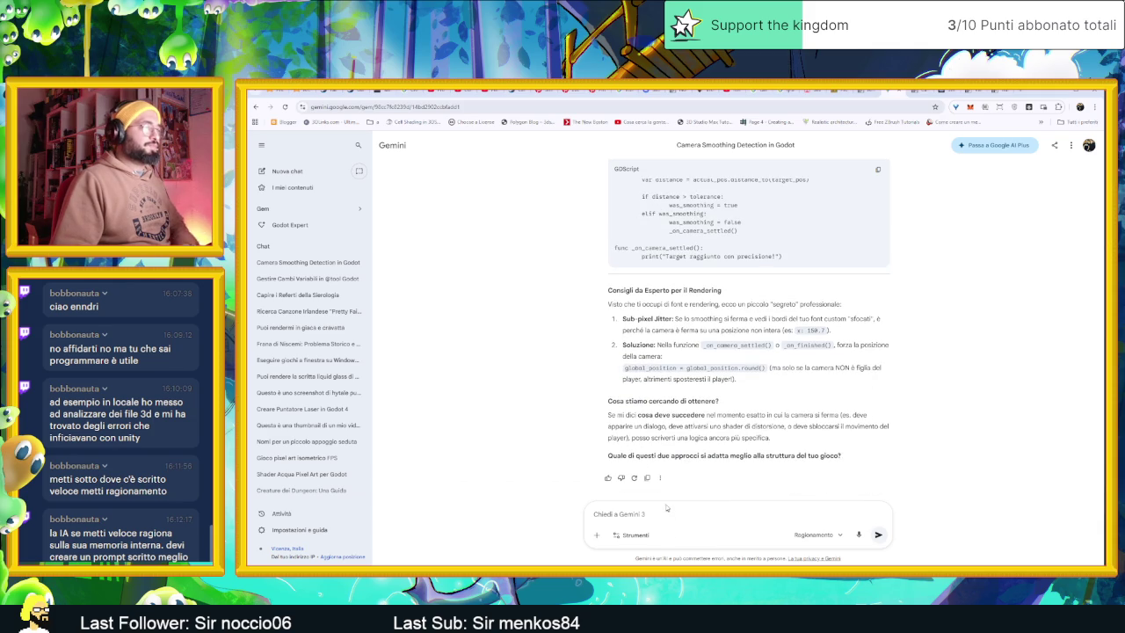
pyautogui.write('mi p')
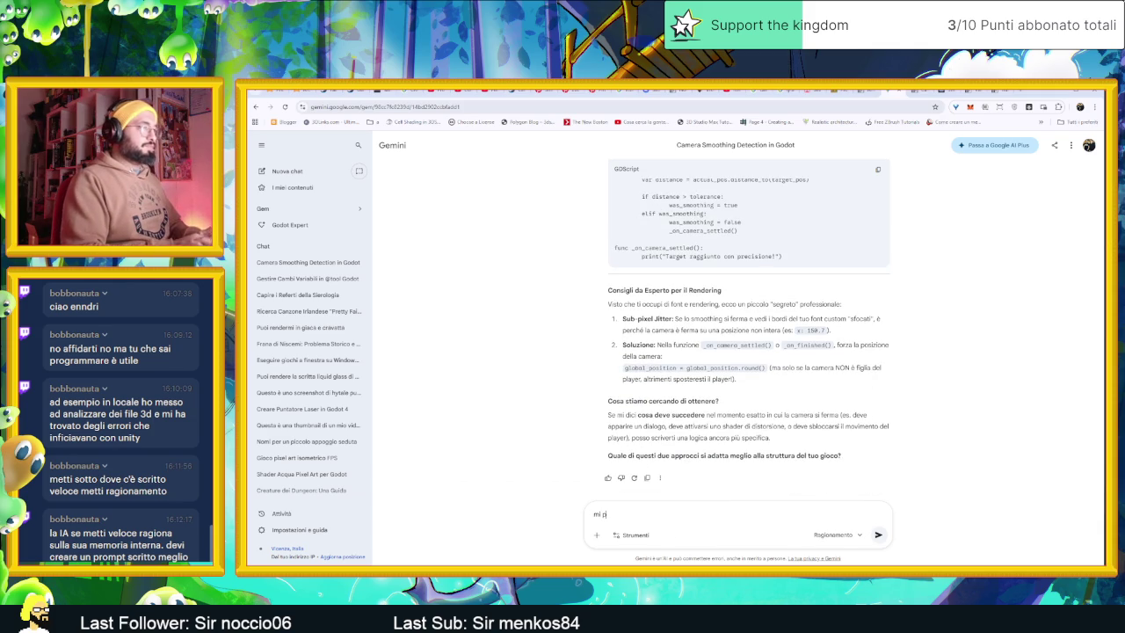
pyautogui.write(' scri')
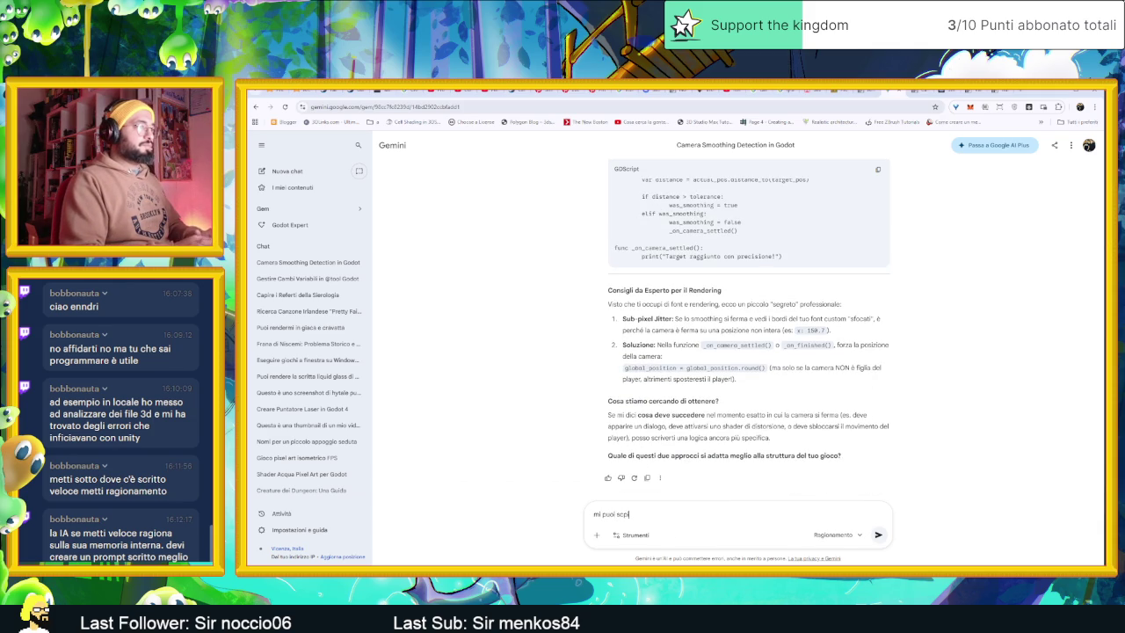
pyautogui.write('piegare come v')
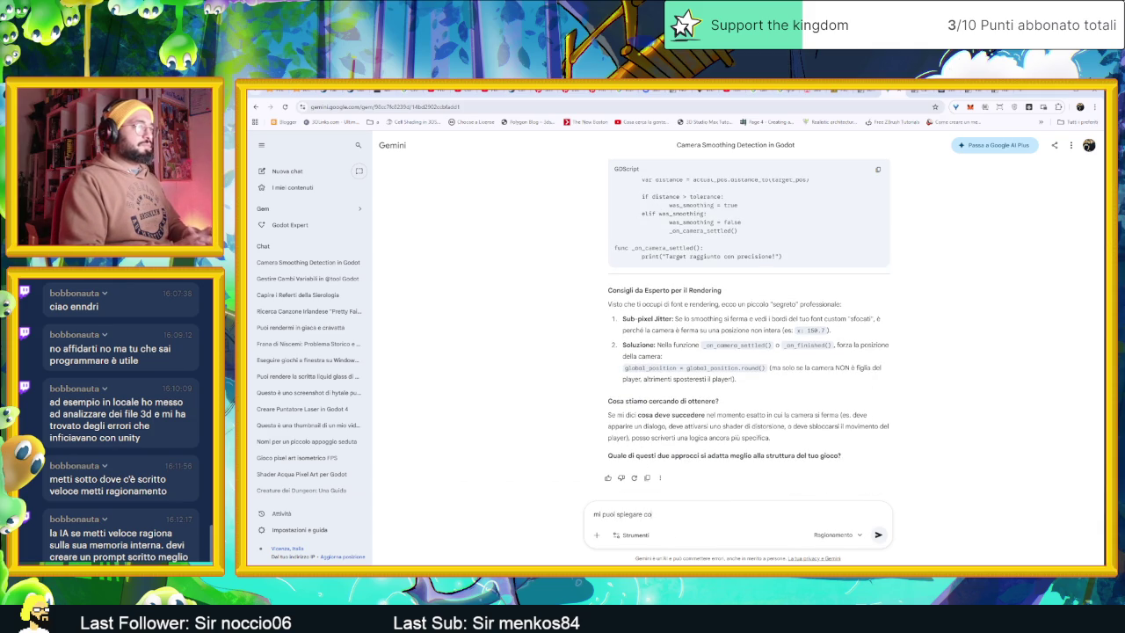
pyautogui.press('BackSpace')
pyautogui.write('funzio')
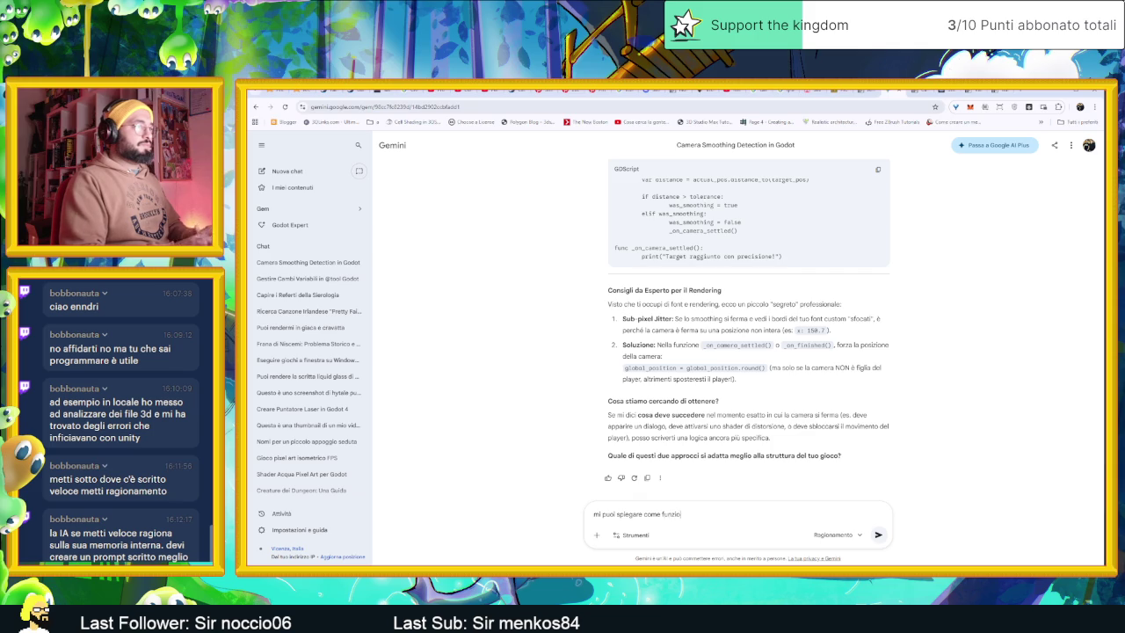
pyautogui.write('na la f')
pyautogui.write('unzione get_scree')
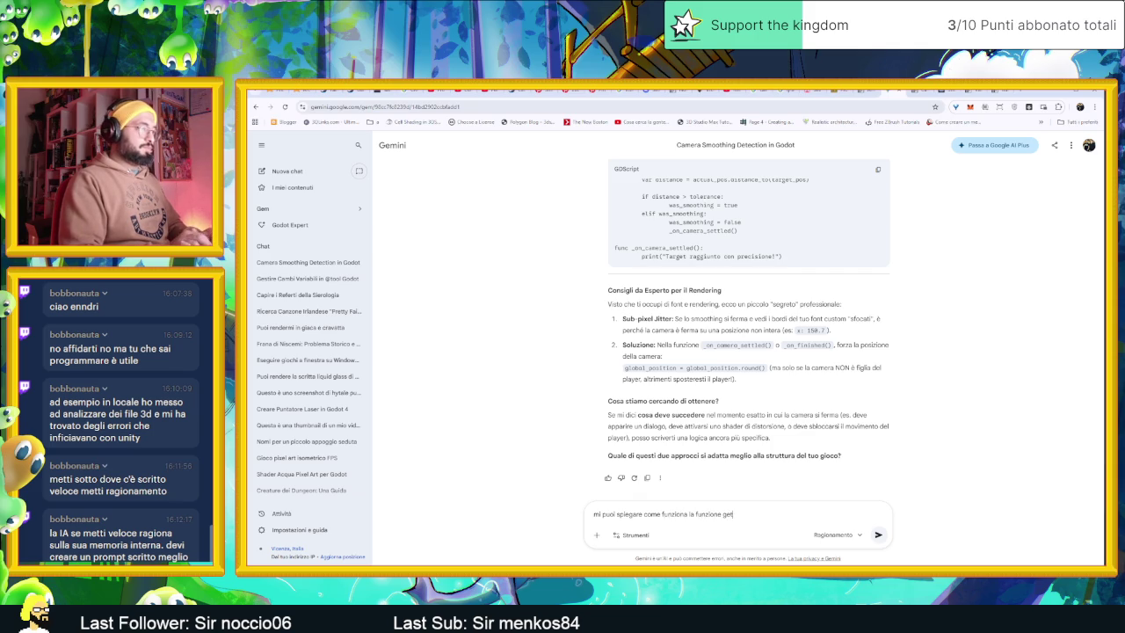
pyautogui.write('n_')
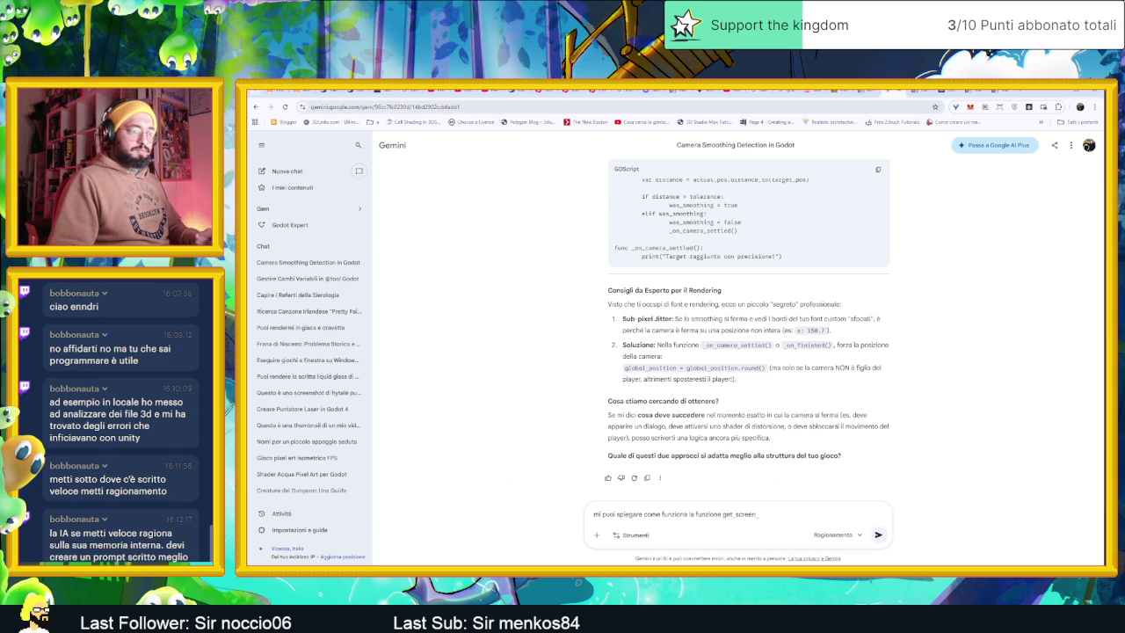
# Step: Glance at the second camera script in Godot, then finish the question with 'transform' and send it
pyautogui.hotkey('alt', 'Tab')
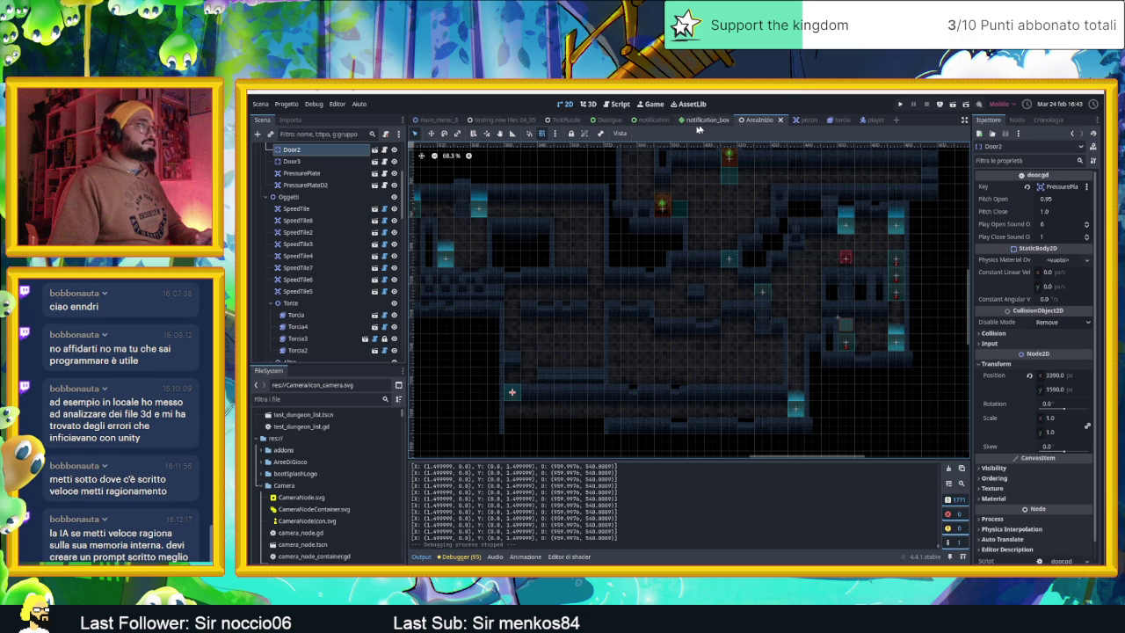
pyautogui.scroll(-8, 338, 302)
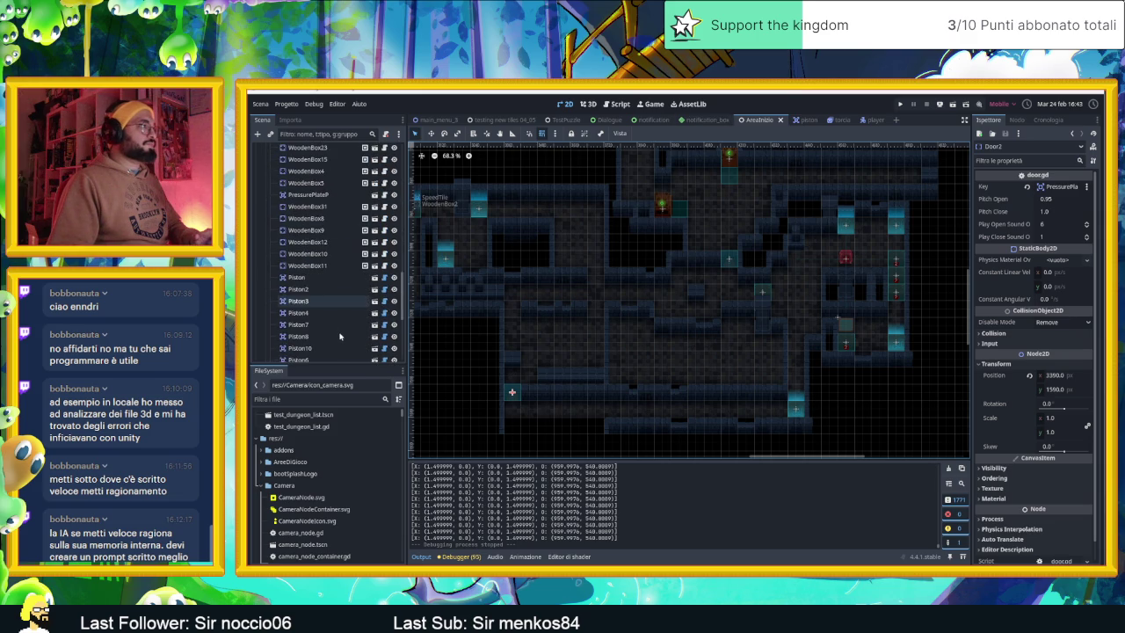
pyautogui.click(385, 248)
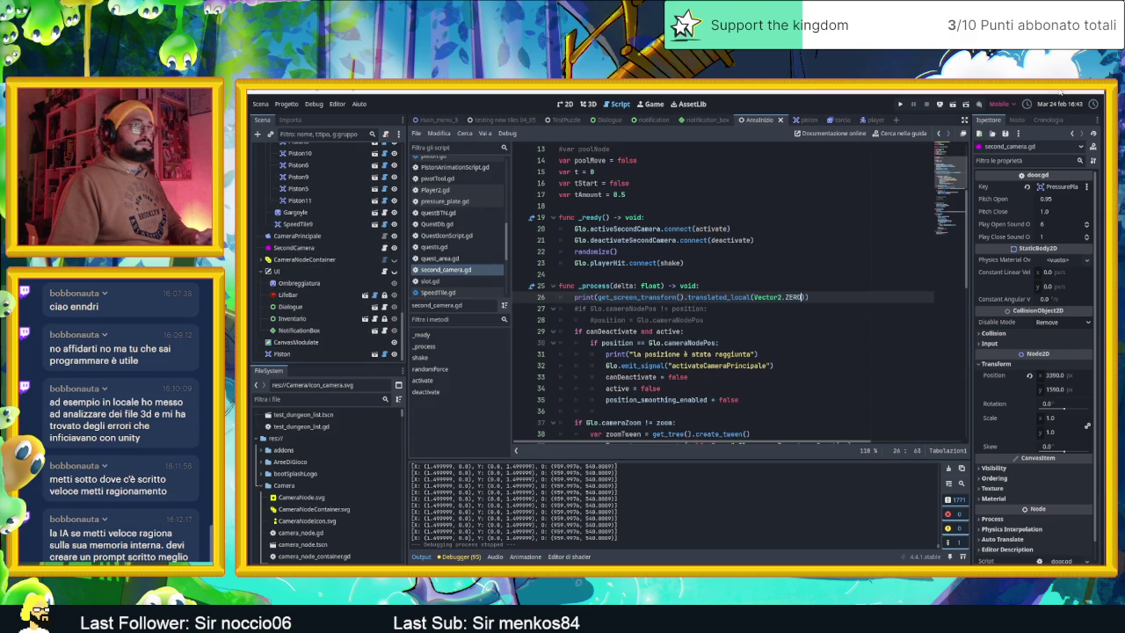
pyautogui.hotkey('alt', 'Tab')
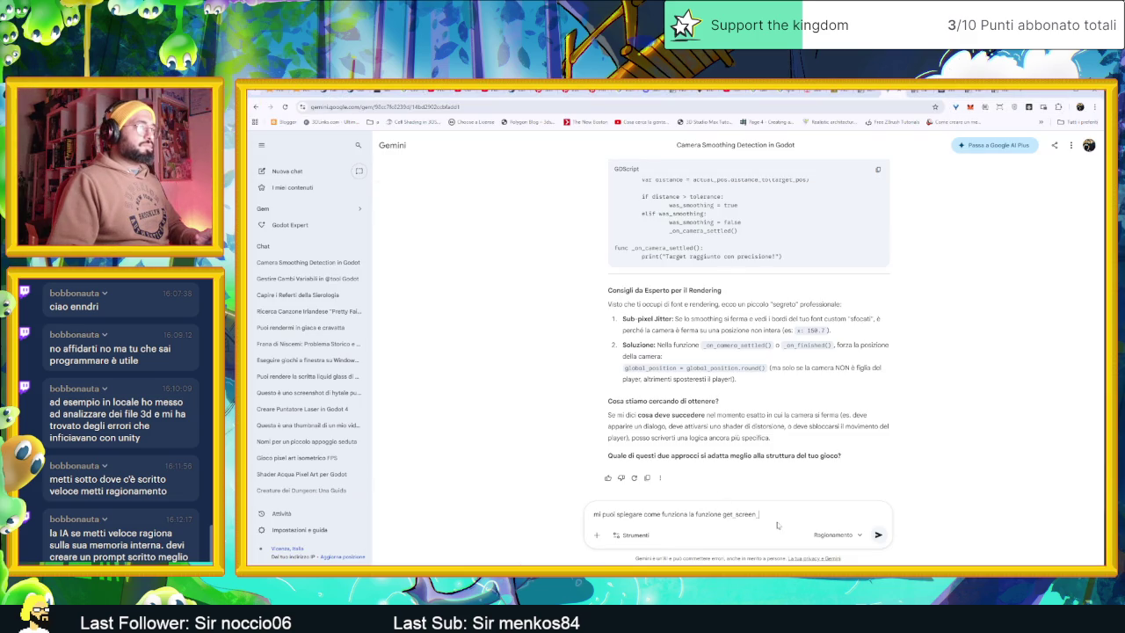
pyautogui.write('trans')
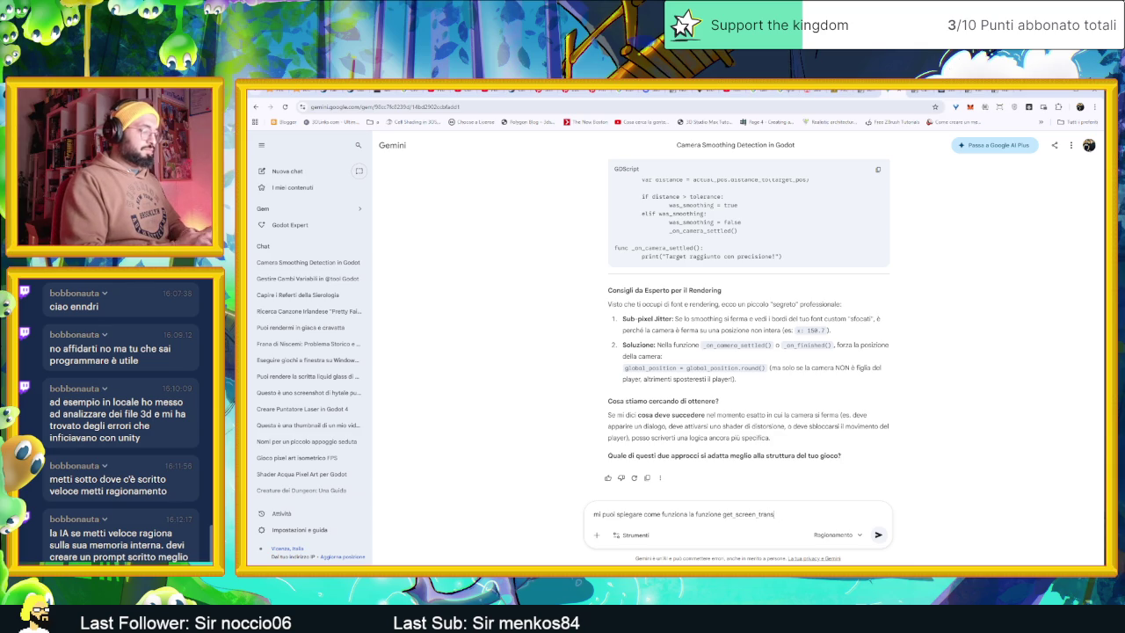
pyautogui.write('form')
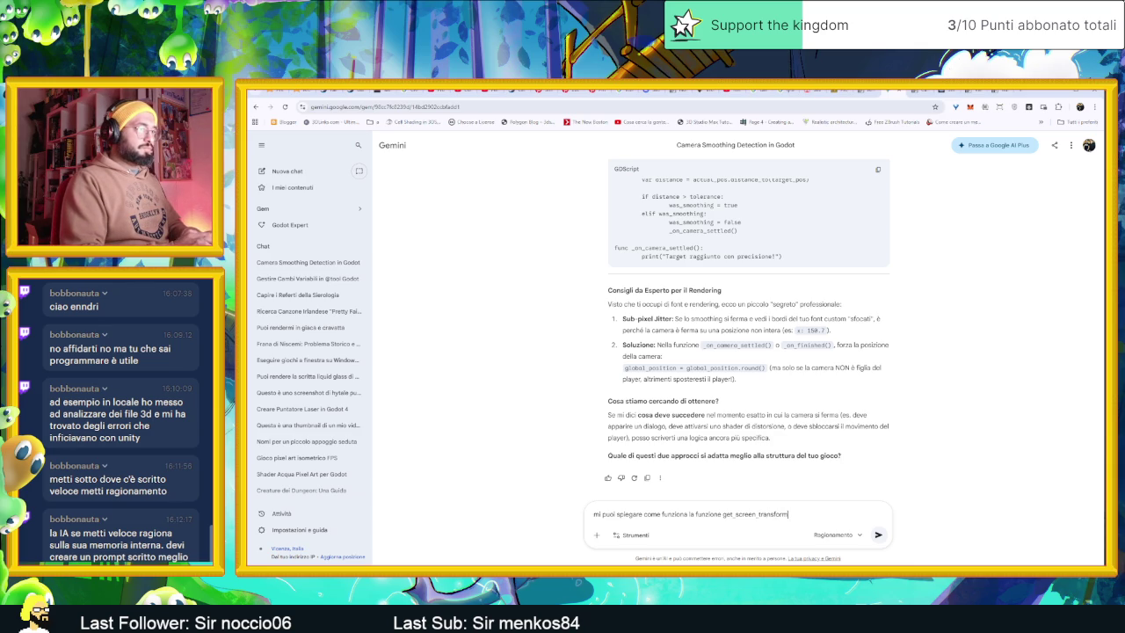
pyautogui.press('Return')
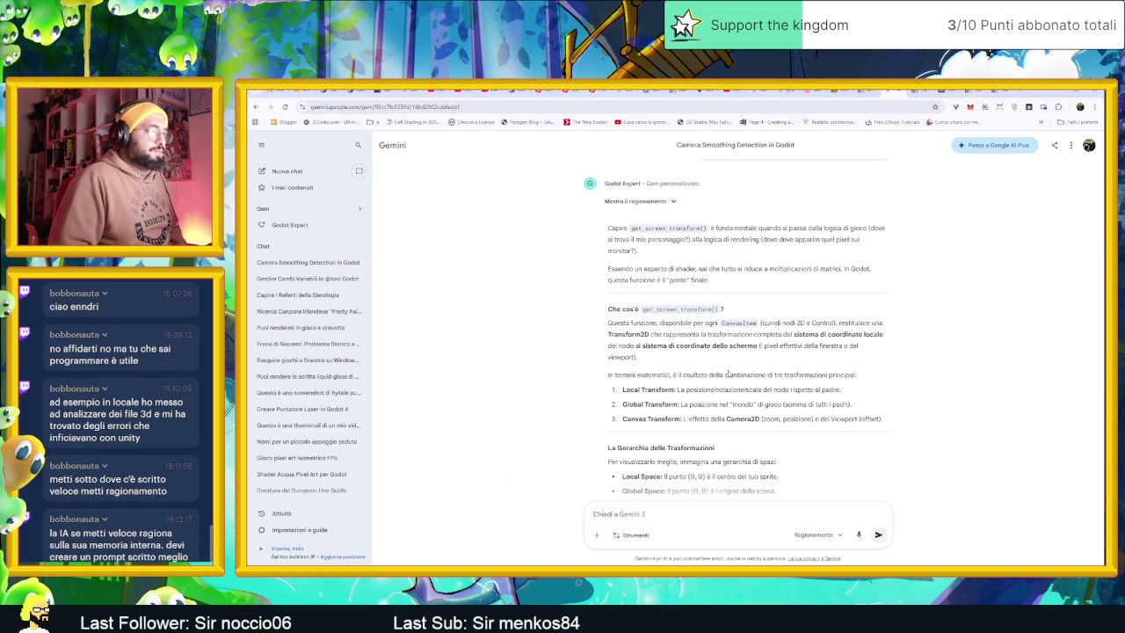
# Step: Read Gemini's explanation of get_screen_transform versus global transforms, then go back to second_camera.gd
pyautogui.scroll(-3, 729, 374)
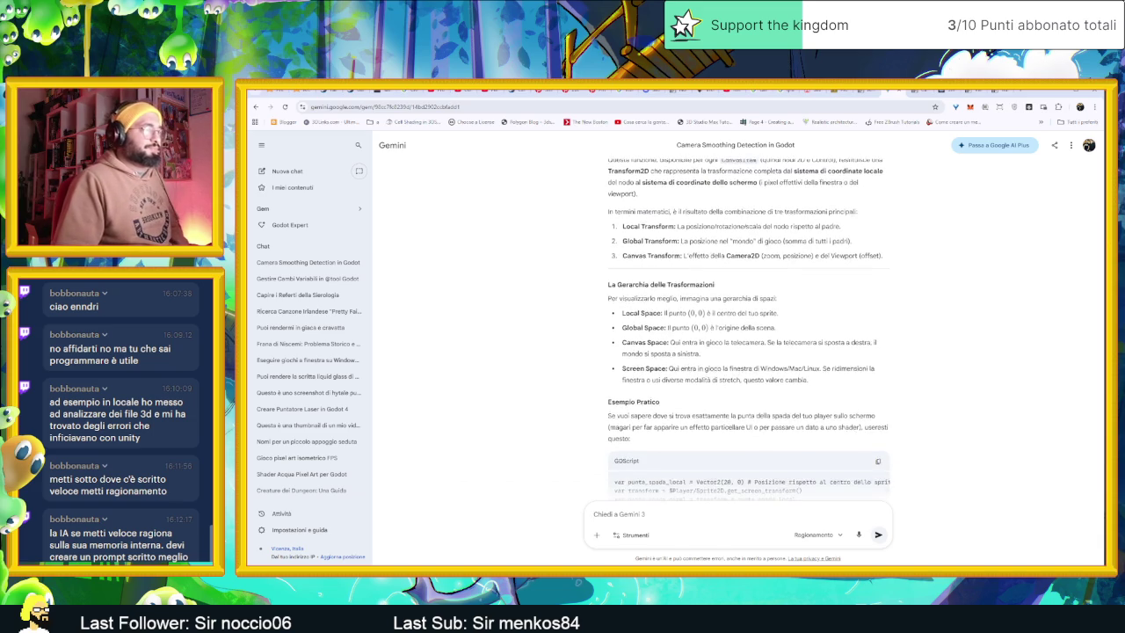
pyautogui.scroll(-2, 815, 383)
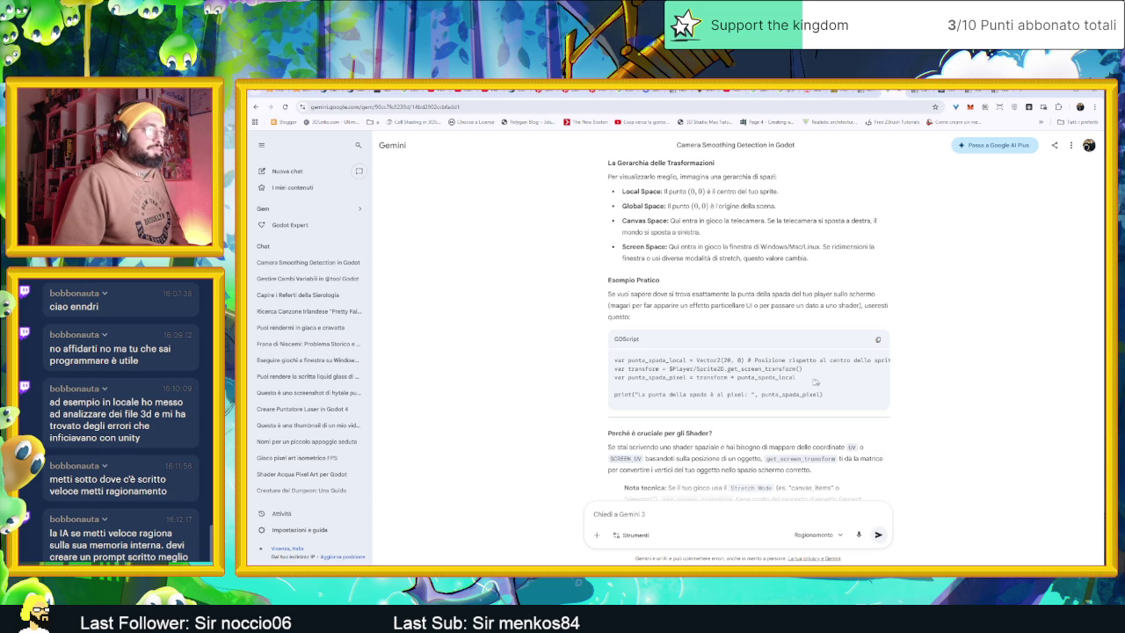
pyautogui.scroll(-1, 768, 391)
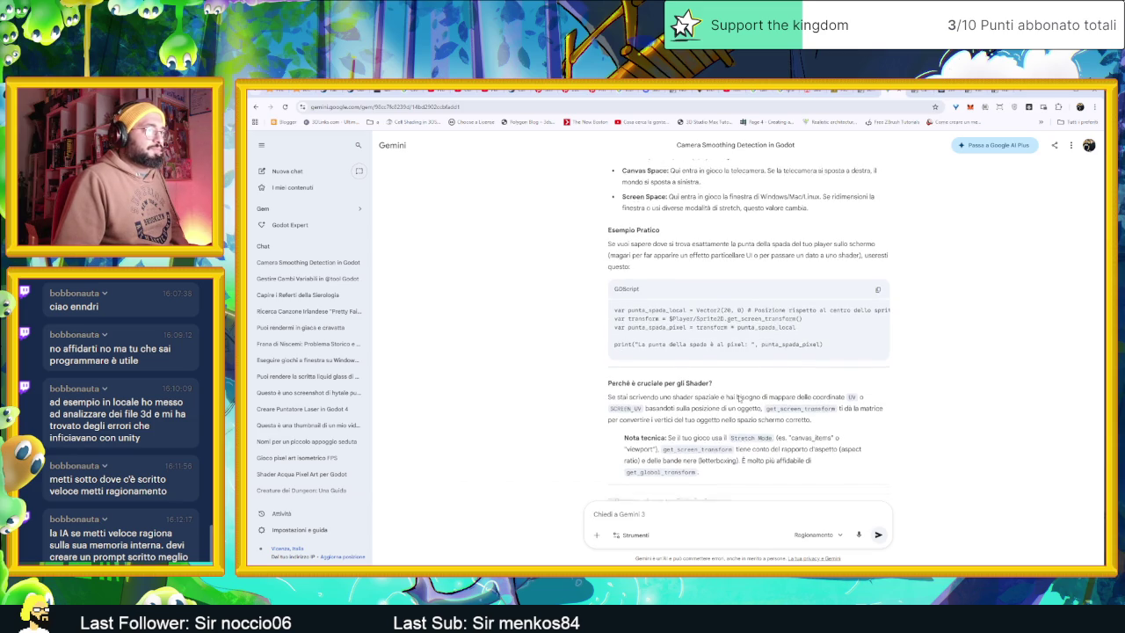
pyautogui.scroll(-1, 822, 390)
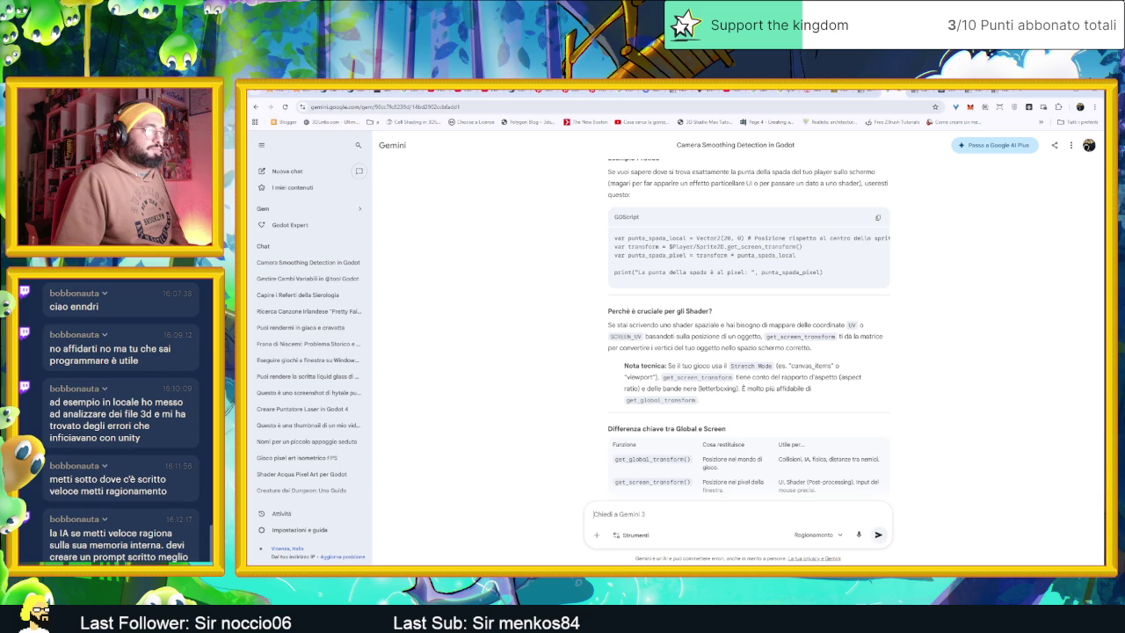
pyautogui.scroll(-1, 848, 384)
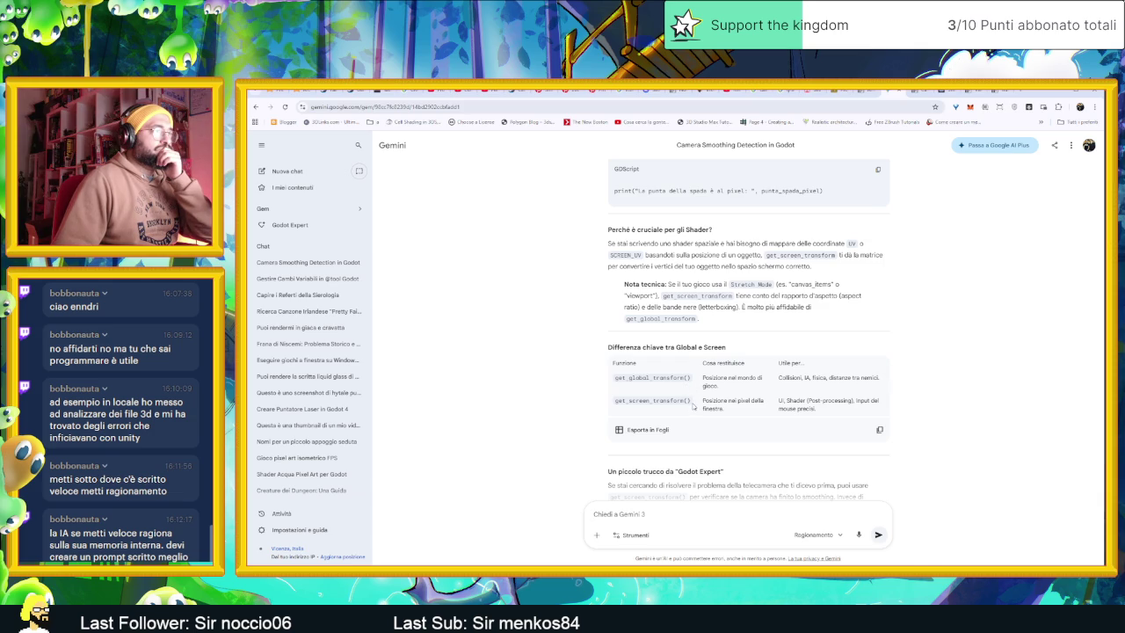
pyautogui.scroll(-2, 693, 405)
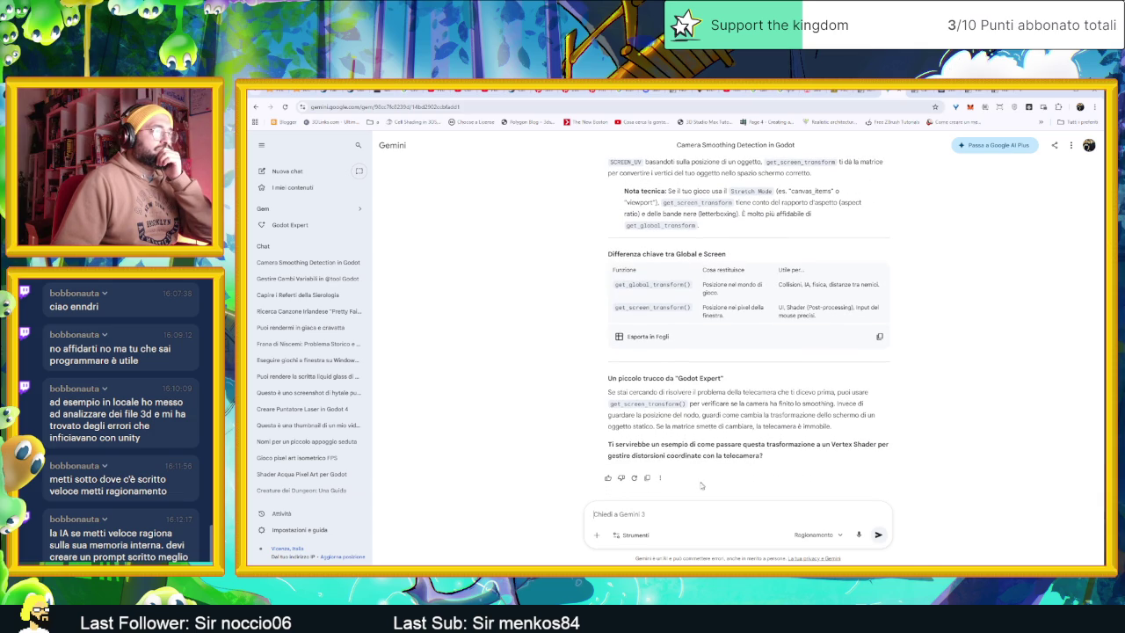
pyautogui.scroll(8, 693, 502)
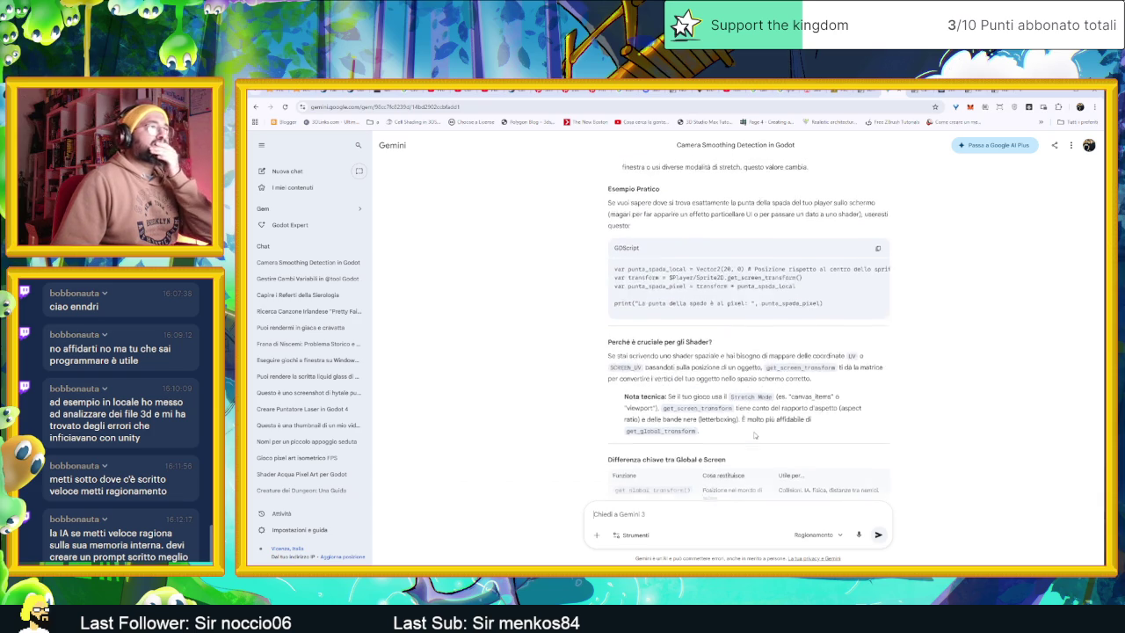
pyautogui.scroll(10, 754, 434)
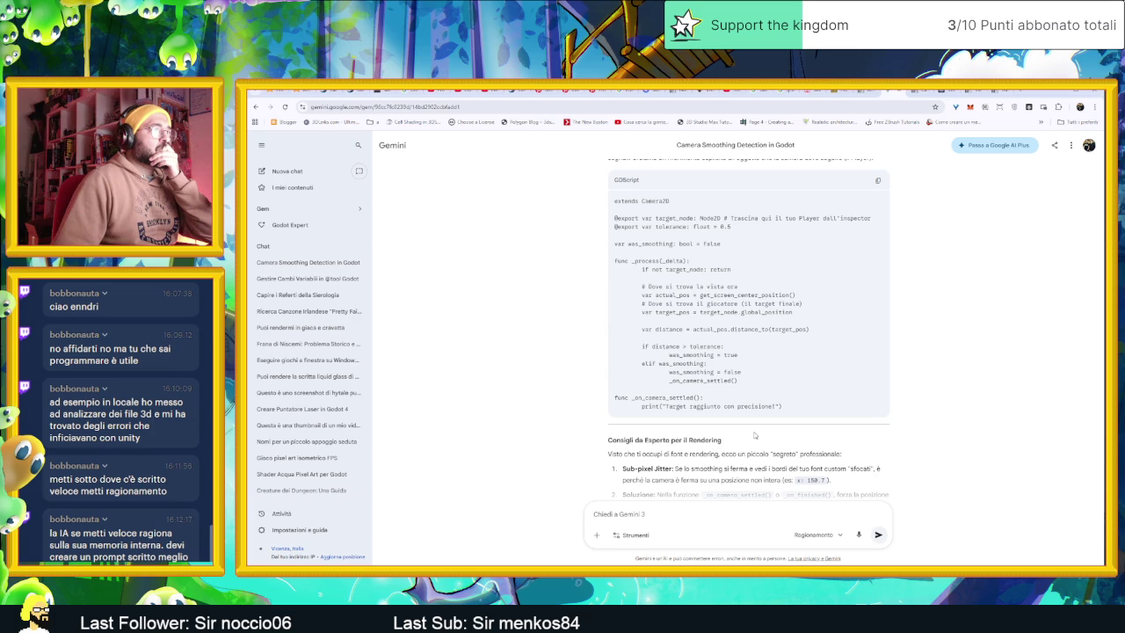
pyautogui.scroll(7, 754, 434)
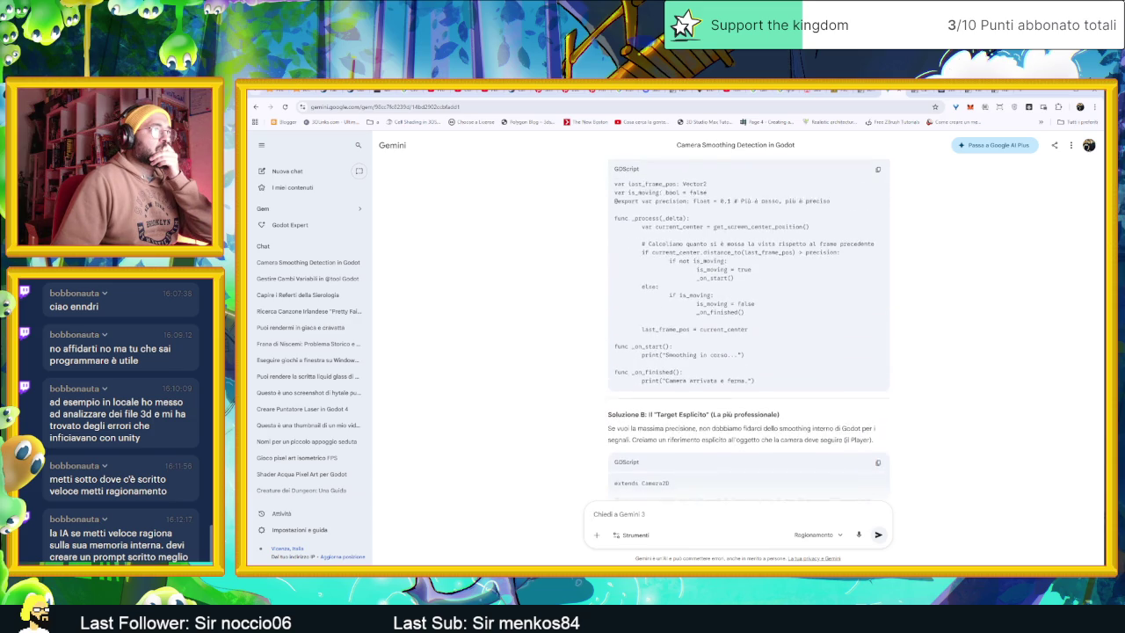
pyautogui.scroll(1, 754, 434)
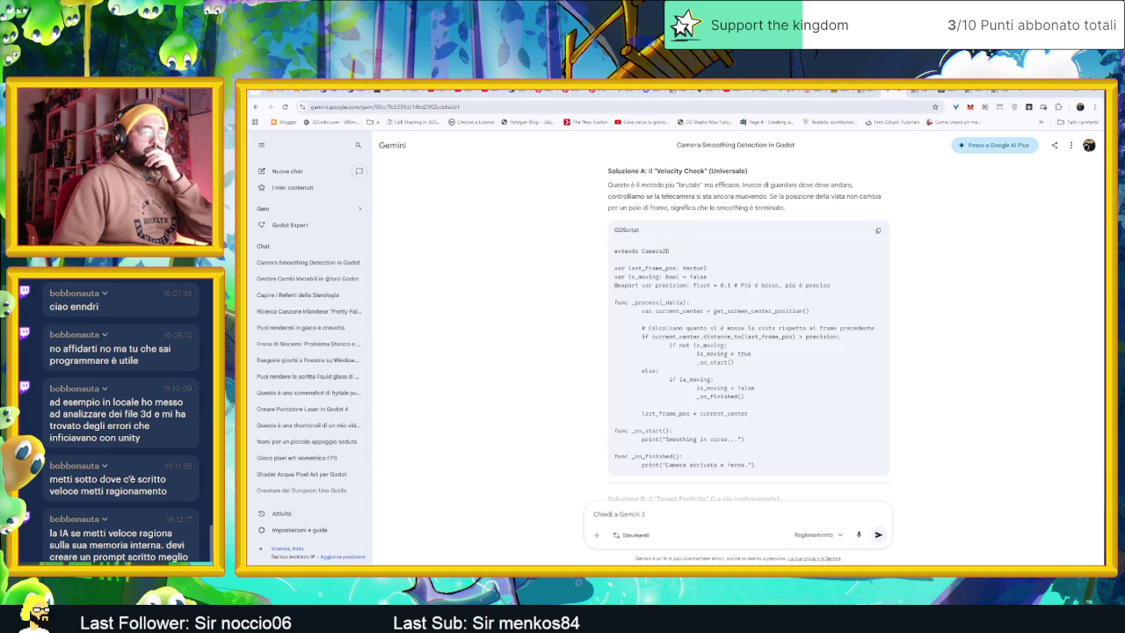
pyautogui.hotkey('alt', 'Tab')
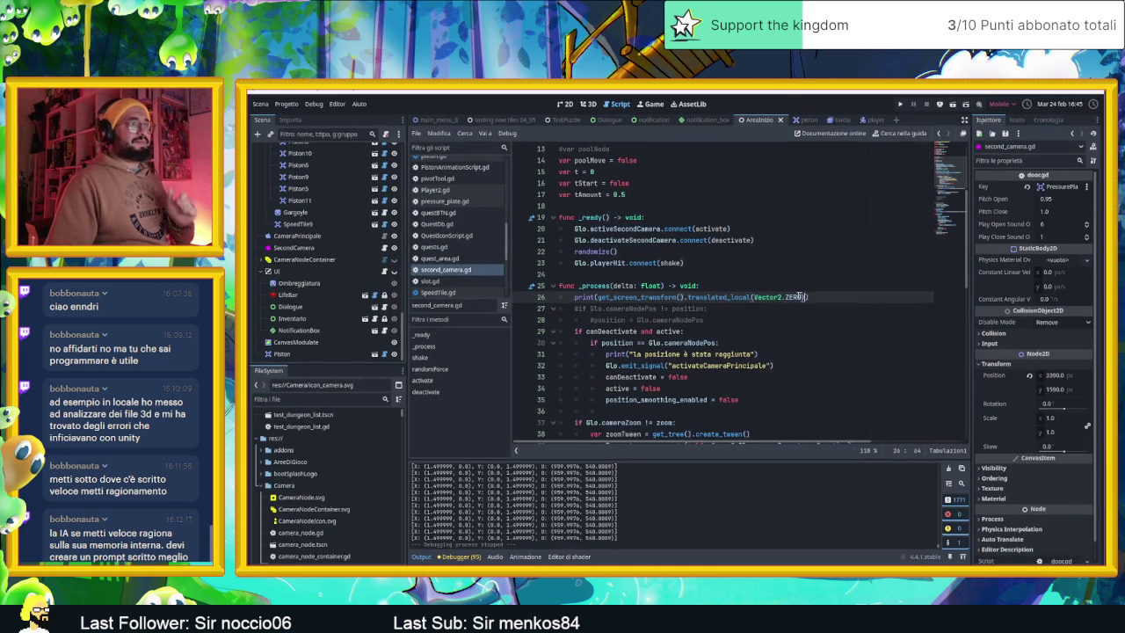
# Step: Replace line 26's get_screen_transform call with get_screen_center_position(), save, and run the game
pyautogui.moveTo(804, 297); pyautogui.dragTo(598, 298)
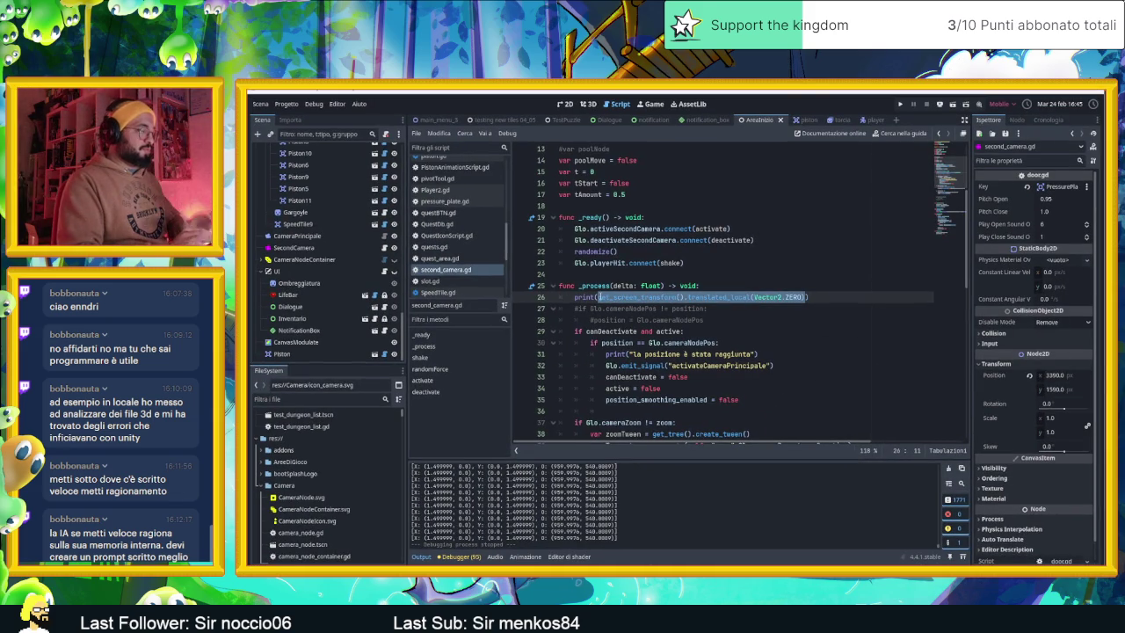
pyautogui.write('get')
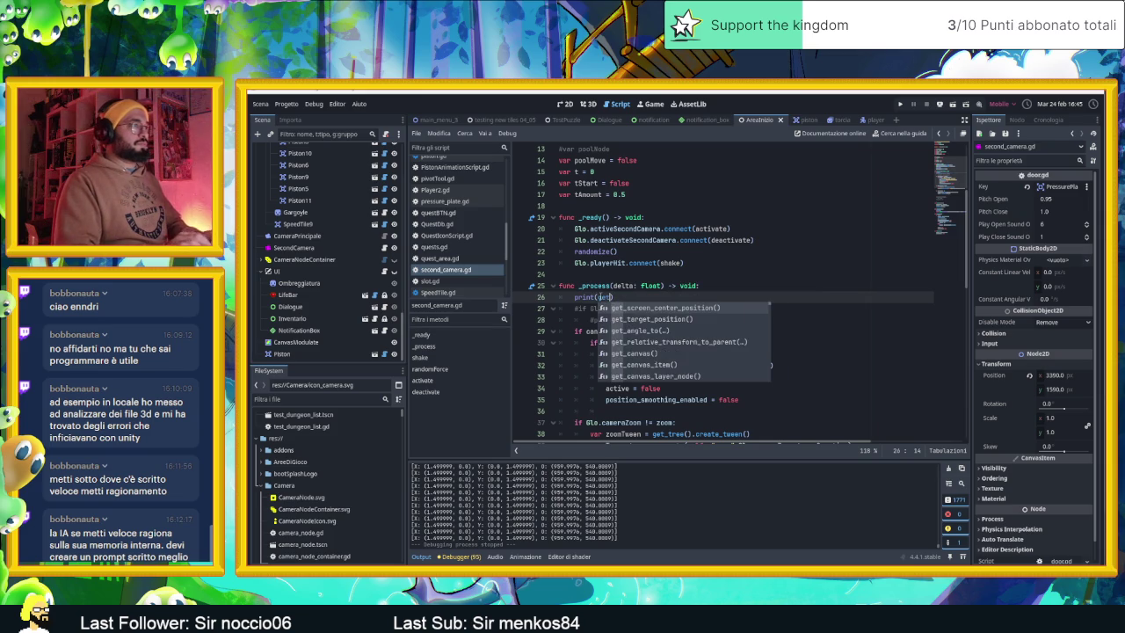
pyautogui.press('Return')
pyautogui.press('Return')
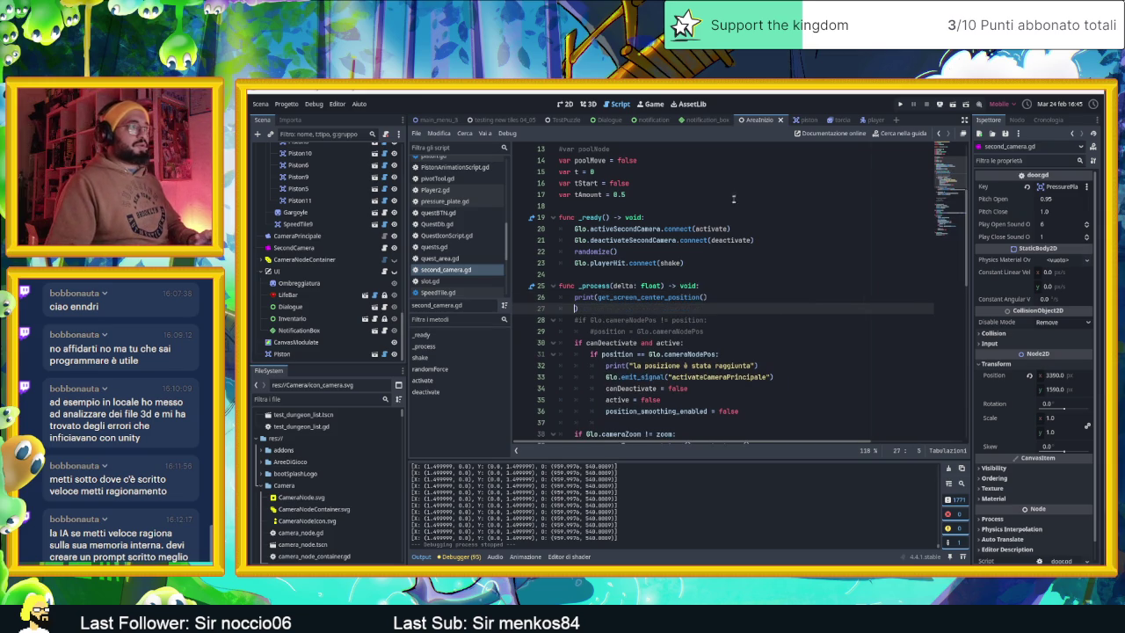
pyautogui.press('BackSpace')
pyautogui.press('BackSpace')
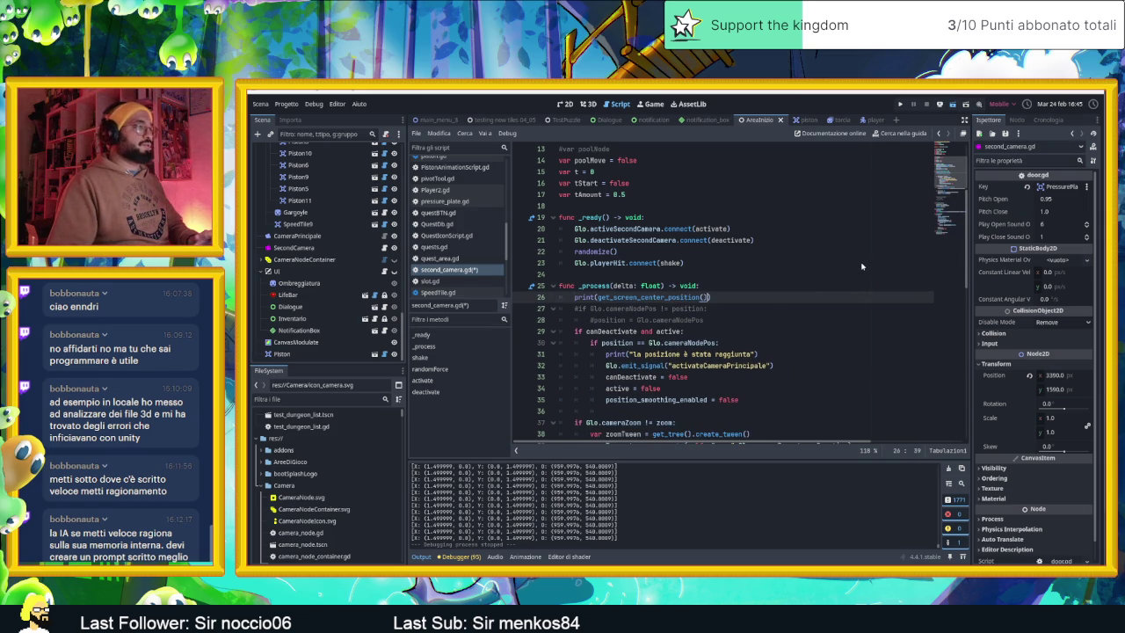
pyautogui.hotkey('ctrl', 's')
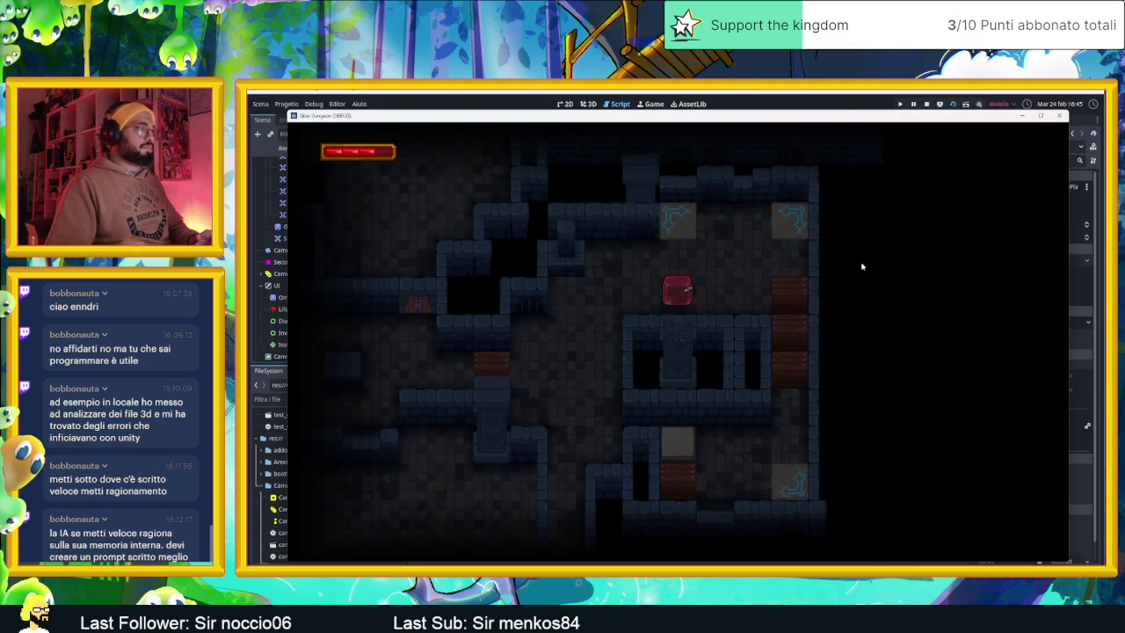
# Step: Play-test by moving the player up and down to trigger the second camera, then stop the game
pyautogui.moveTo(701, 120)
pyautogui.mouseDown()
pyautogui.moveTo(970, 125)
pyautogui.moveTo(960, 125)
pyautogui.mouseUp()
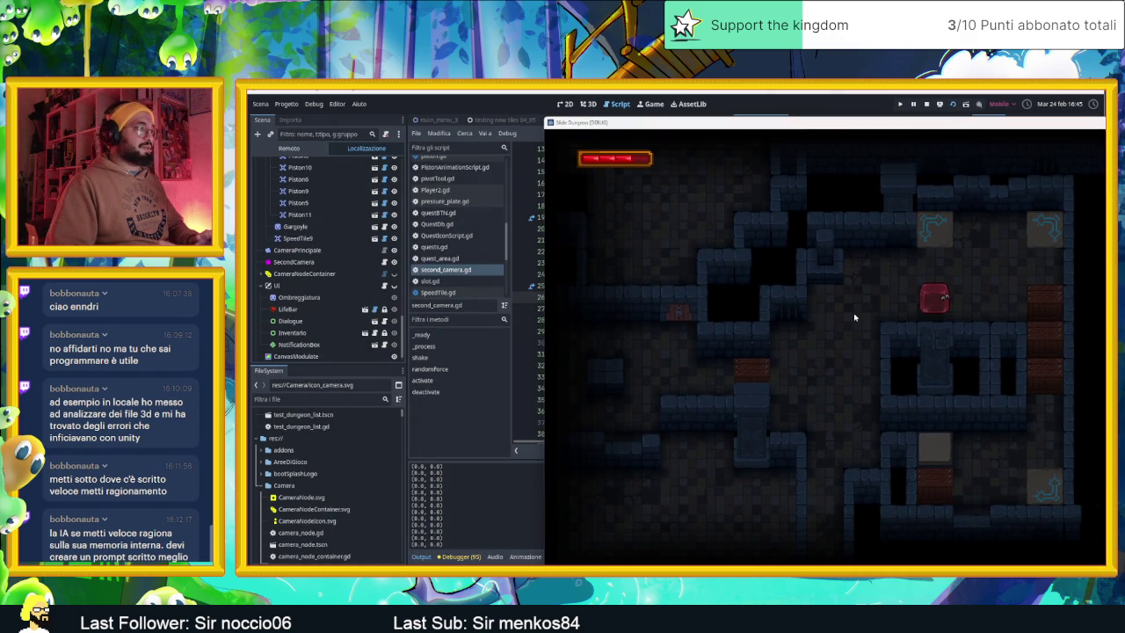
pyautogui.press('Up')
pyautogui.press('Down')
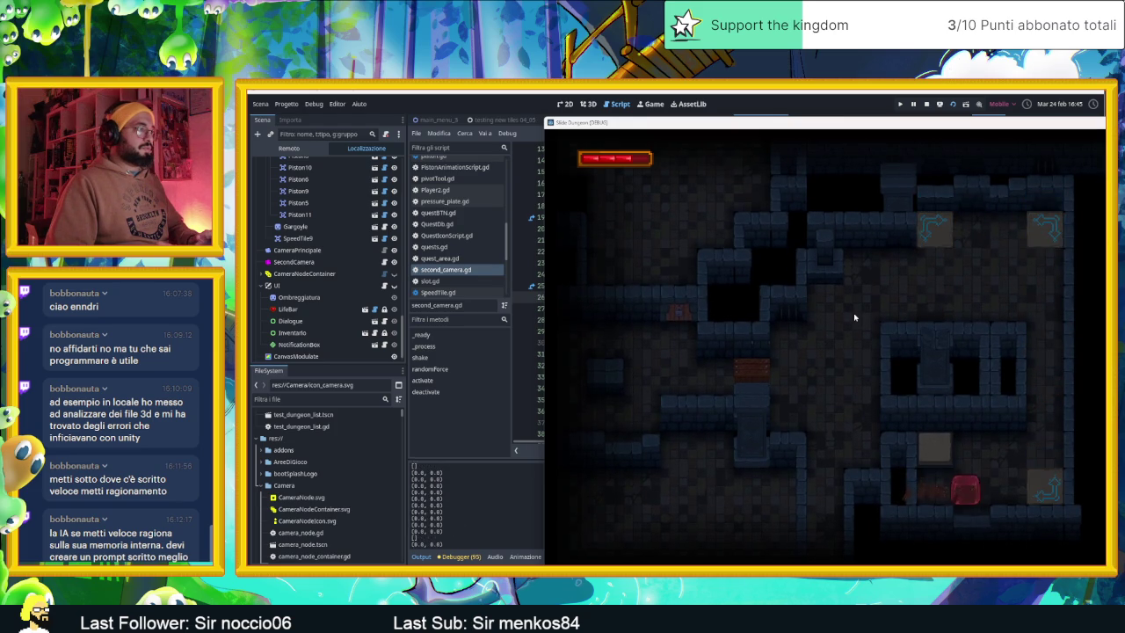
pyautogui.press('Down')
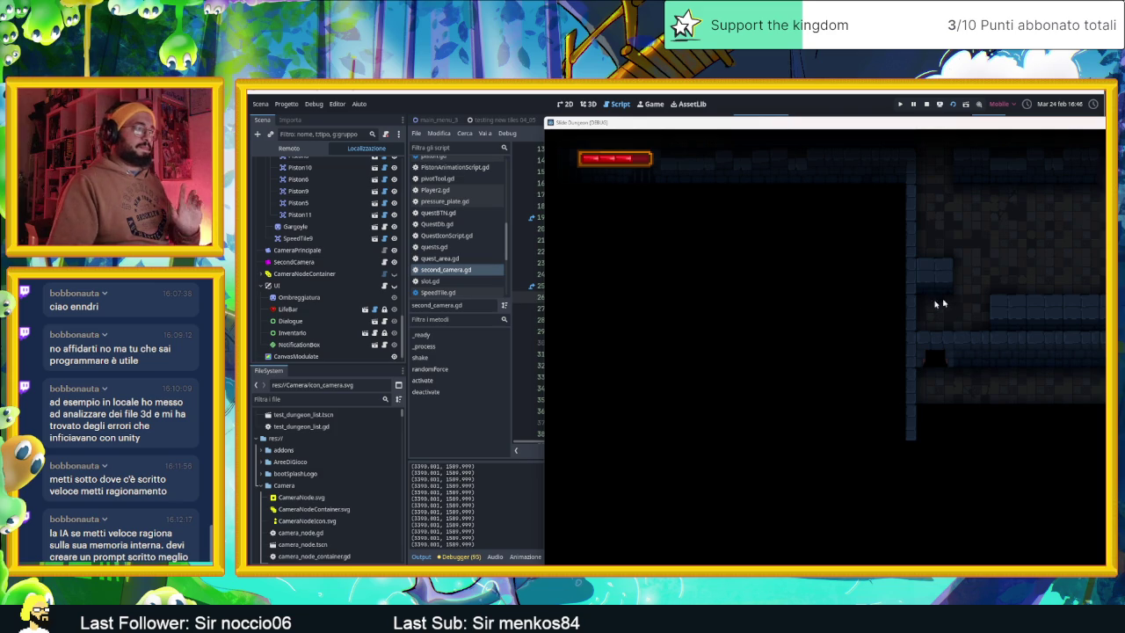
pyautogui.click(926, 105)
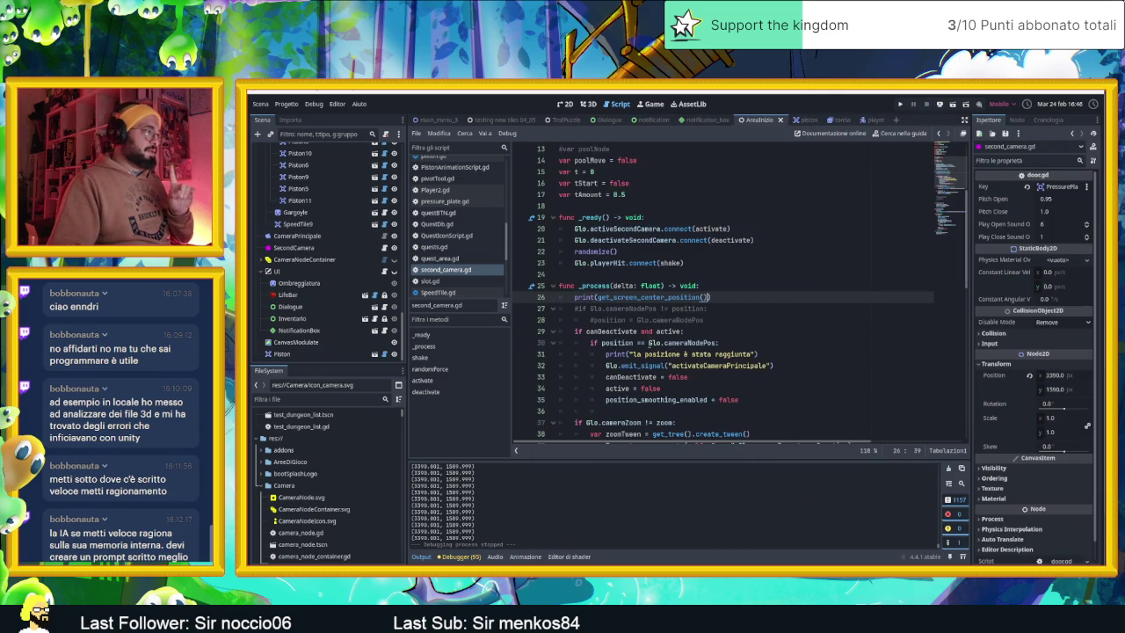
# Step: Switch to the 2D view, save the AreaInizio scene, and reopen SecondCamera's second_camera.gd script
pyautogui.click(565, 105)
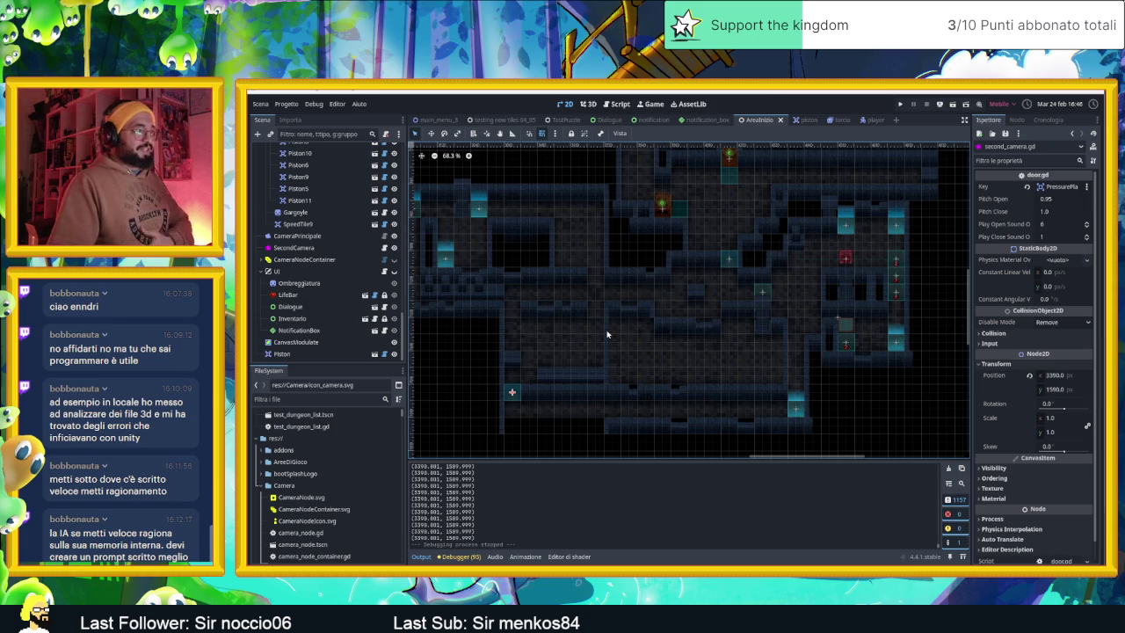
pyautogui.hotkey('ctrl', 's')
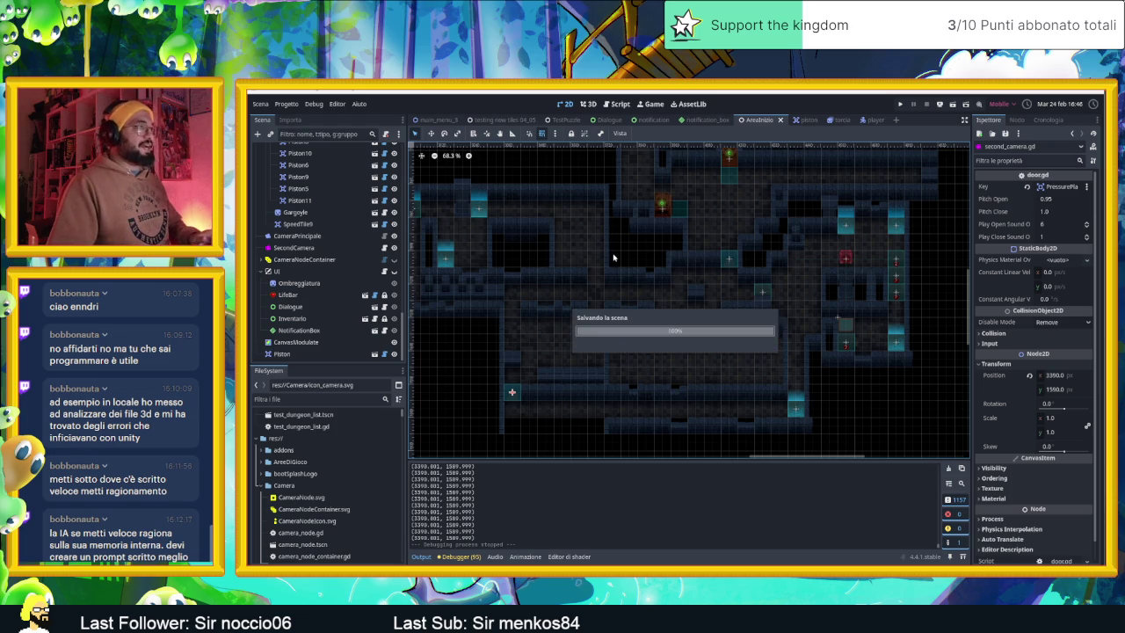
pyautogui.scroll(2, 383, 197)
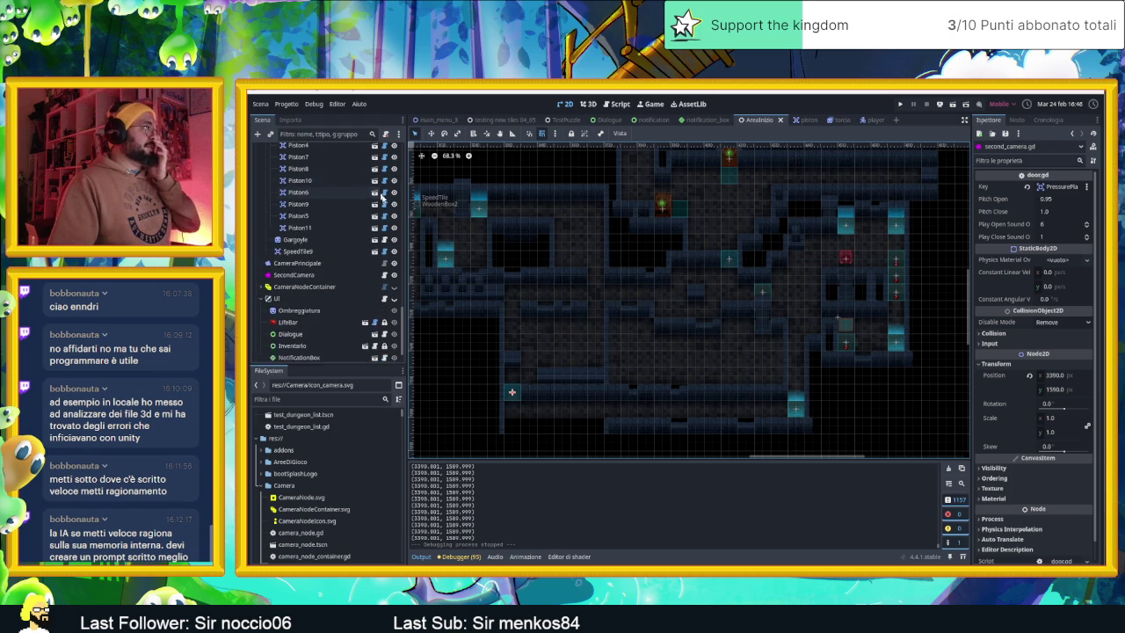
pyautogui.scroll(2, 382, 197)
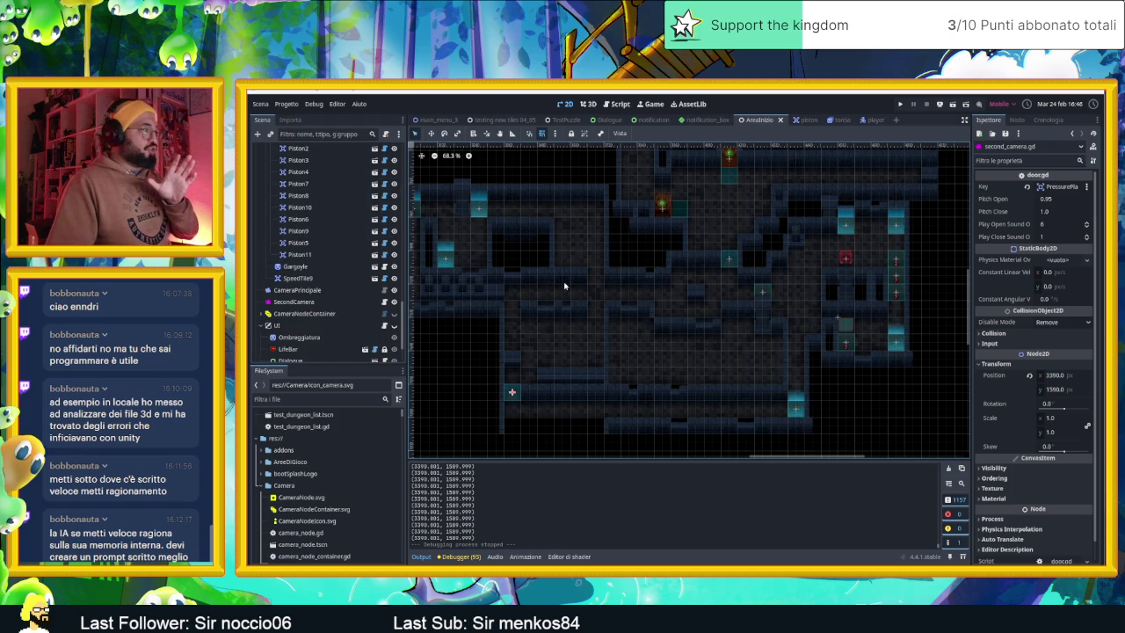
pyautogui.click(383, 302)
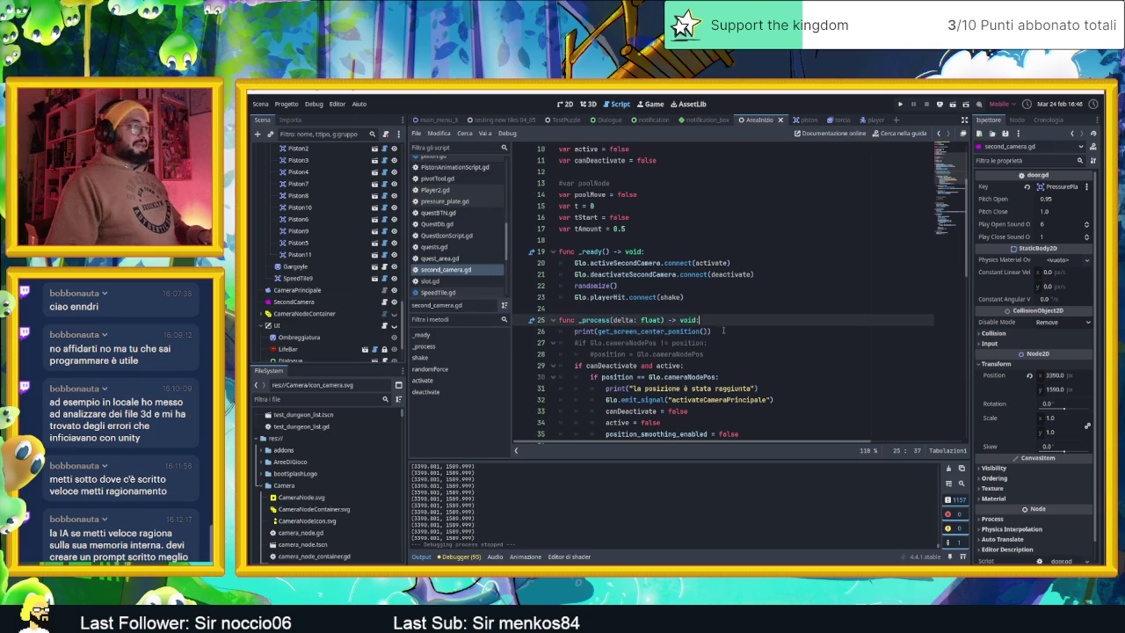
# Step: Delete the screen-centre print line from _process
pyautogui.write(')')
pyautogui.hotkey('ctrl', 'shift', 'k')
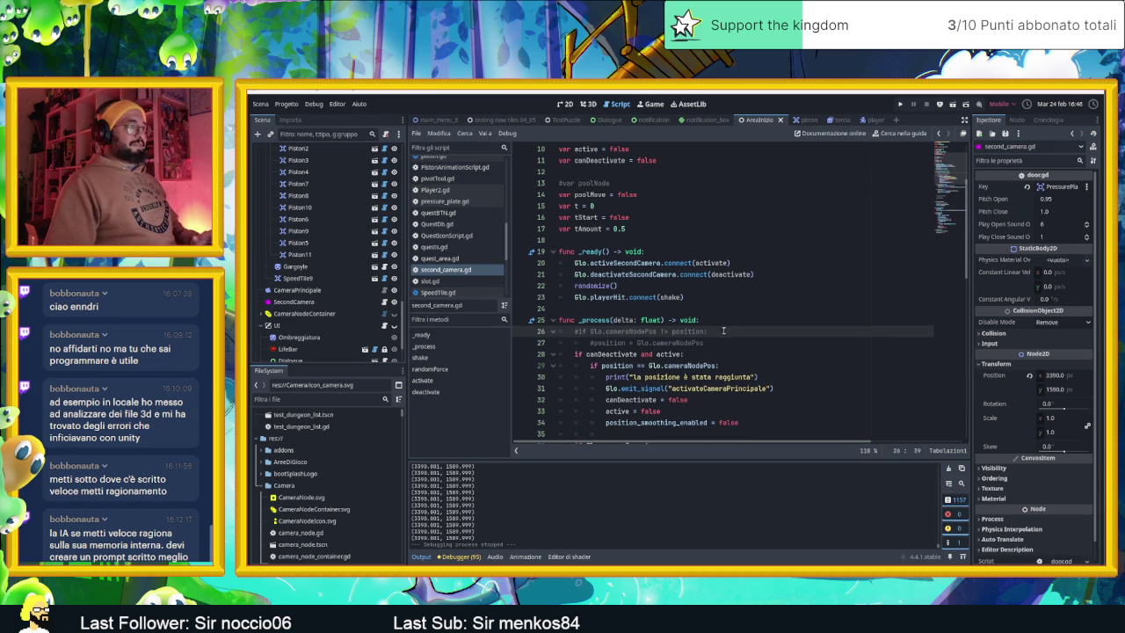
pyautogui.scroll(-2, 724, 330)
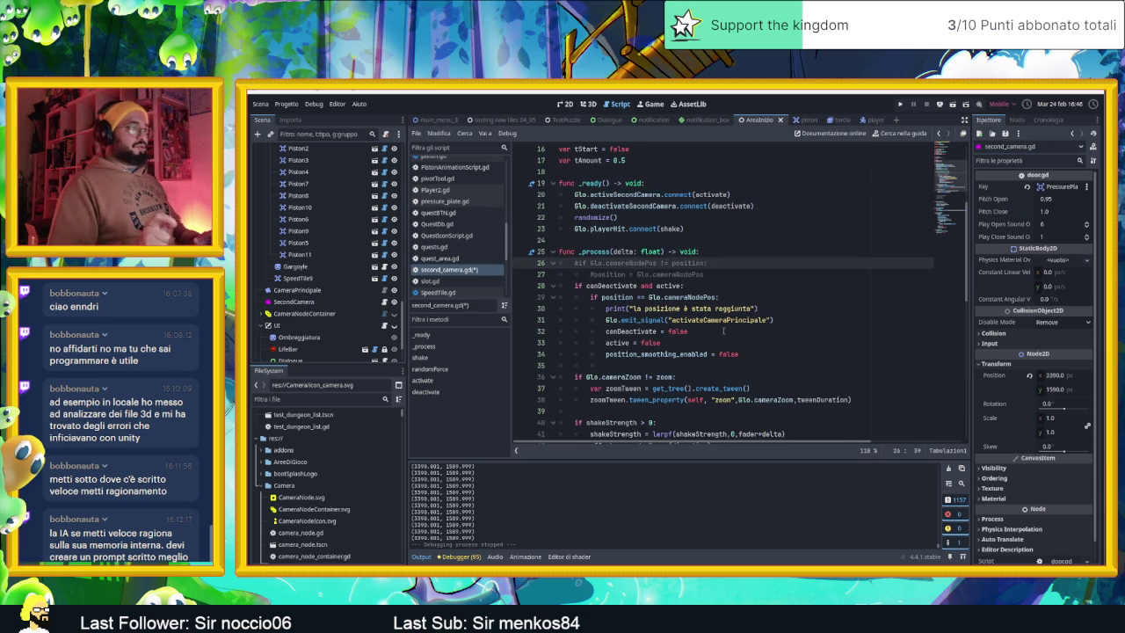
pyautogui.scroll(-1, 723, 331)
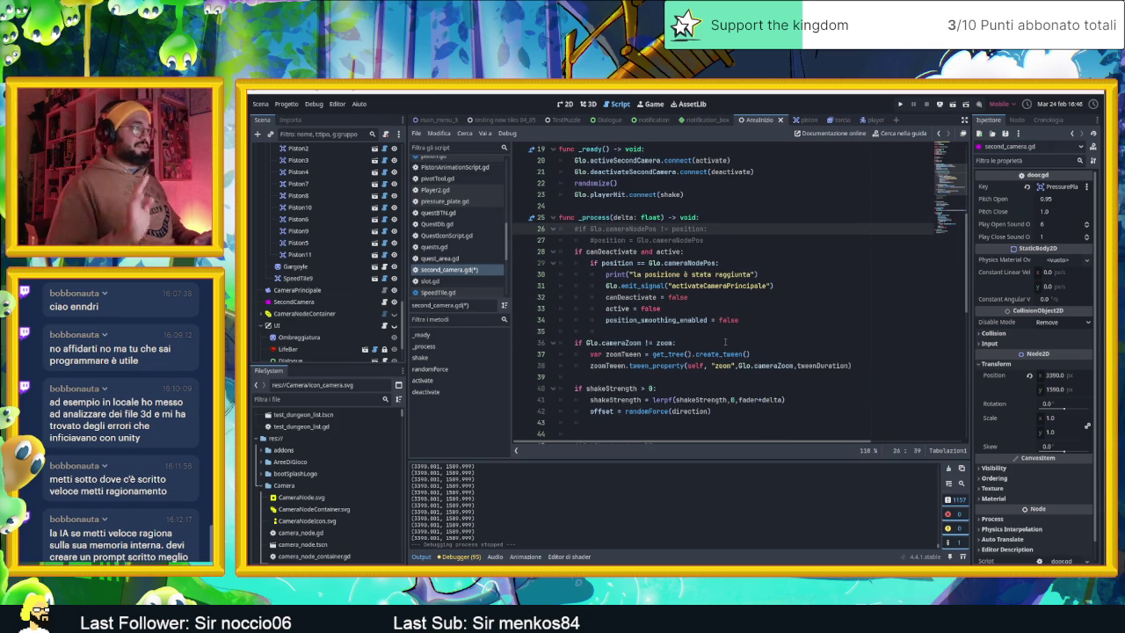
pyautogui.scroll(-1, 724, 342)
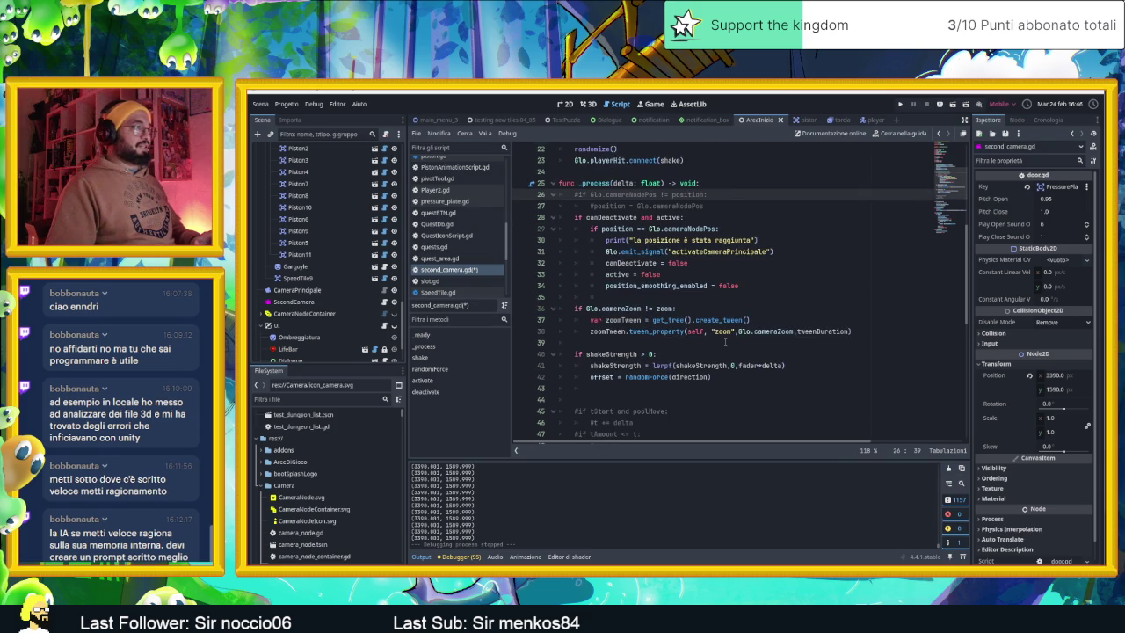
# Step: Uncomment the tStart and poolMove timer block on lines 46–49
pyautogui.scroll(-2, 725, 342)
pyautogui.scroll(-3, 690, 341)
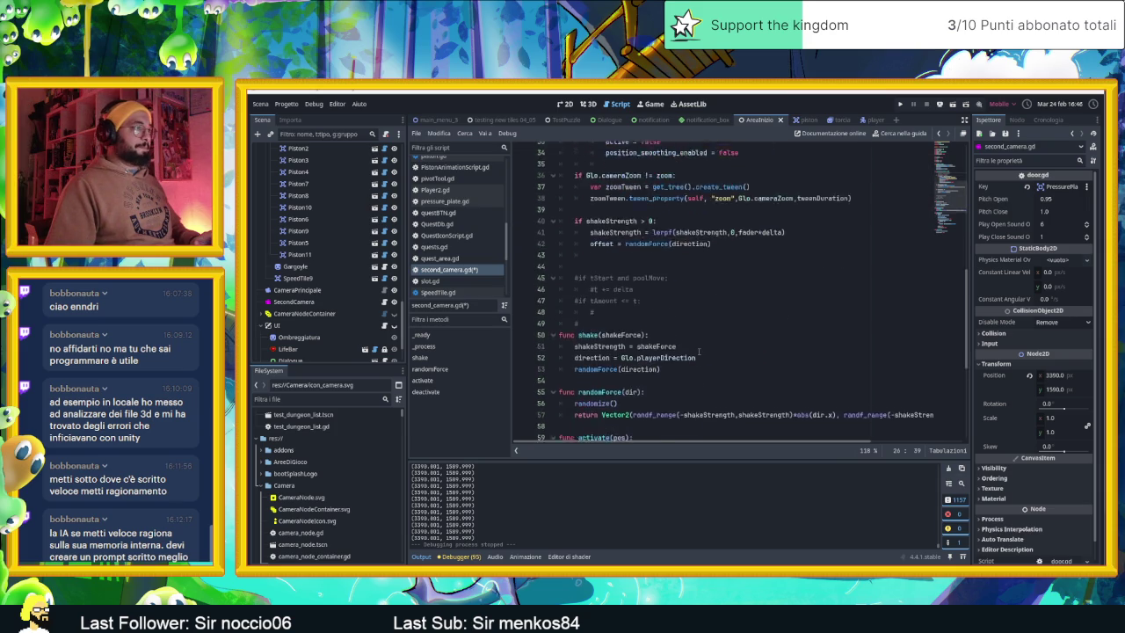
pyautogui.scroll(10, 694, 347)
pyautogui.scroll(2, 699, 351)
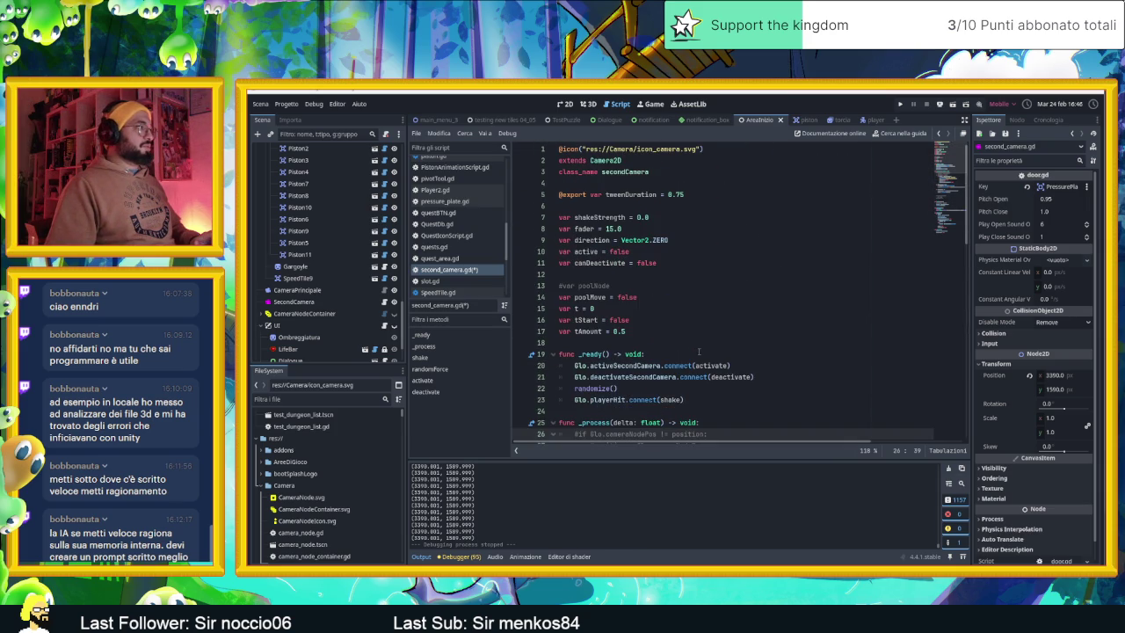
pyautogui.scroll(-7, 698, 352)
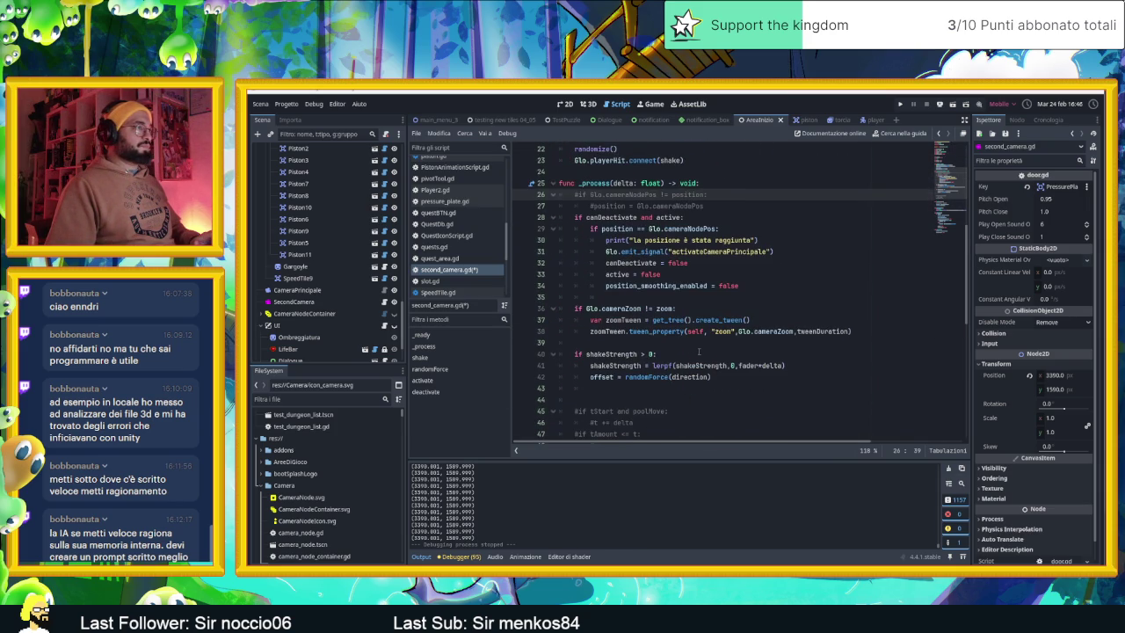
pyautogui.scroll(-3, 698, 352)
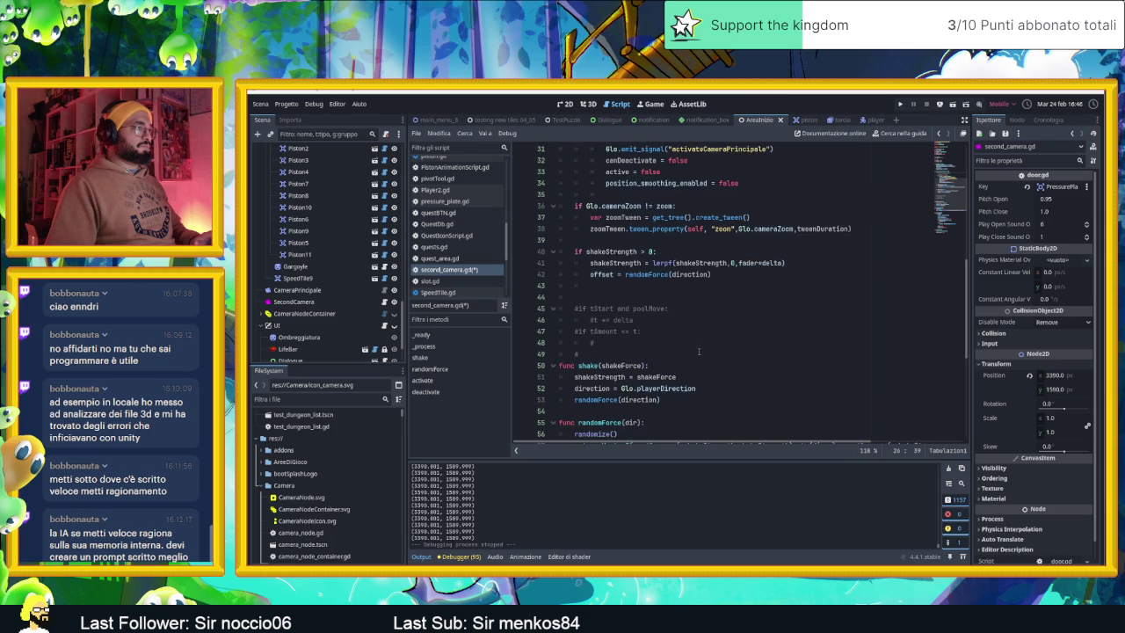
pyautogui.click(620, 342)
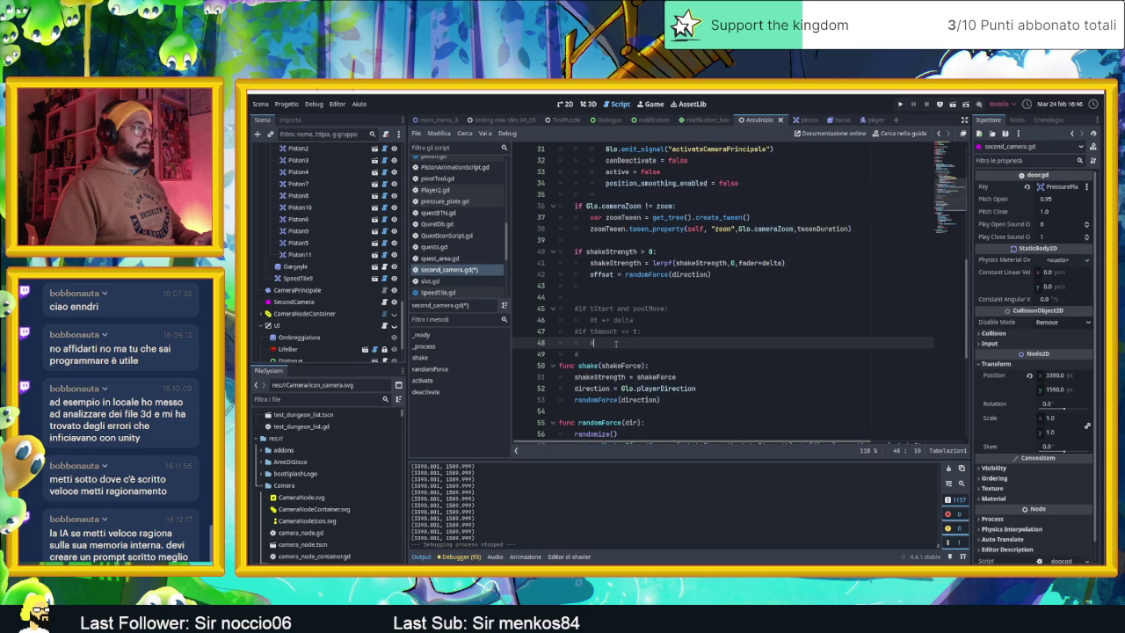
pyautogui.press('BackSpace')
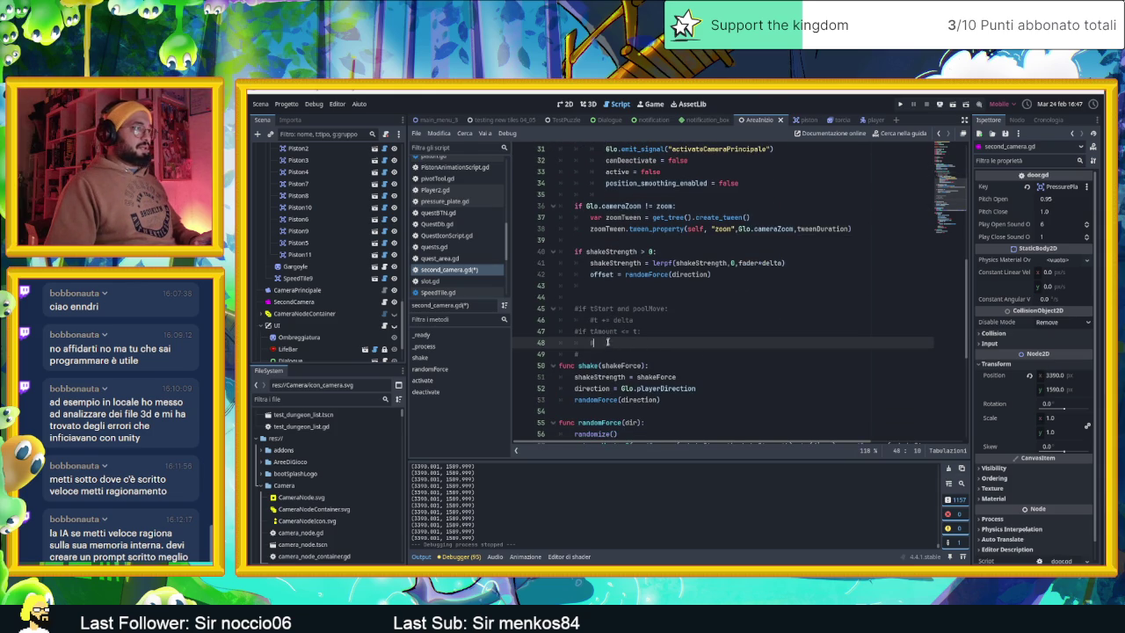
pyautogui.moveTo(605, 352)
pyautogui.mouseDown()
pyautogui.moveTo(567, 342)
pyautogui.moveTo(535, 308)
pyautogui.mouseUp()
pyautogui.hotkey('ctrl', 'k')
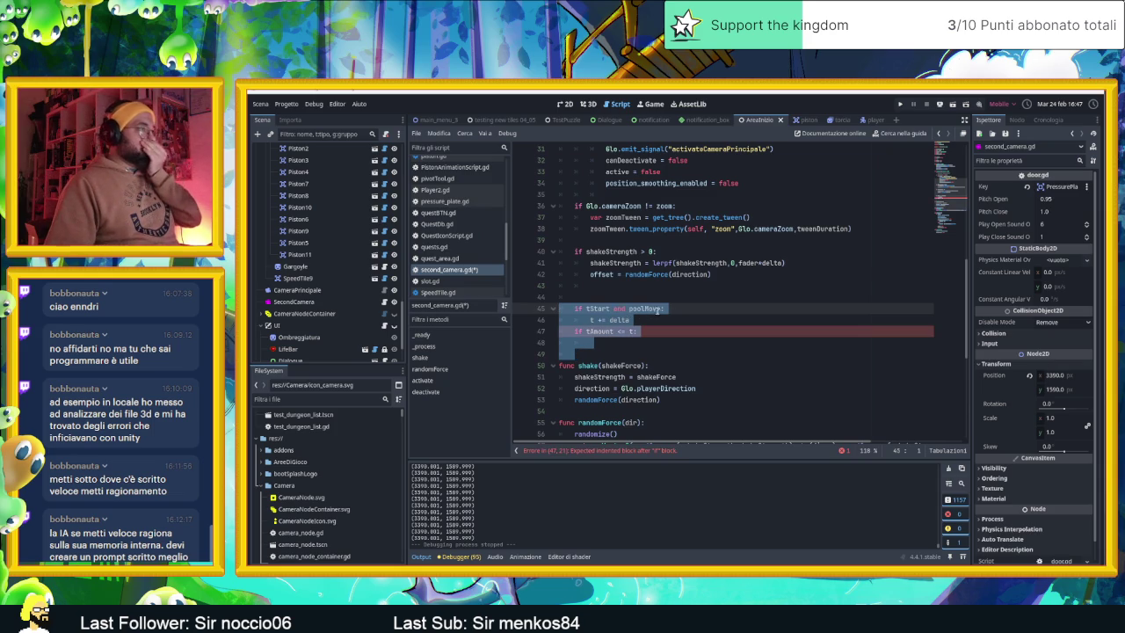
# Step: Add an unfinished 'if get_screen_center_position()' line under line 45, then return to Gemini's velocity-check answer
pyautogui.click(665, 309)
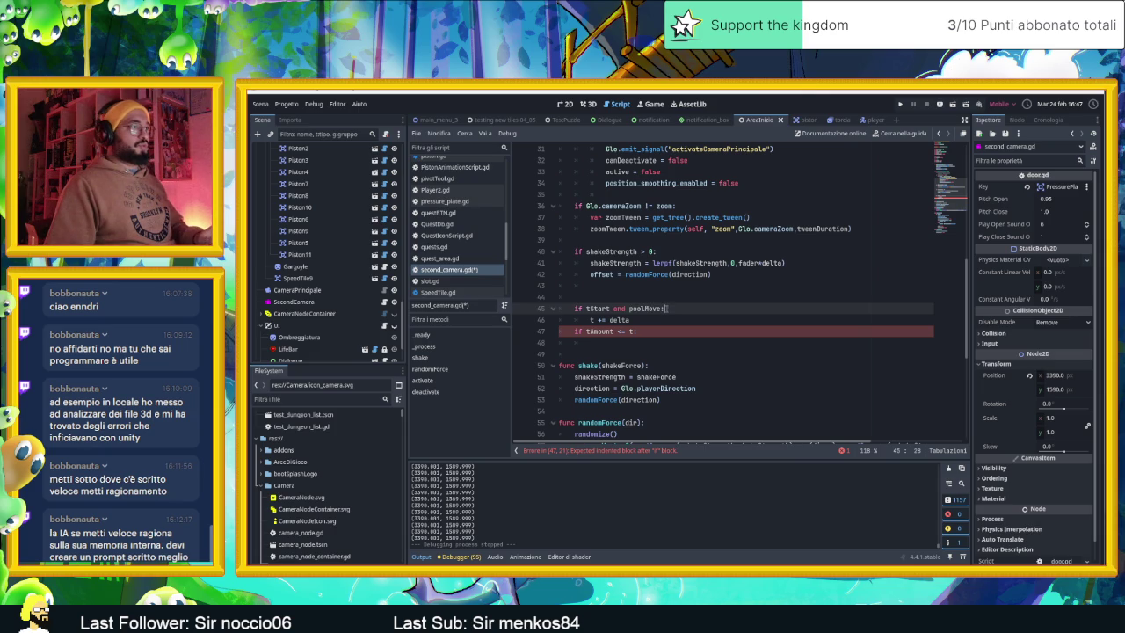
pyautogui.press('Return')
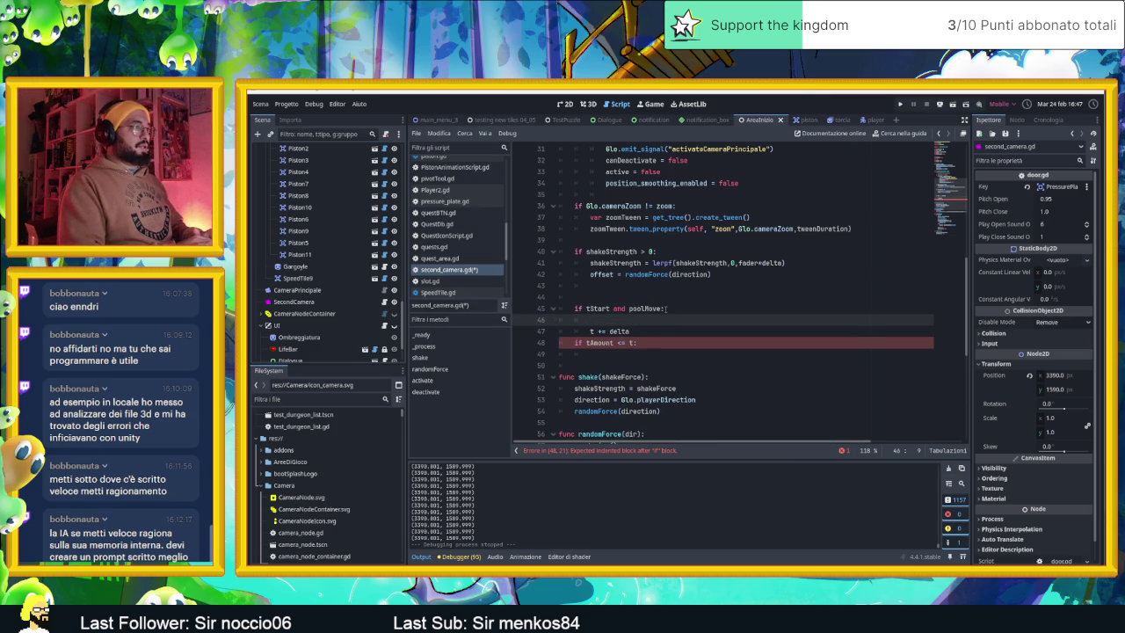
pyautogui.write('if')
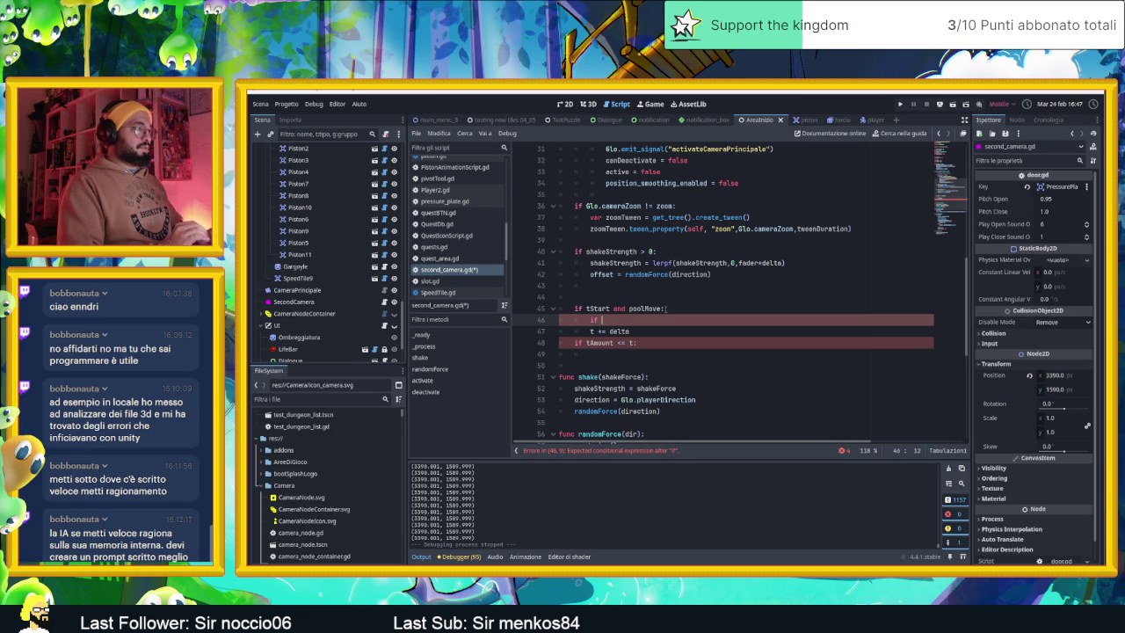
pyautogui.write('get_')
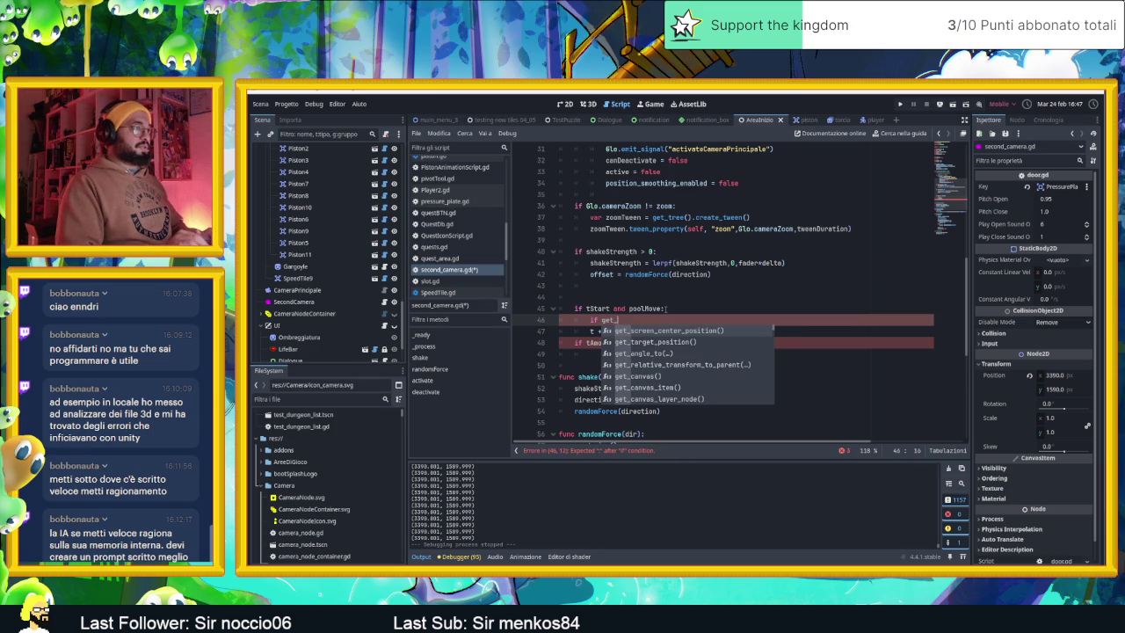
pyautogui.press('Return')
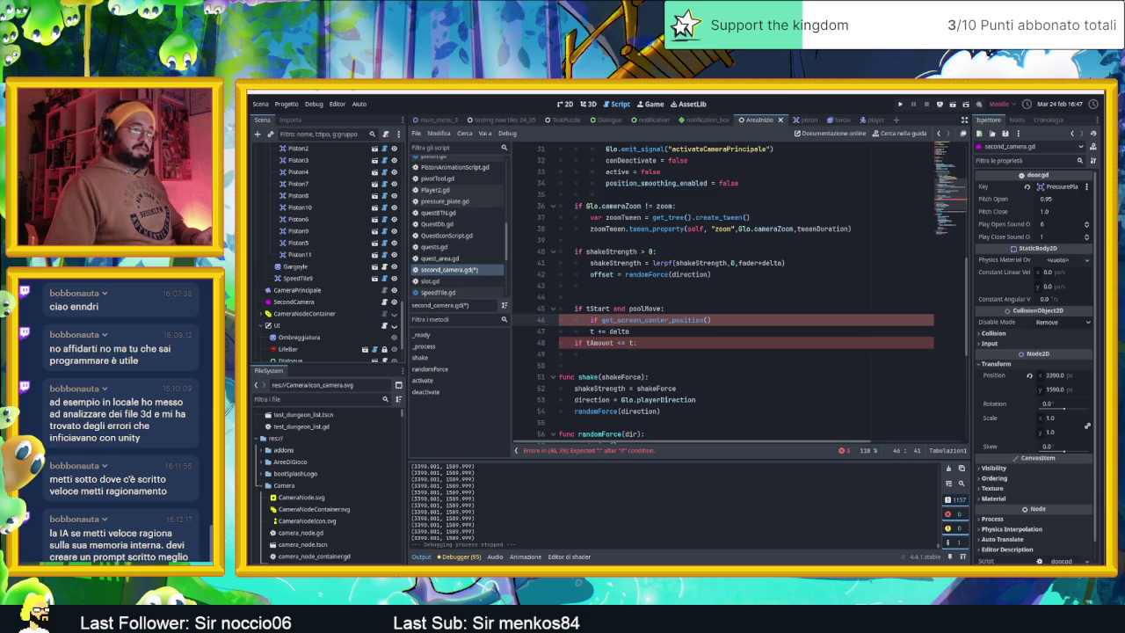
pyautogui.hotkey('alt', 'Tab')
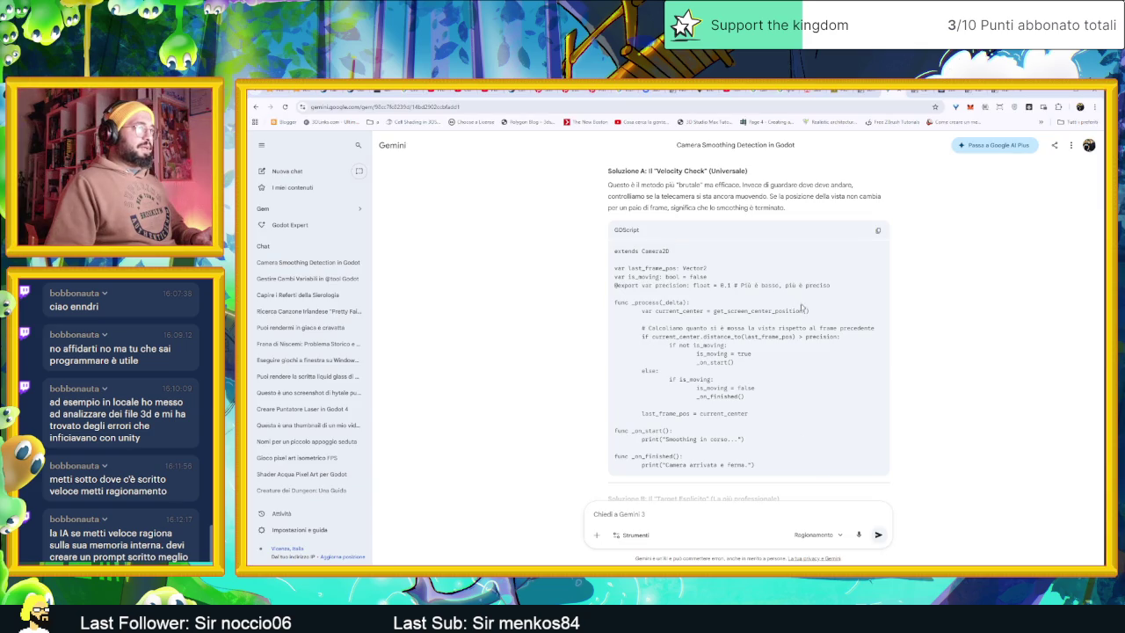
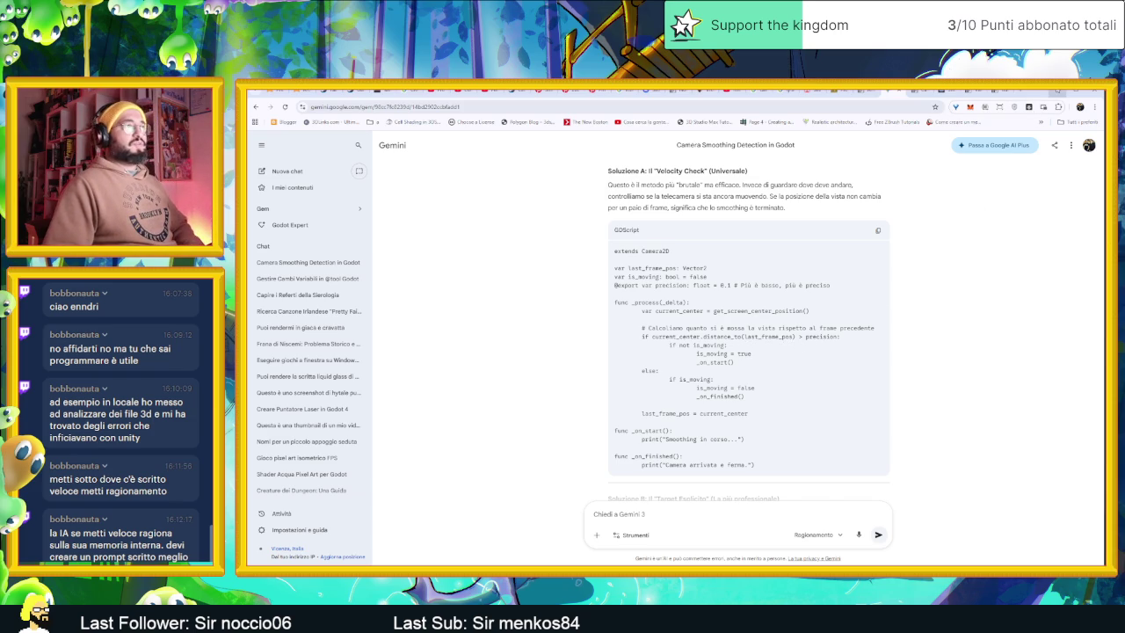
# Step: Minimize the Gemini browser window to bring the Godot script editor back into view
pyautogui.click(1061, 92)
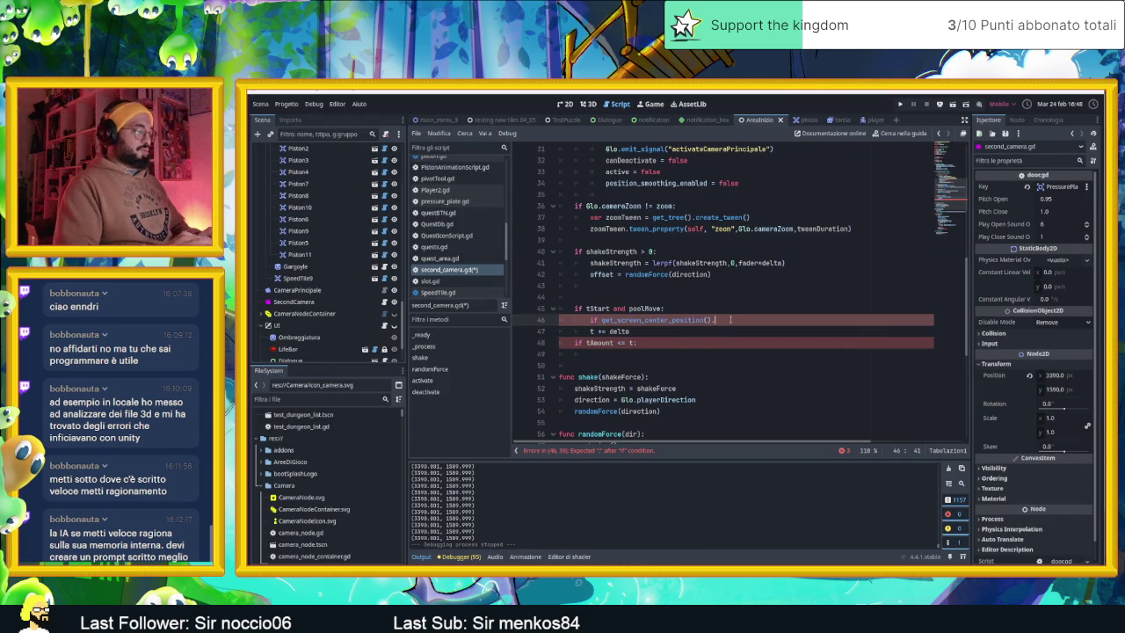
# Step: Append .distance_to( to the get_screen_center_position() call on line 46
pyautogui.write('.distance_squared_to')
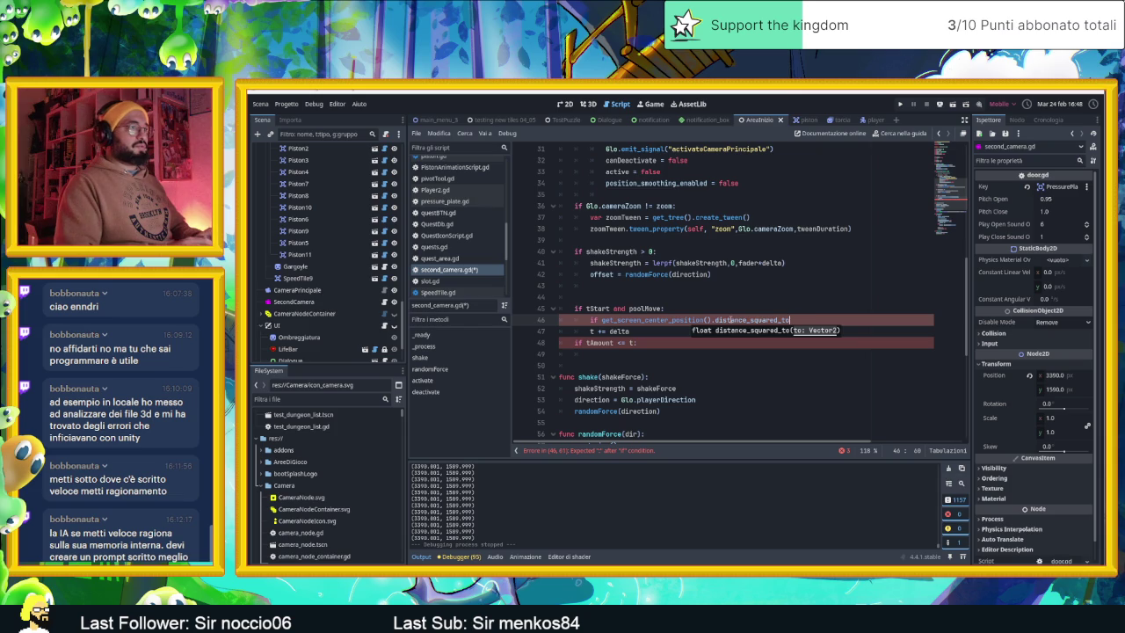
pyautogui.press('BackSpace')
pyautogui.press('BackSpace')
pyautogui.press('BackSpace')
pyautogui.press('BackSpace')
pyautogui.write('to(')
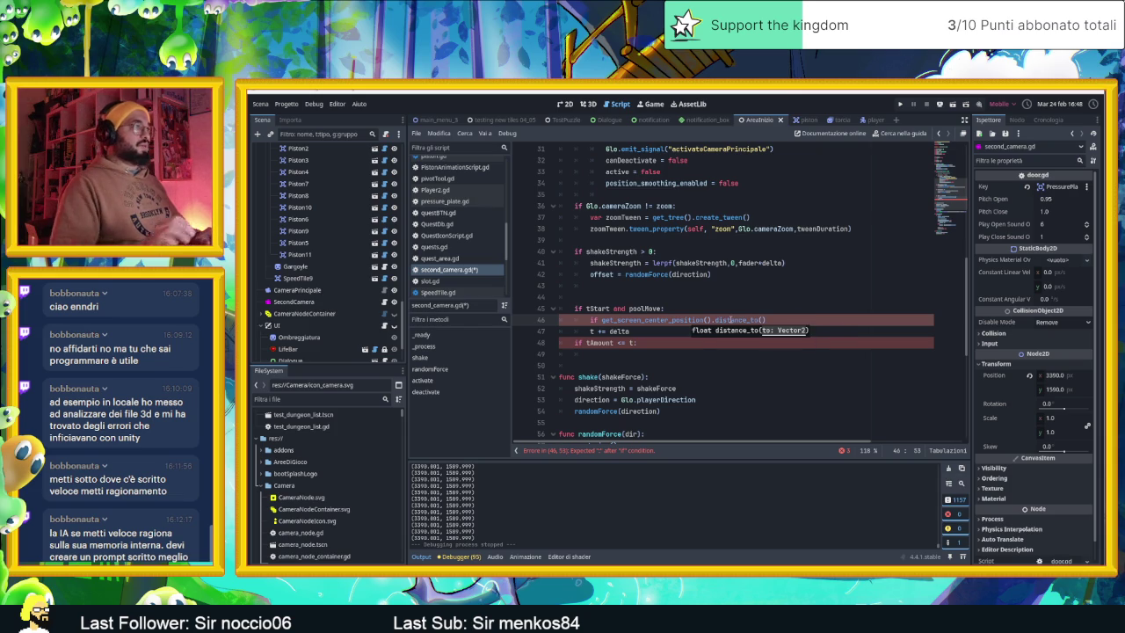
pyautogui.scroll(10, 730, 318)
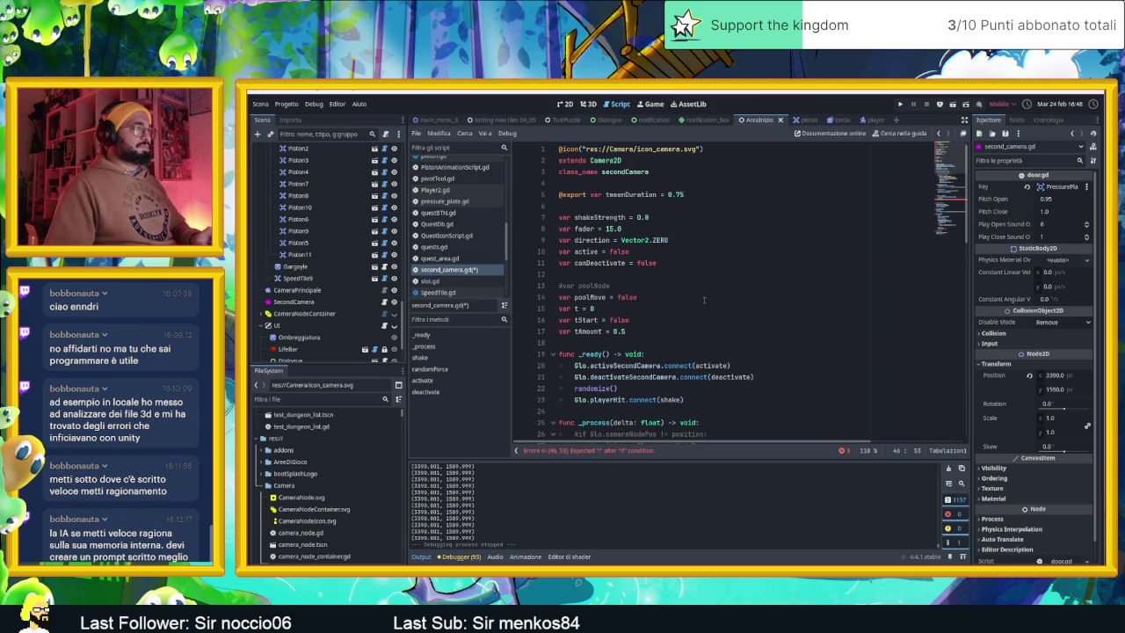
pyautogui.scroll(-1, 704, 301)
pyautogui.scroll(-1, 704, 300)
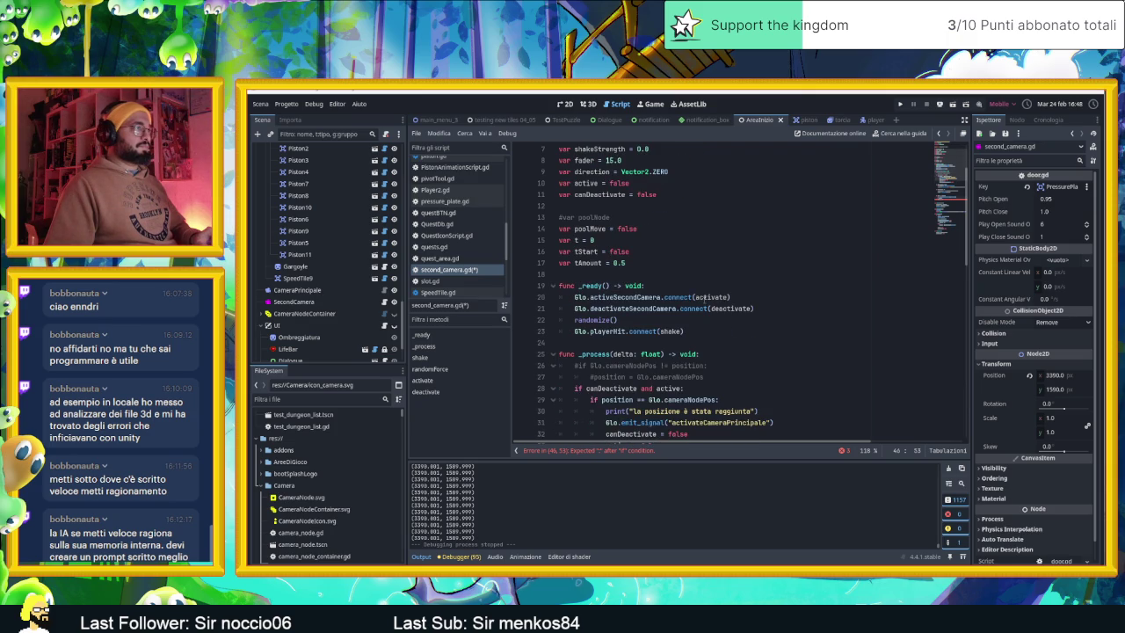
pyautogui.scroll(-7, 704, 297)
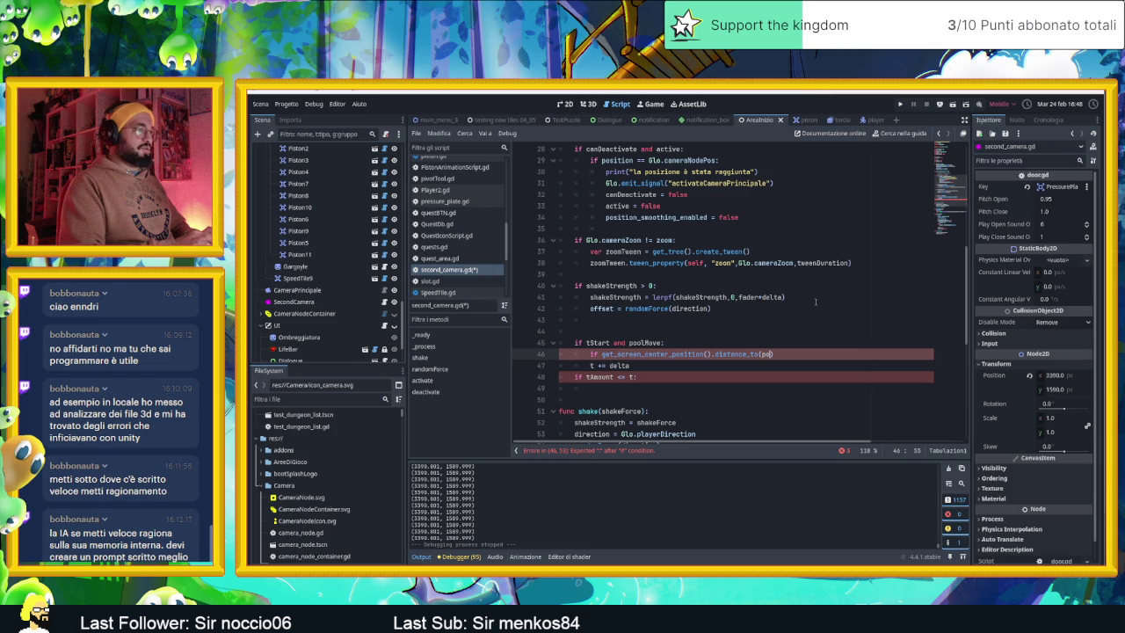
# Step: Finish the condition as distance_to(position) < 10: using the position autocomplete
pyautogui.write('posi')
pyautogui.press('Down')
pyautogui.press('Down')
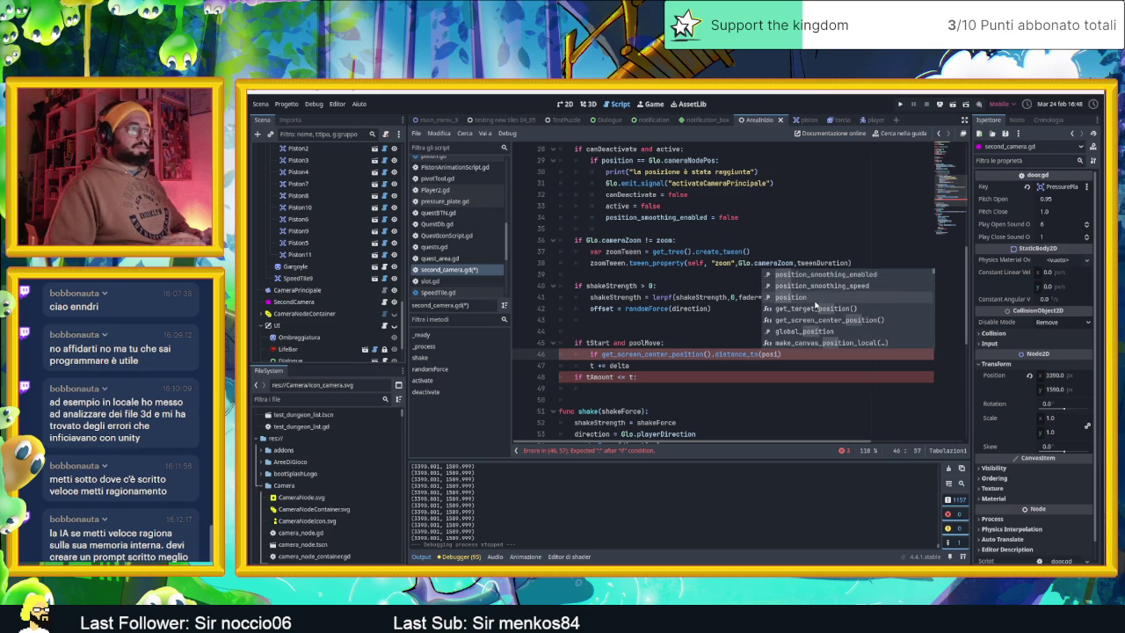
pyautogui.press('Return')
pyautogui.write(')')
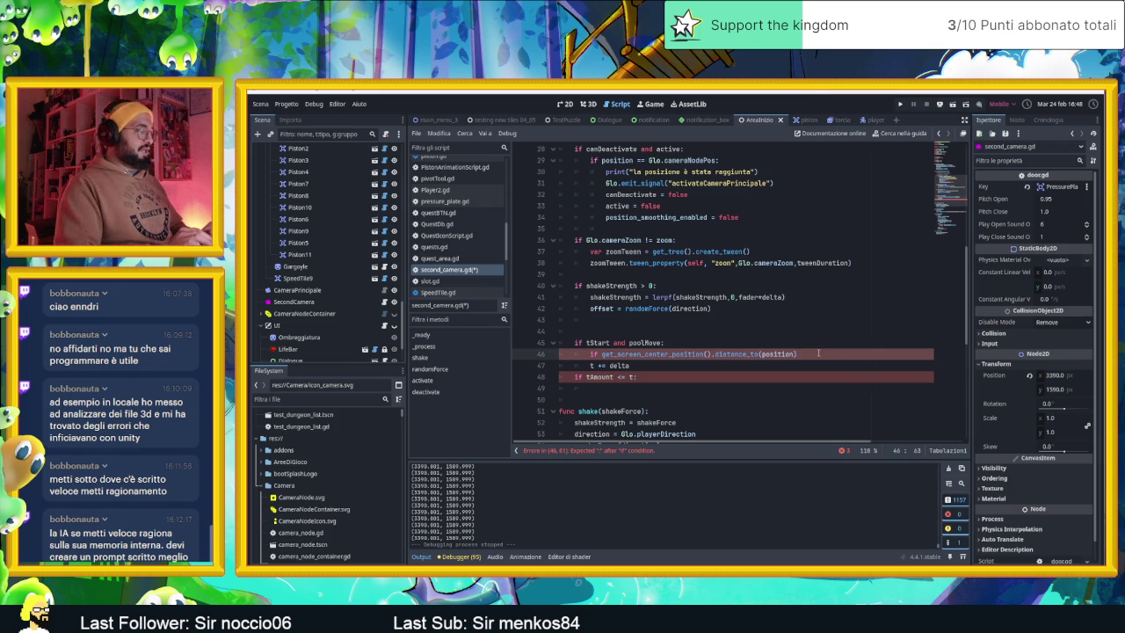
pyautogui.write(' >')
pyautogui.press('BackSpace')
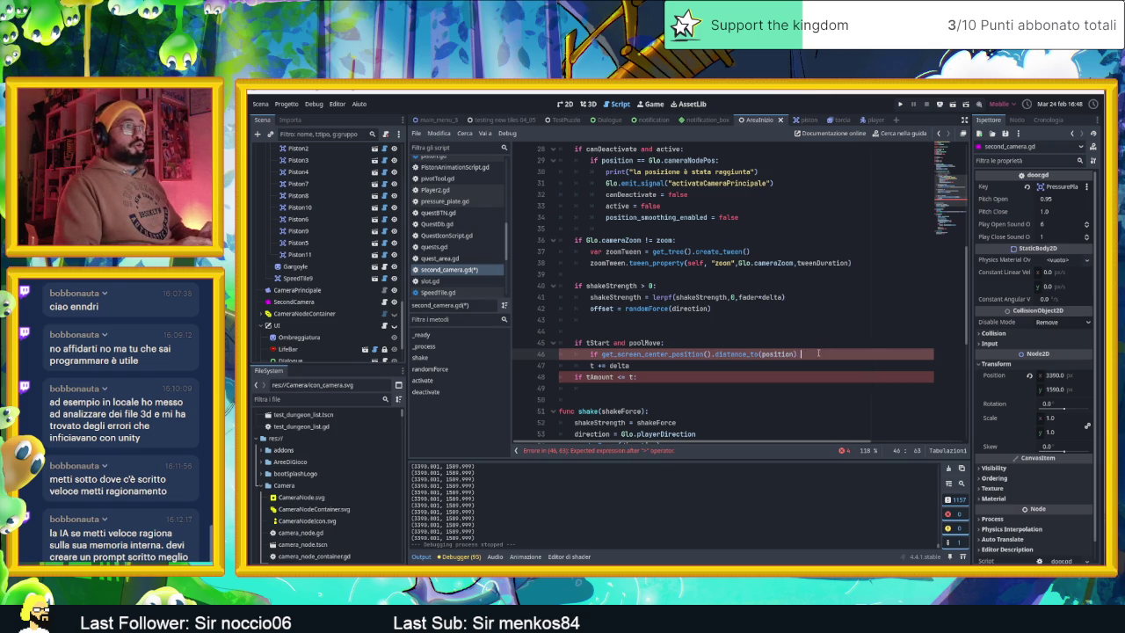
pyautogui.write('< 10')
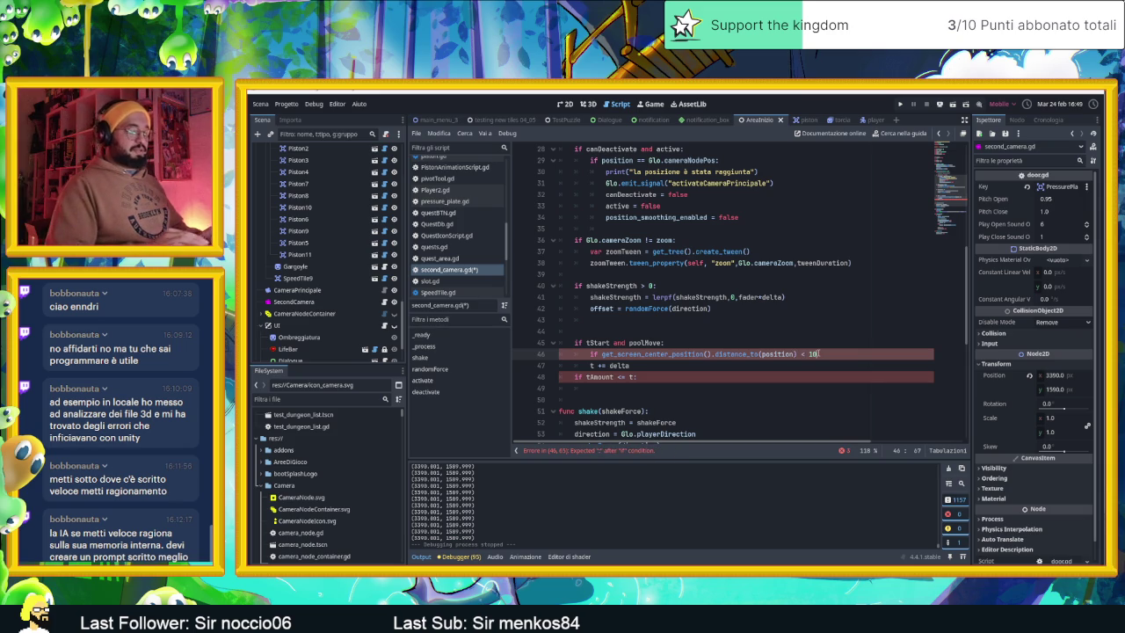
pyautogui.write(':')
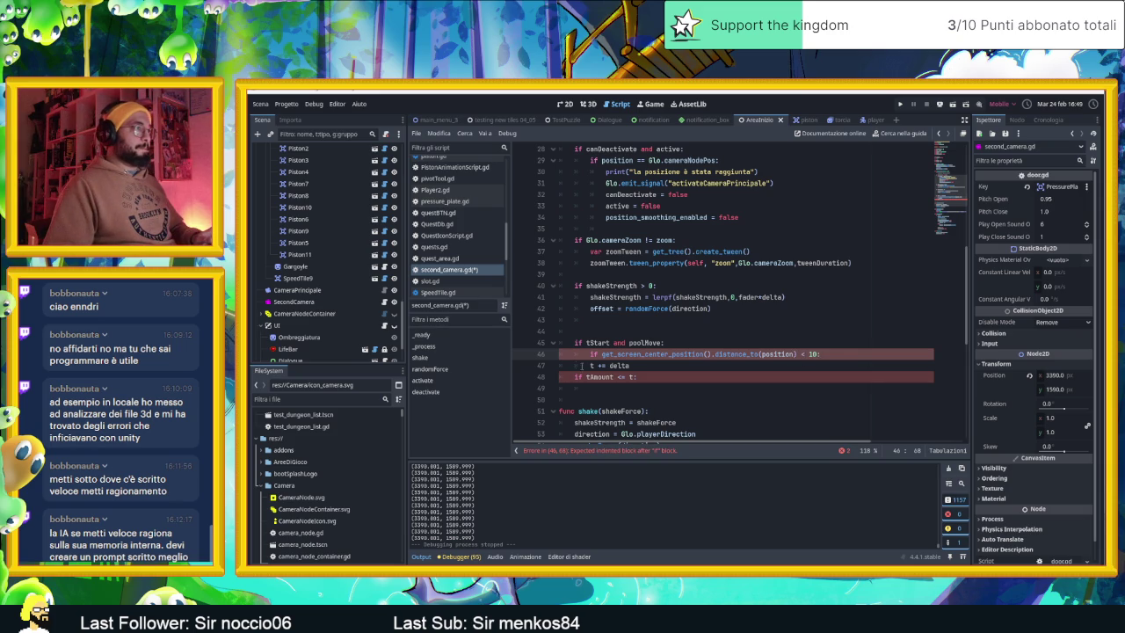
pyautogui.click(572, 366)
# Step: Indent t += delta, then rewrite line 48 as if t >= tAmount: with a new indented line
pyautogui.press('Tab')
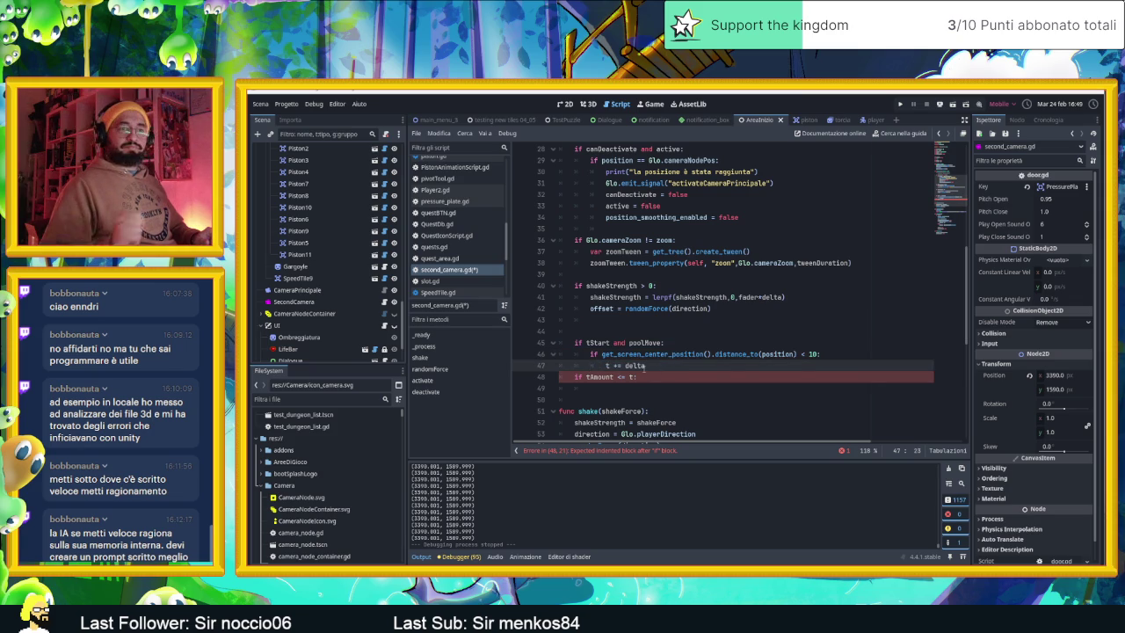
pyautogui.moveTo(665, 364)
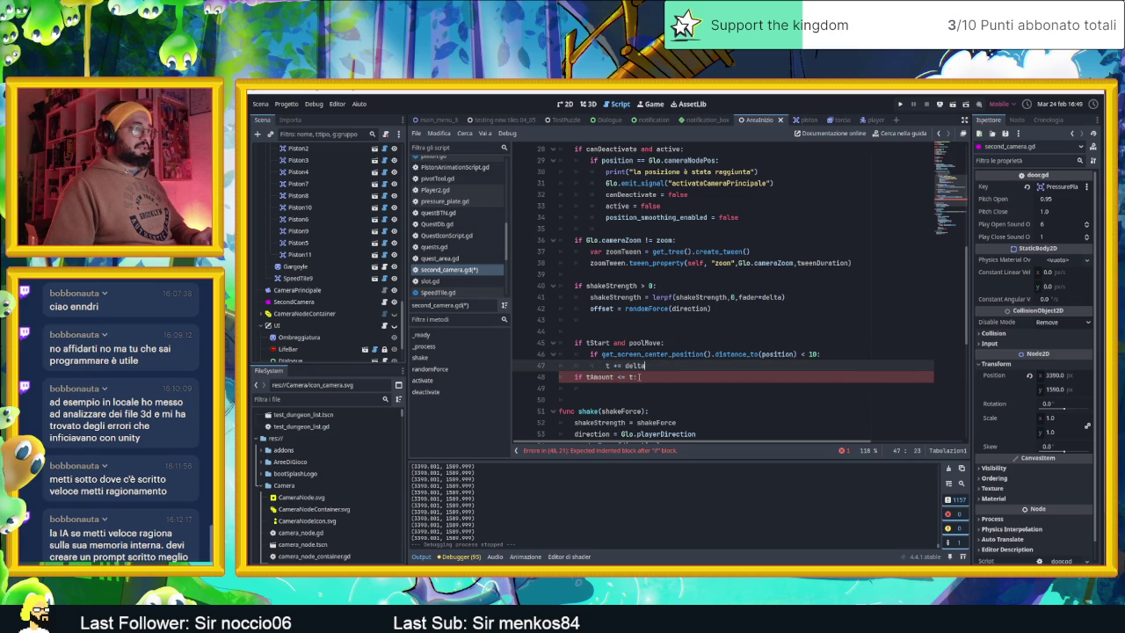
pyautogui.click(617, 377)
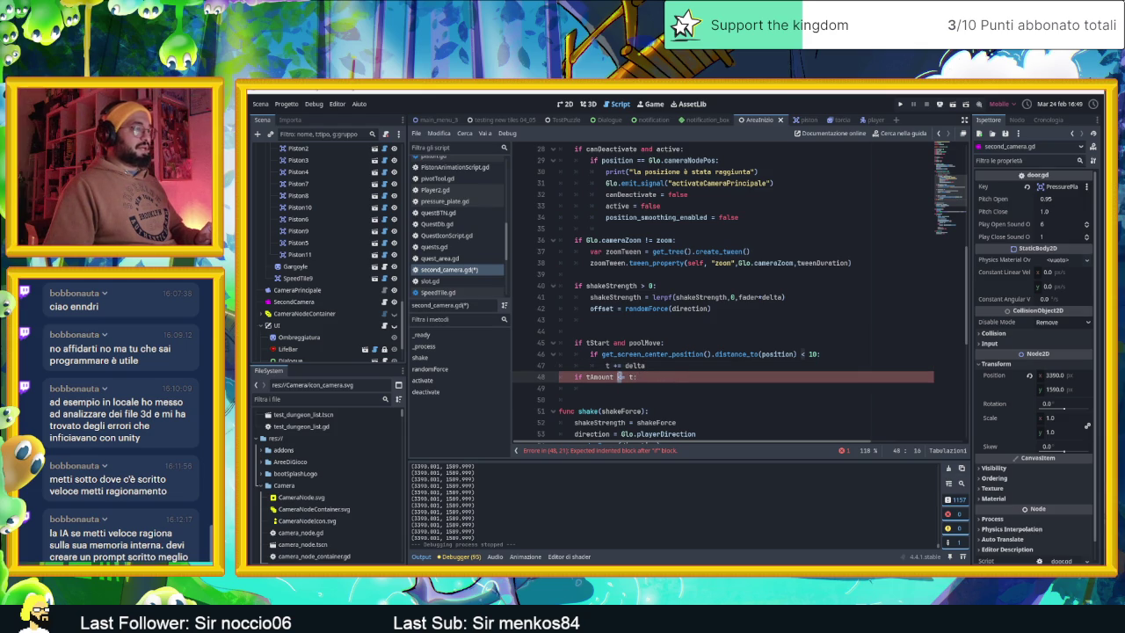
pyautogui.press('End')
pyautogui.hotkey('ctrl', 'shift', 'Left')
pyautogui.hotkey('ctrl', 'shift', 'Left')
pyautogui.hotkey('ctrl', 'shift', 'Left')
pyautogui.write('t ')
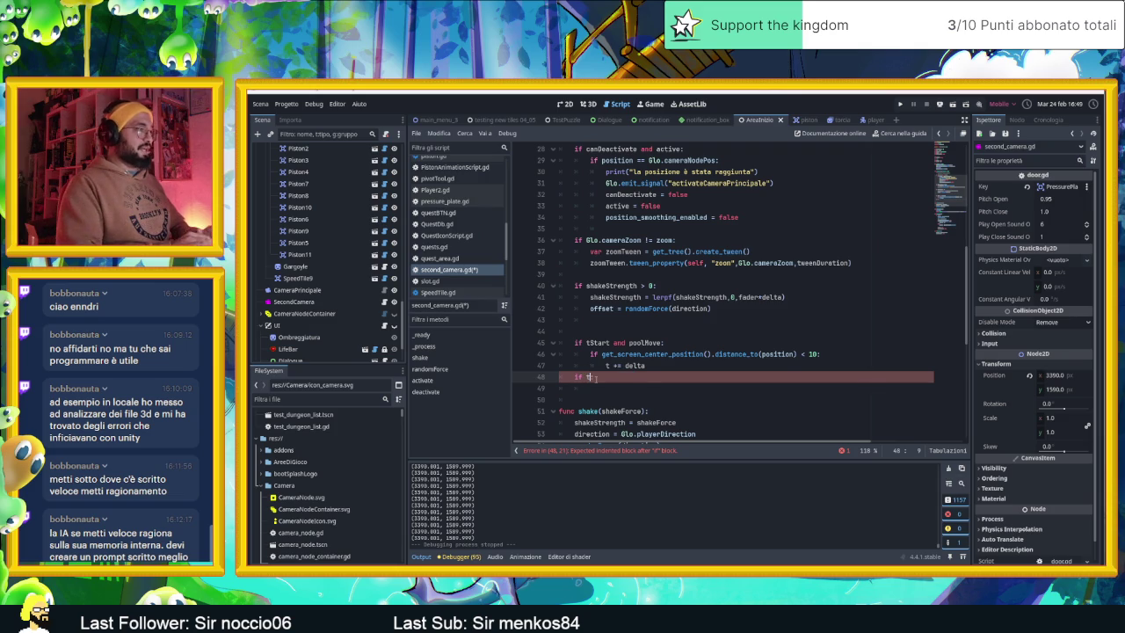
pyautogui.write('>=')
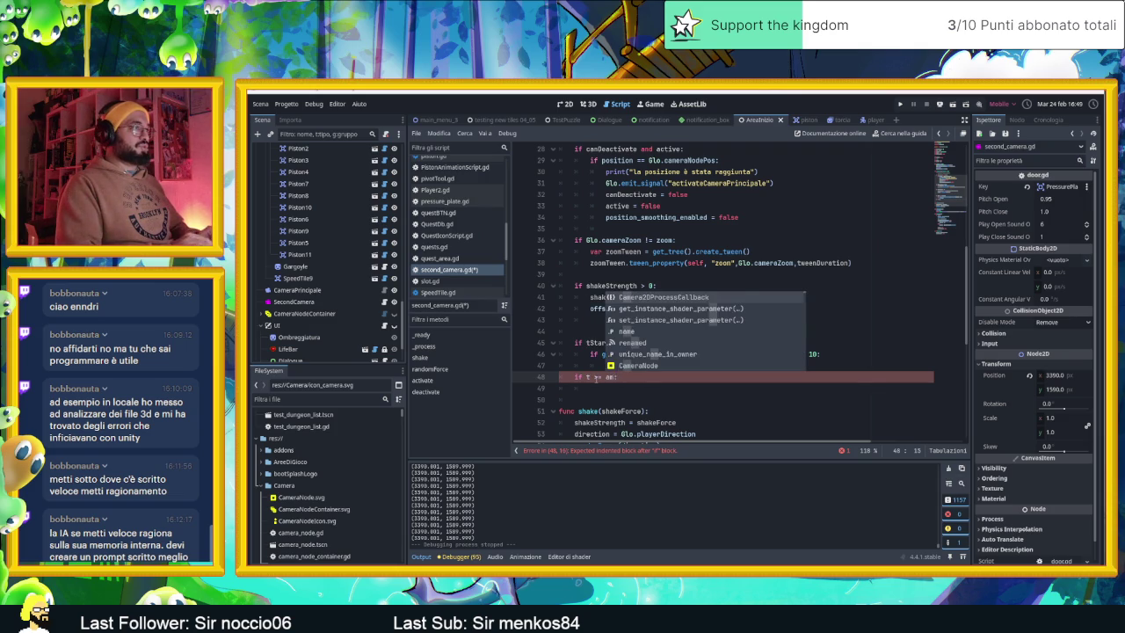
pyautogui.write(' tAmount')
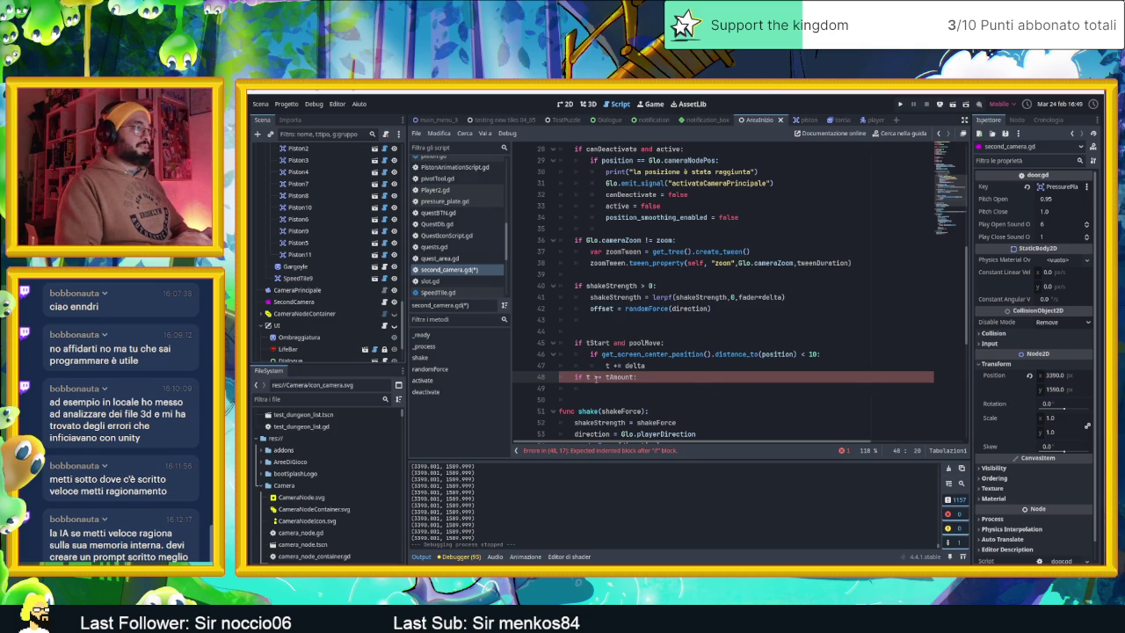
pyautogui.write(':')
pyautogui.press('Return')
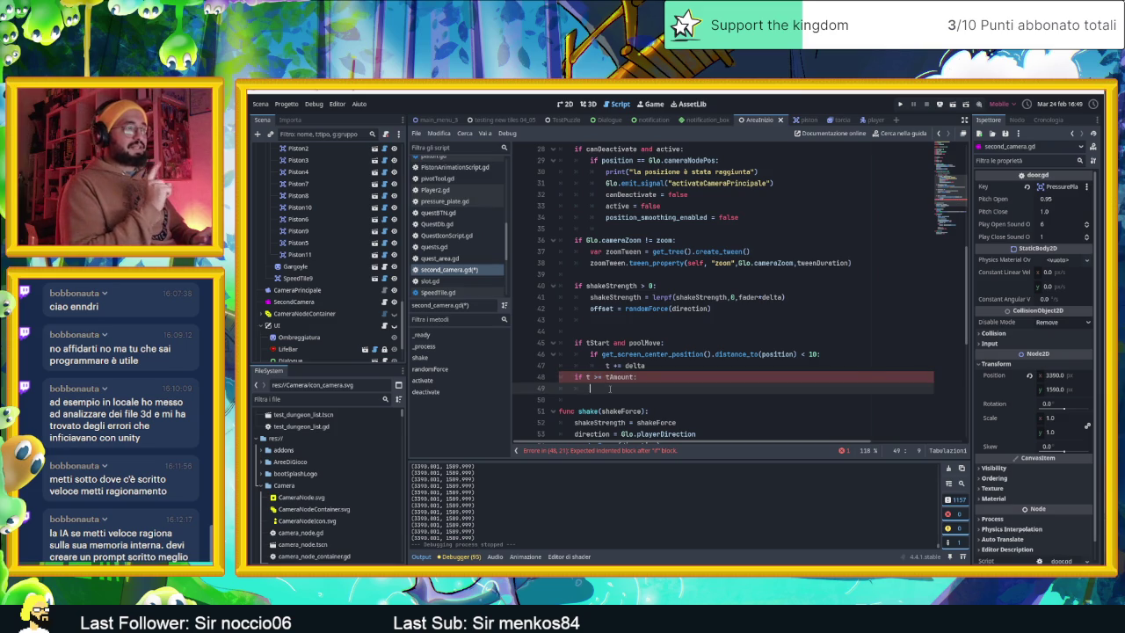
# Step: Add an if Glo.cameraPosPool: check under the timer branch
pyautogui.write('if ')
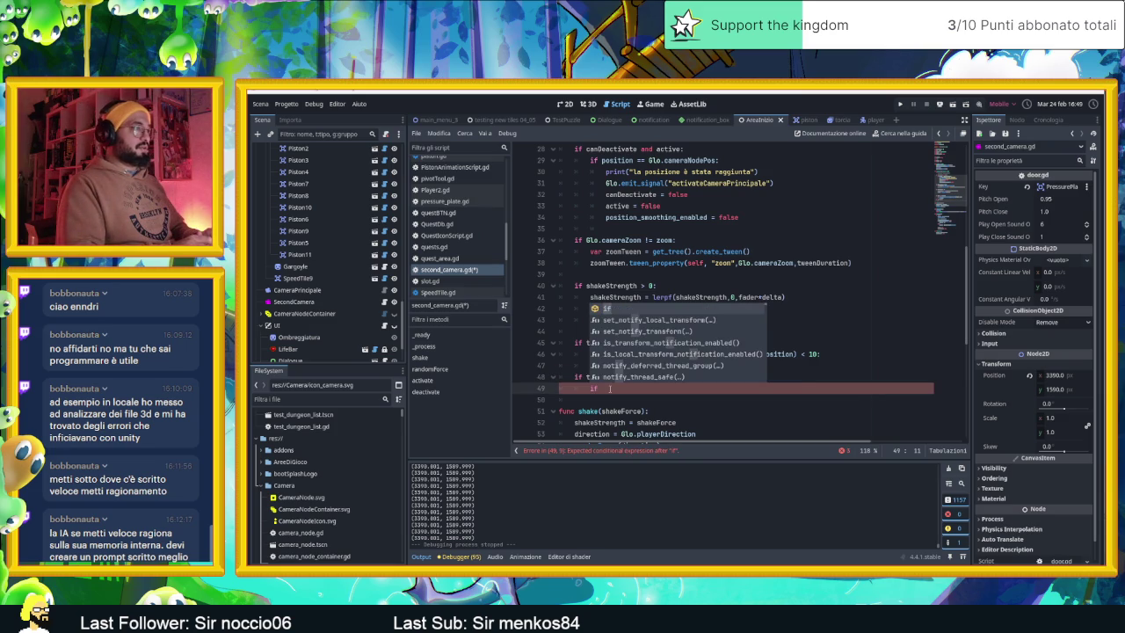
pyautogui.write('Glo')
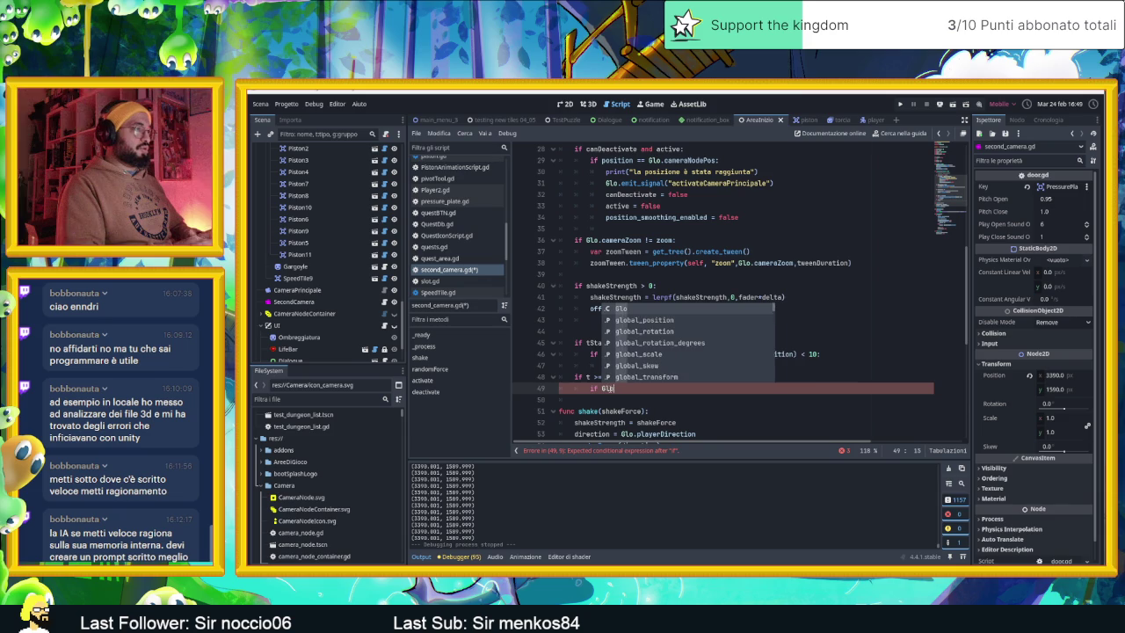
pyautogui.write('.')
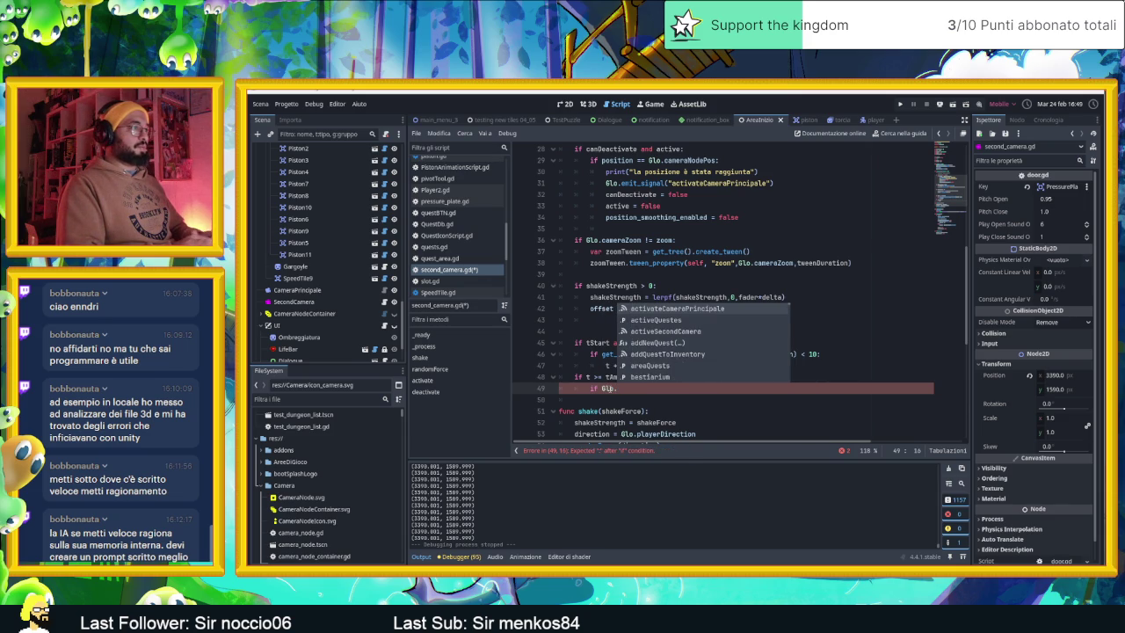
pyautogui.write('poo')
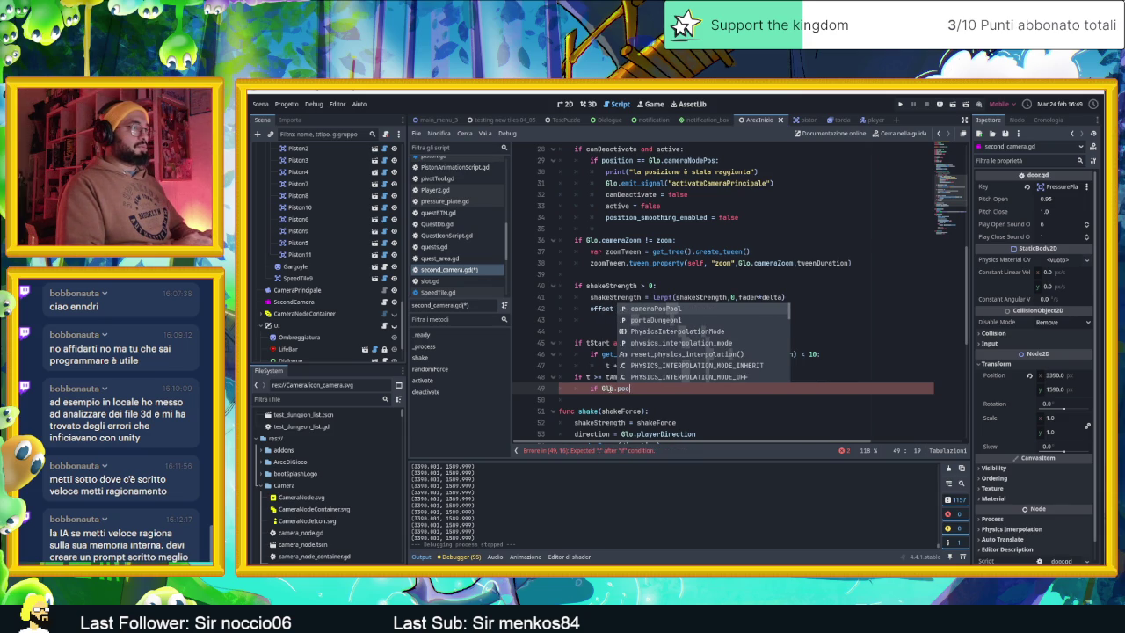
pyautogui.press('BackSpace')
pyautogui.press('BackSpace')
pyautogui.press('BackSpace')
pyautogui.write('Pool')
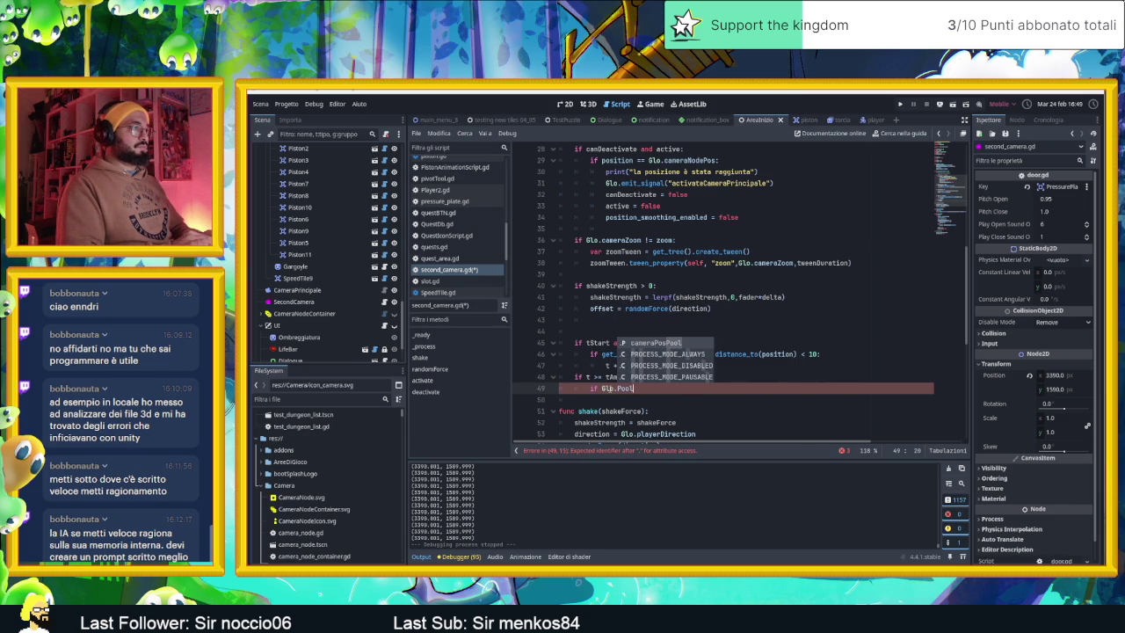
pyautogui.press('BackSpace')
pyautogui.press('BackSpace')
pyautogui.press('BackSpace')
pyautogui.write('p')
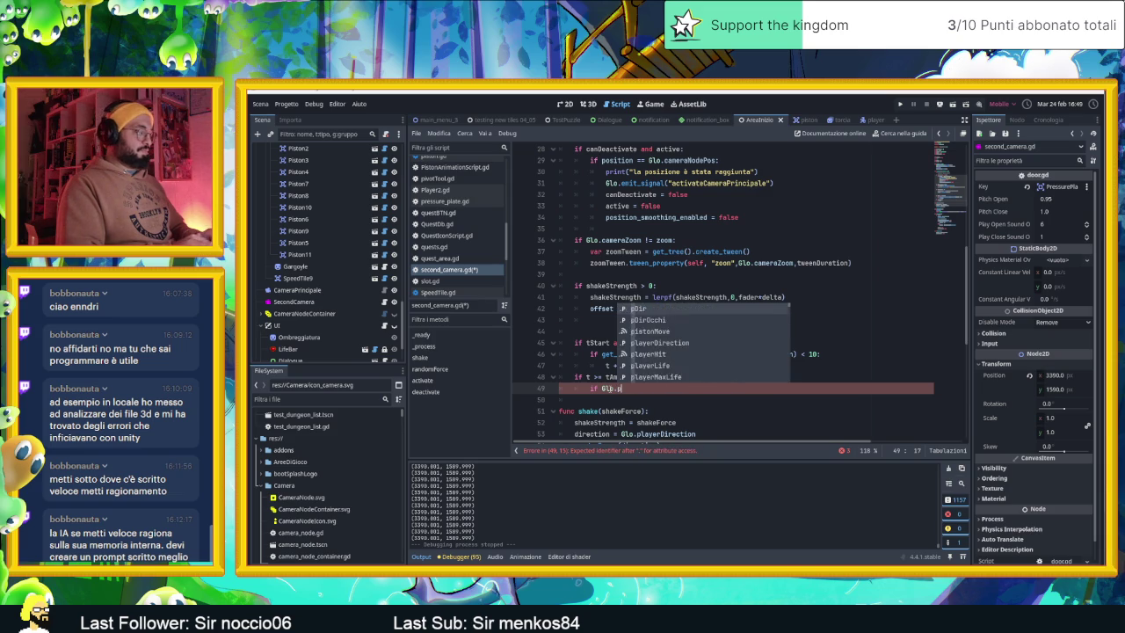
pyautogui.write('ool')
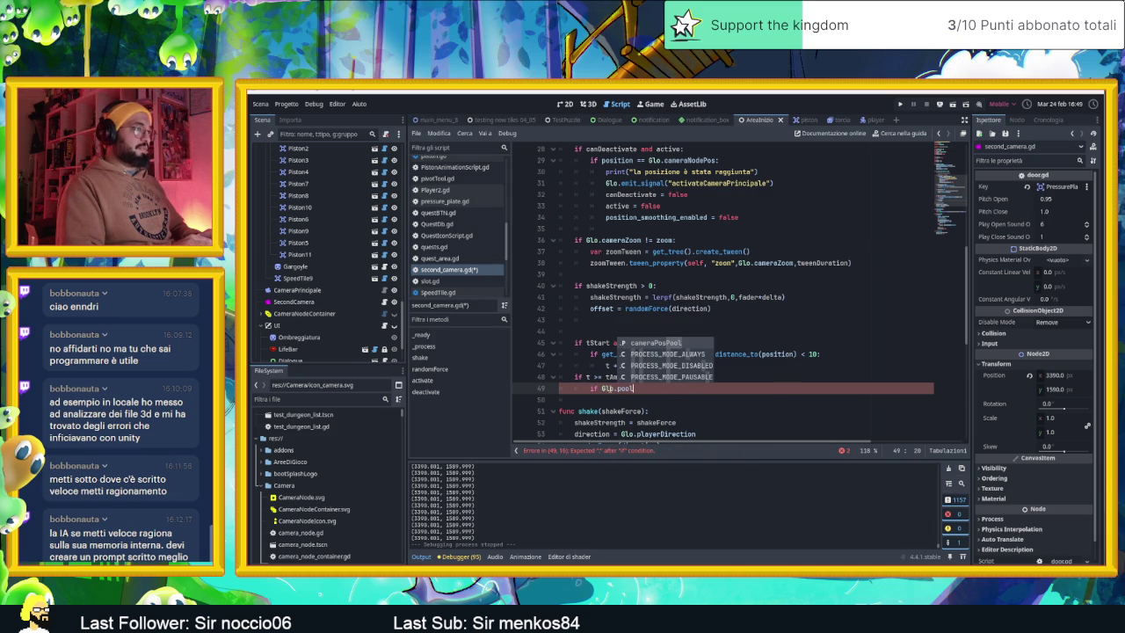
pyautogui.press('Return')
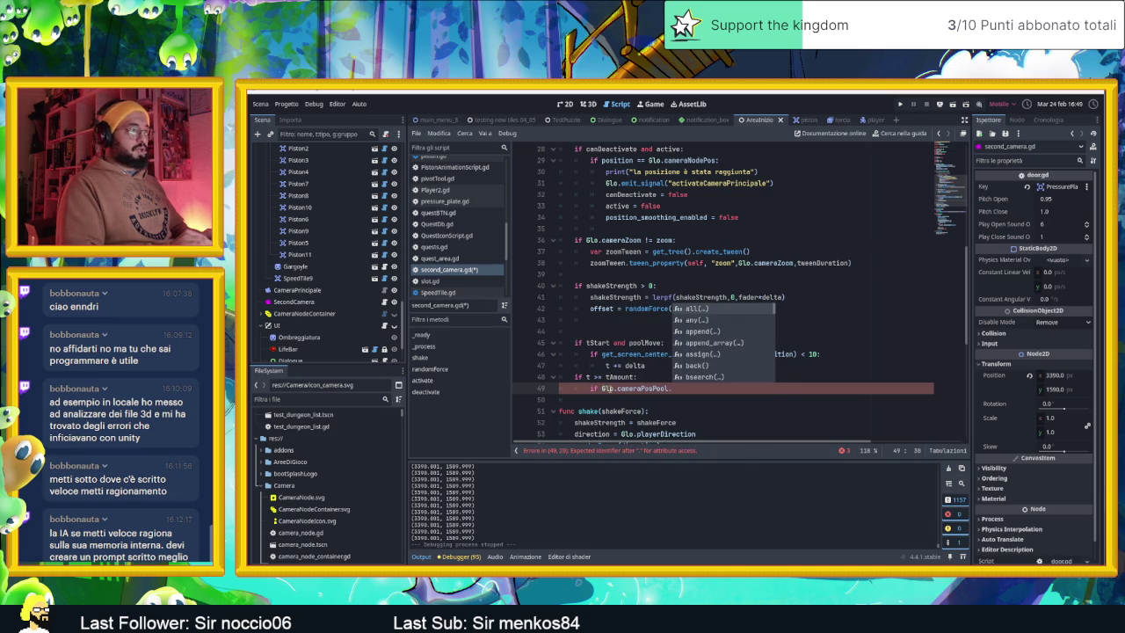
pyautogui.write(':')
pyautogui.press('Return')
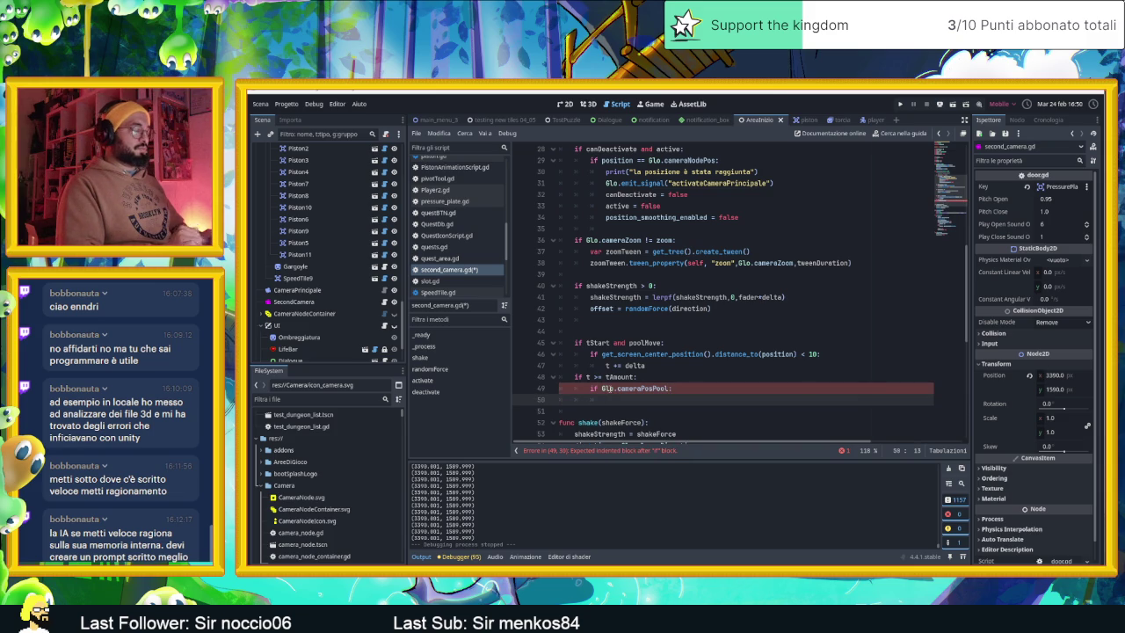
# Step: Inside that check, set position = Glo.cameraPosPool.pop_front()
pyautogui.write('position')
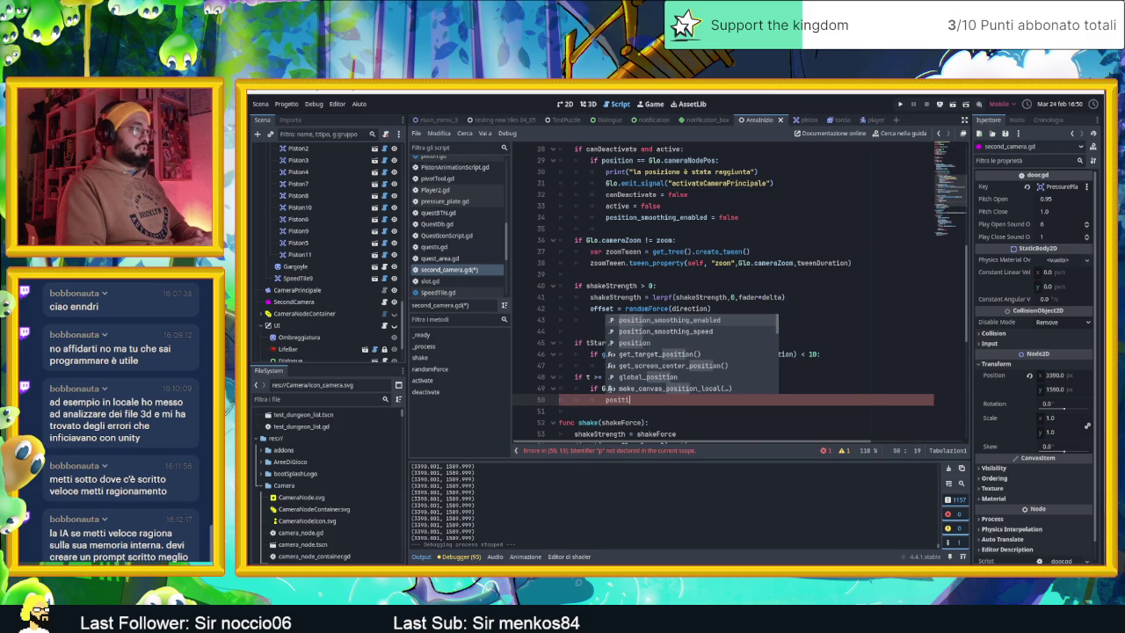
pyautogui.write(' = ')
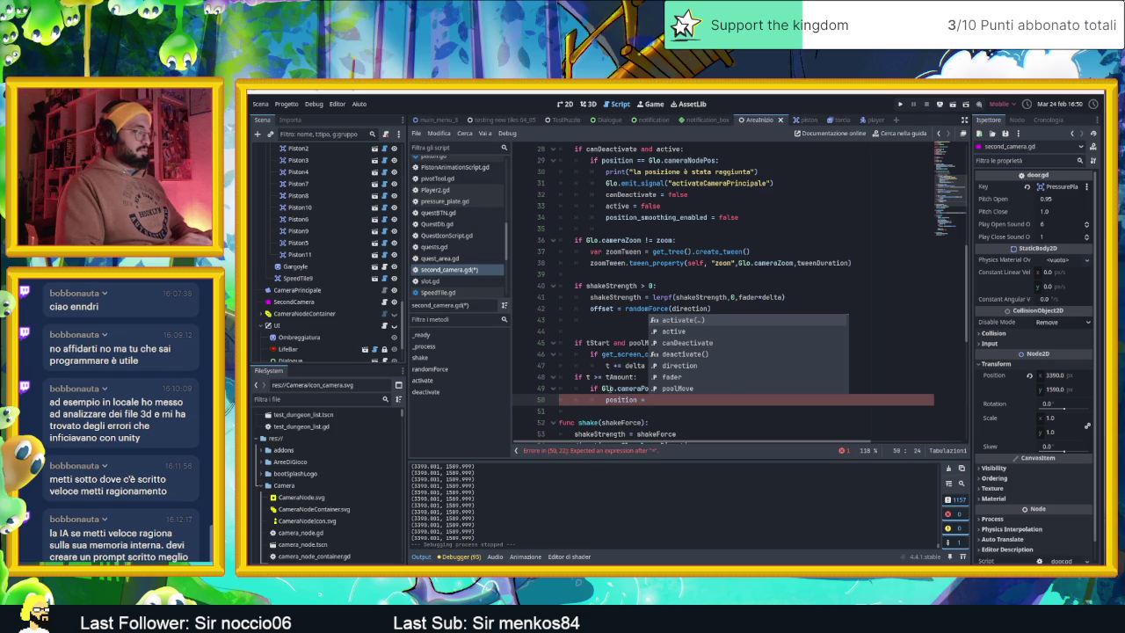
pyautogui.write('Glo.c')
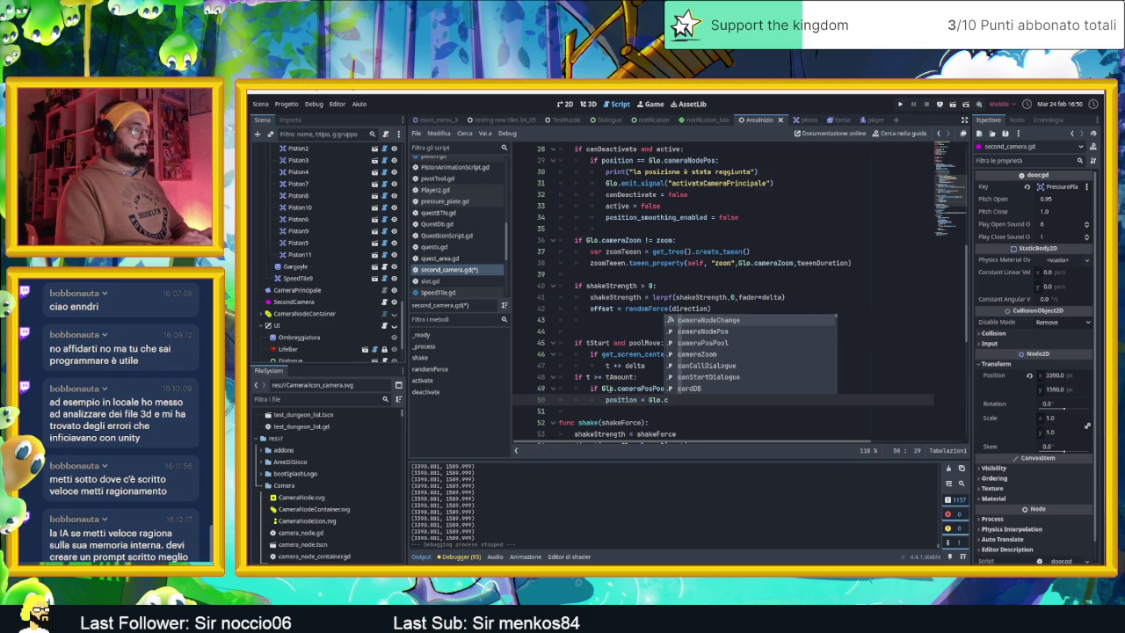
pyautogui.press('Down')
pyautogui.press('Down')
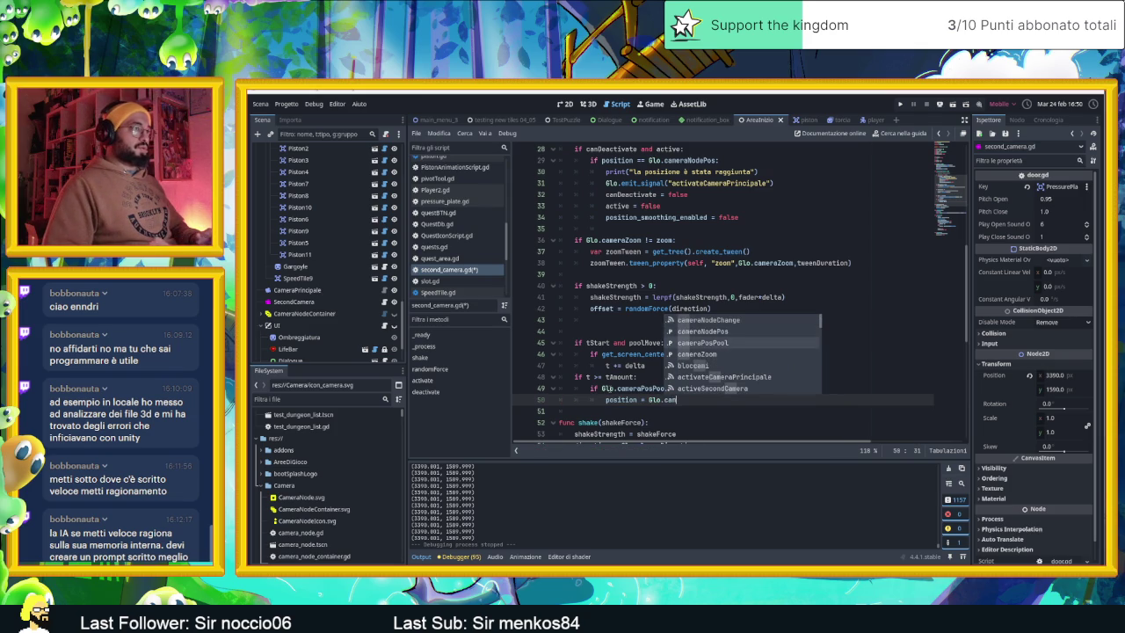
pyautogui.press('Return')
pyautogui.write('.p')
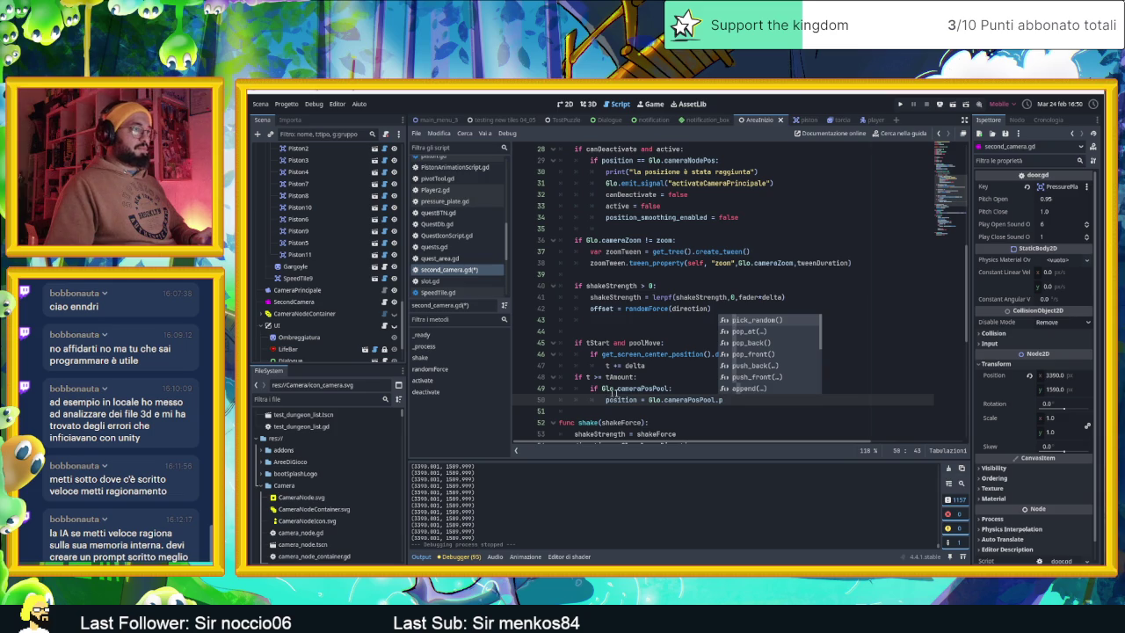
pyautogui.click(752, 356)
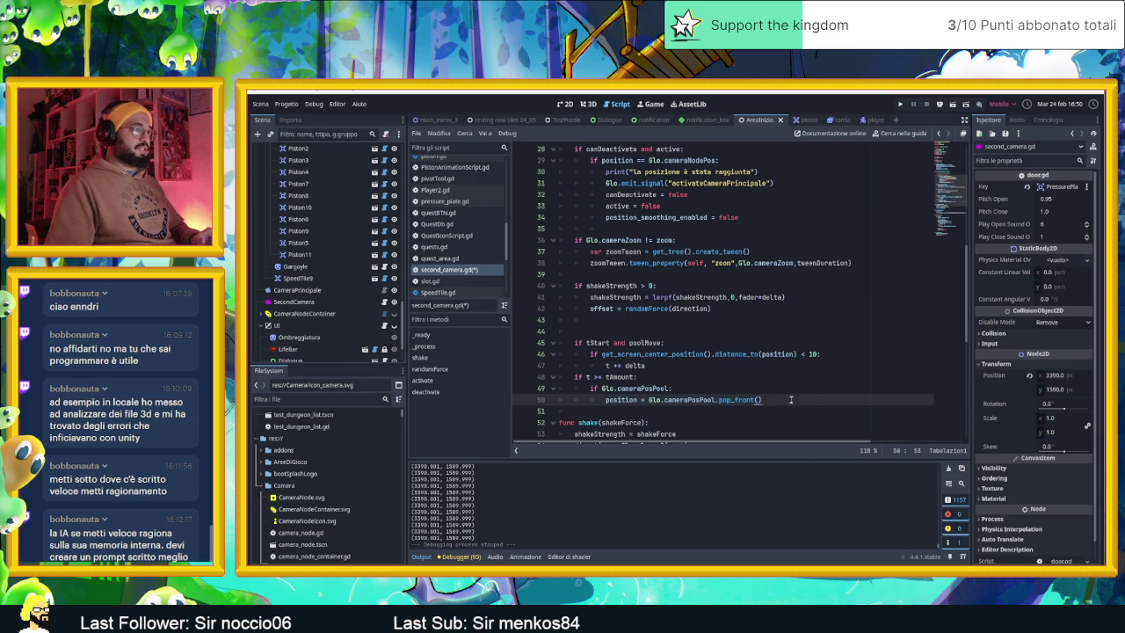
pyautogui.scroll(-8, 791, 400)
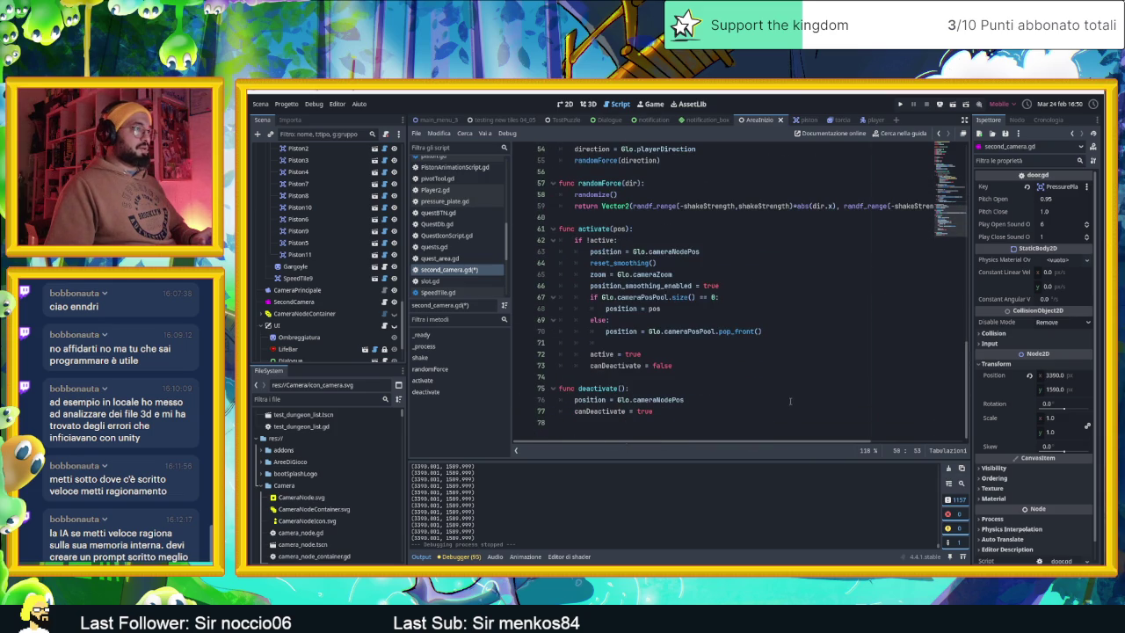
# Step: Add t = 0 on a line after the pop_front assignment
pyautogui.scroll(7, 789, 400)
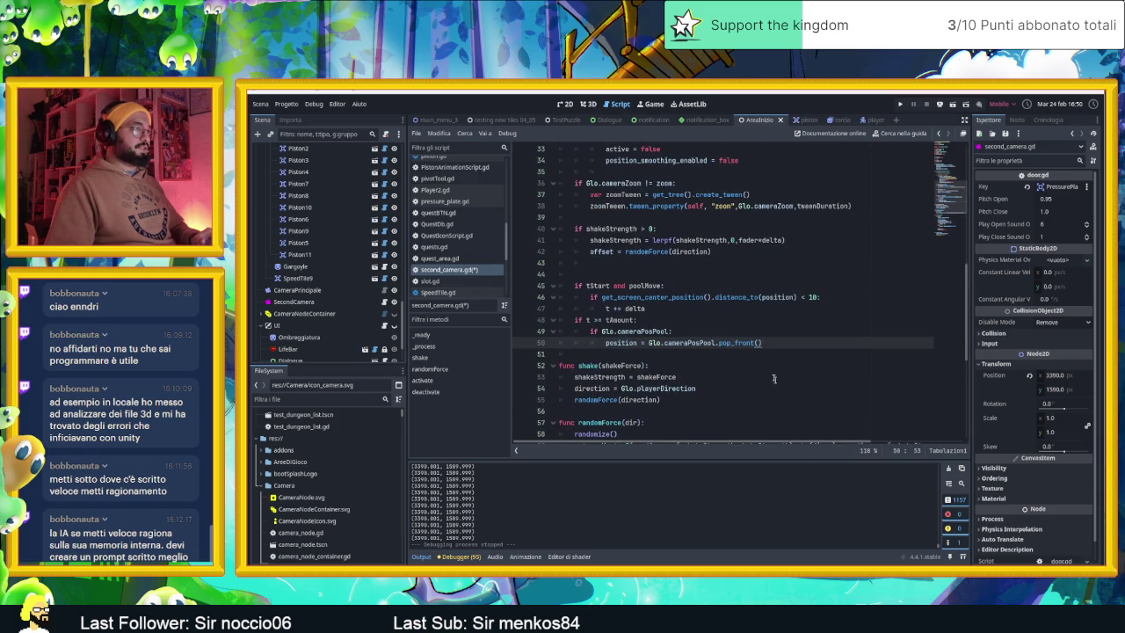
pyautogui.press('Return')
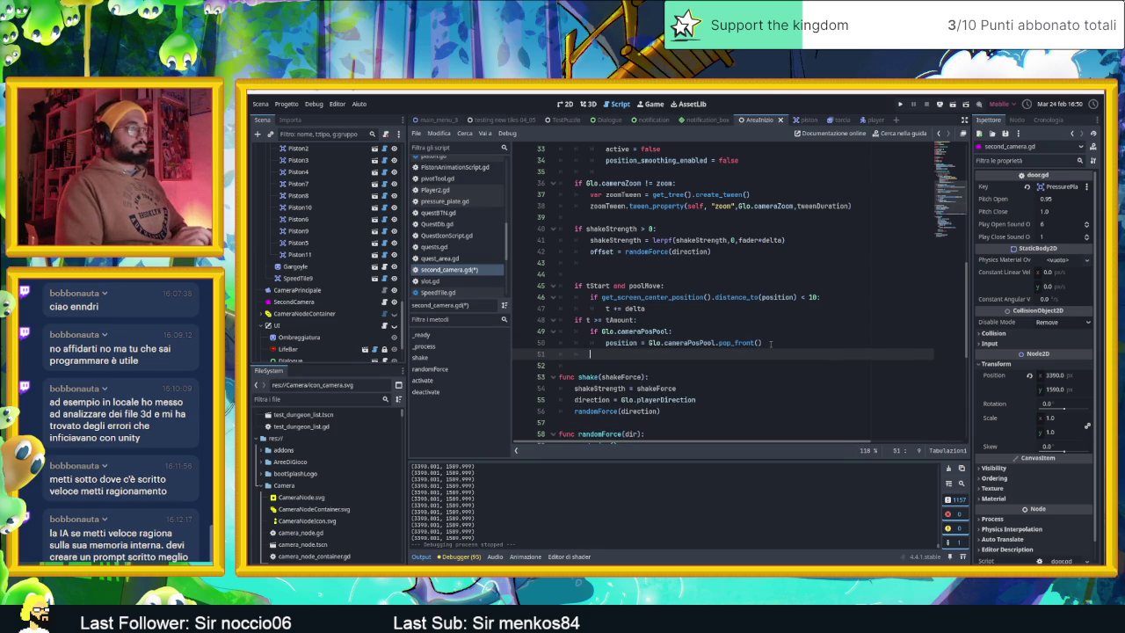
pyautogui.press('Tab')
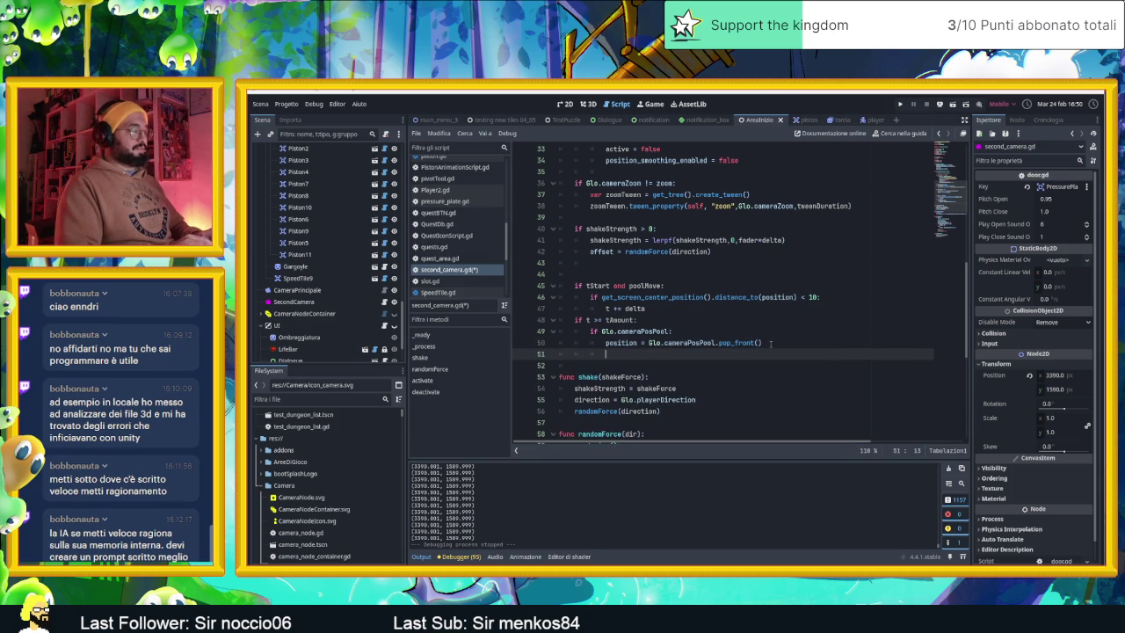
pyautogui.write('t')
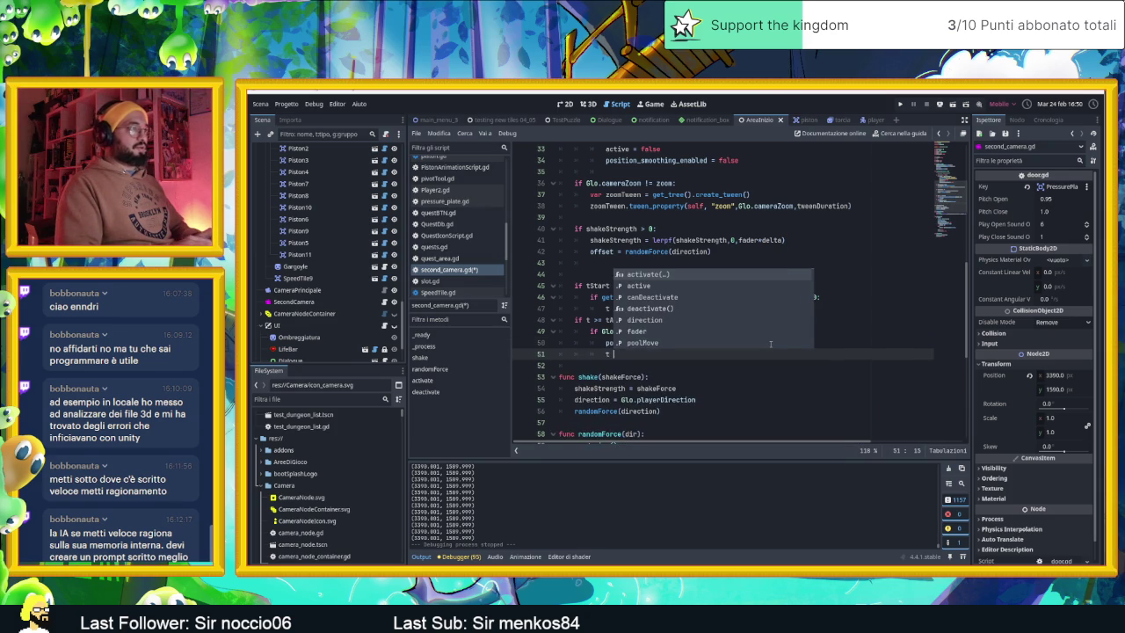
pyautogui.write(' = 0')
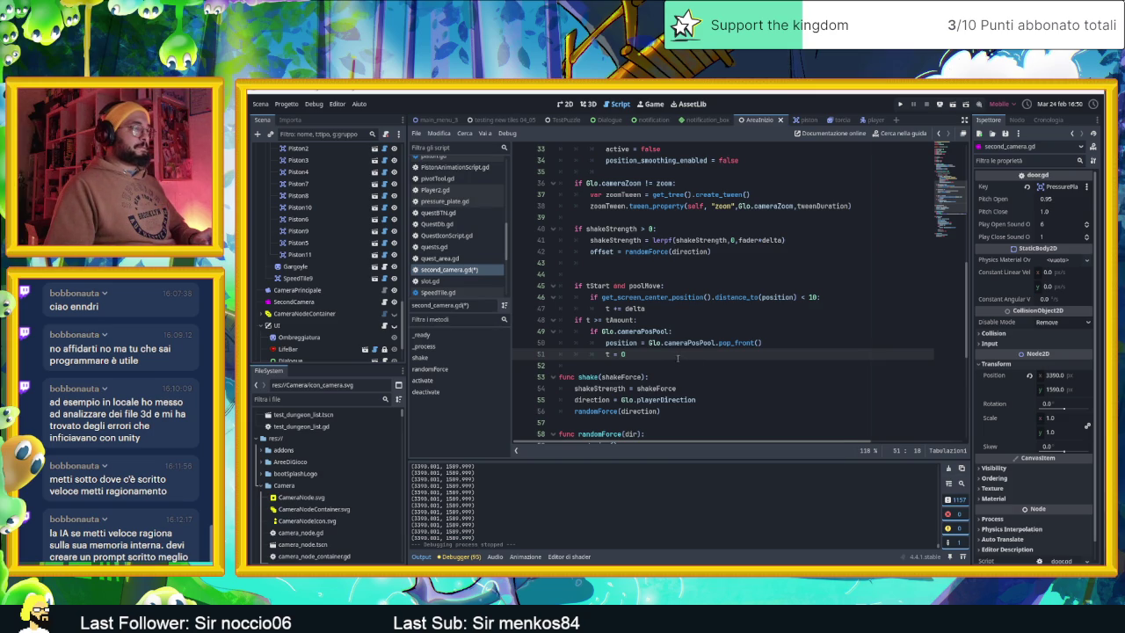
# Step: Add an else: branch calling Glo.emit_signal("deactivateSecondCamera") and save the script
pyautogui.press('Return')
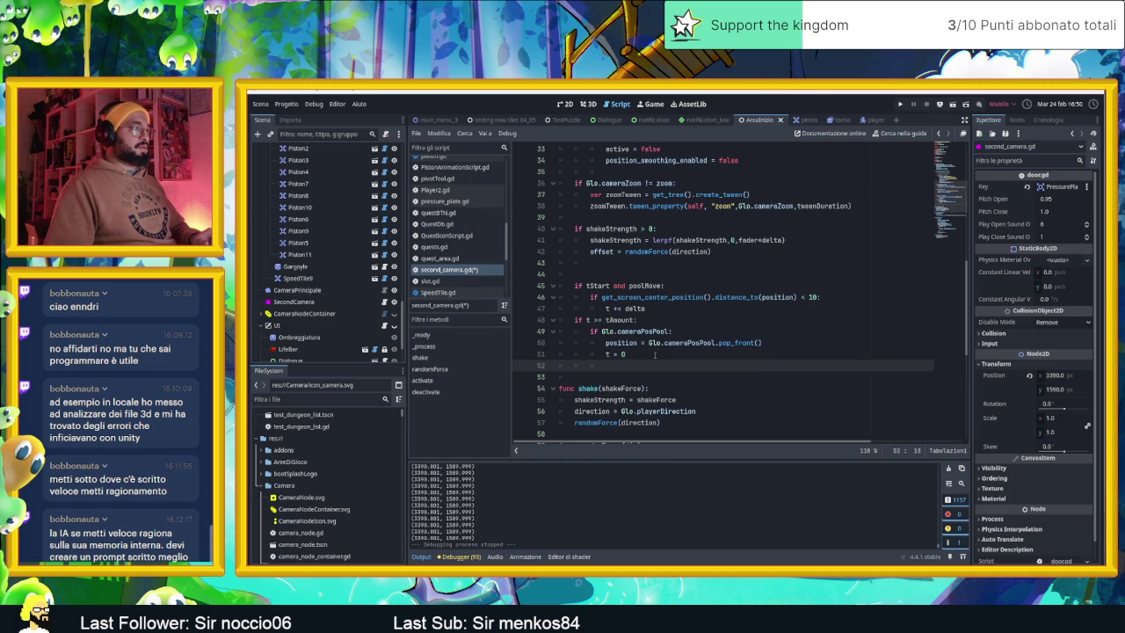
pyautogui.press('BackSpace')
pyautogui.write('else:')
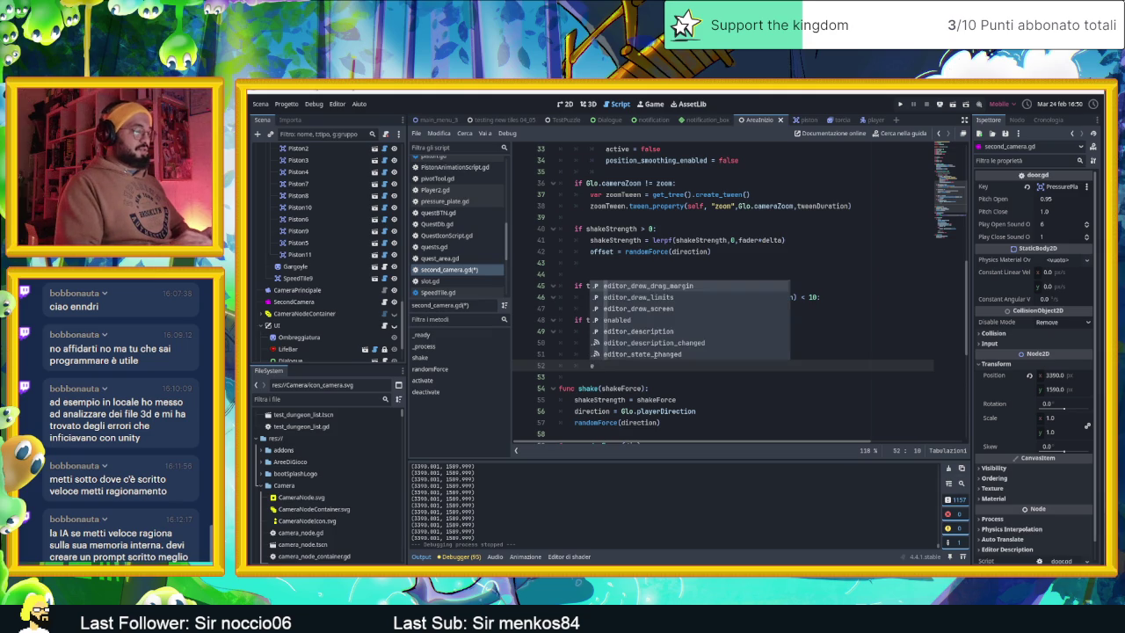
pyautogui.press('Return')
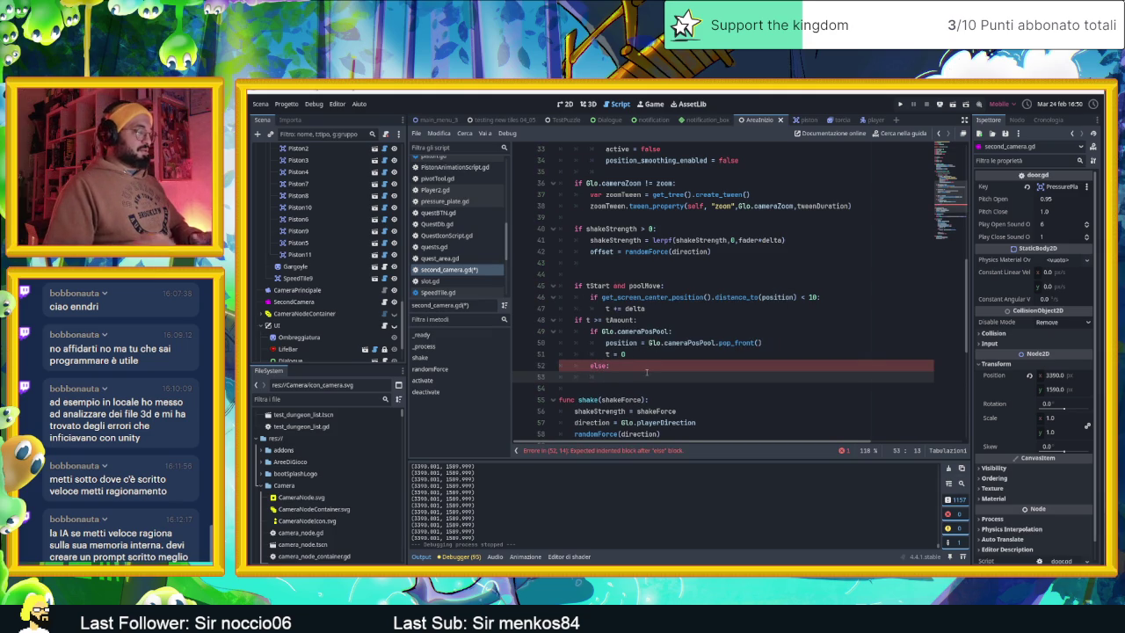
pyautogui.write('Glo.emit_signal(')
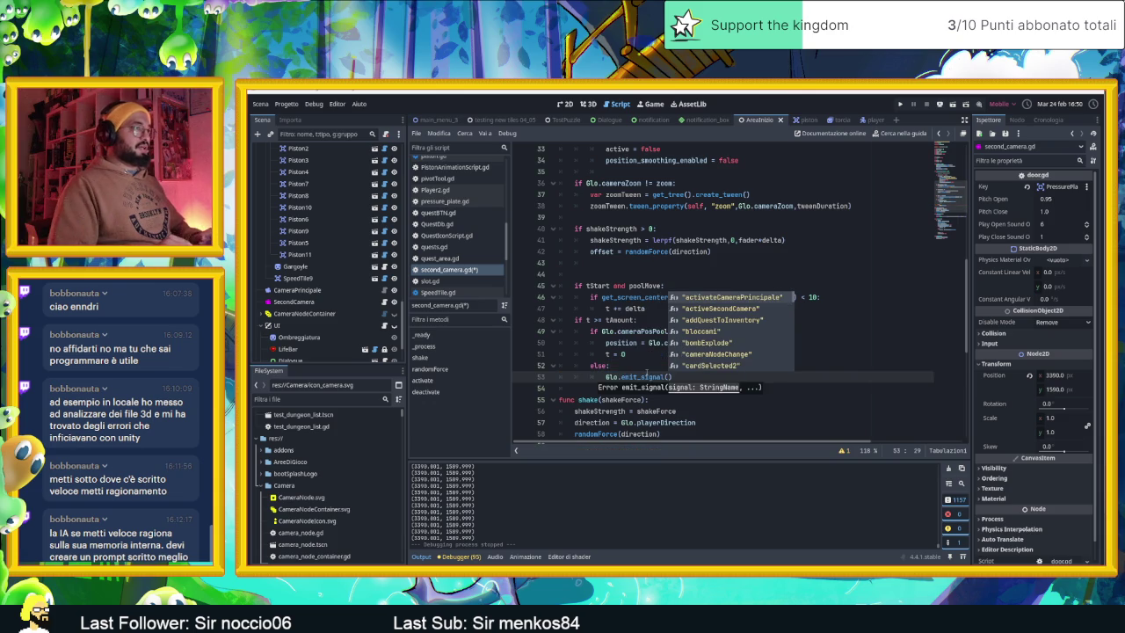
pyautogui.write('de')
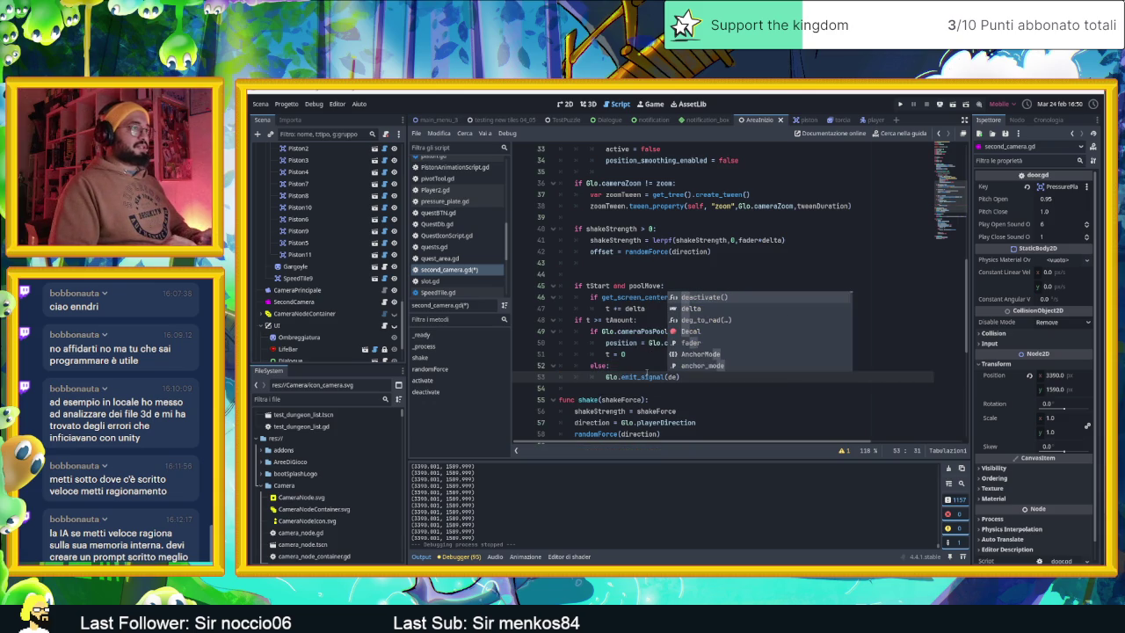
pyautogui.press('BackSpace')
pyautogui.press('BackSpace')
pyautogui.write('"de')
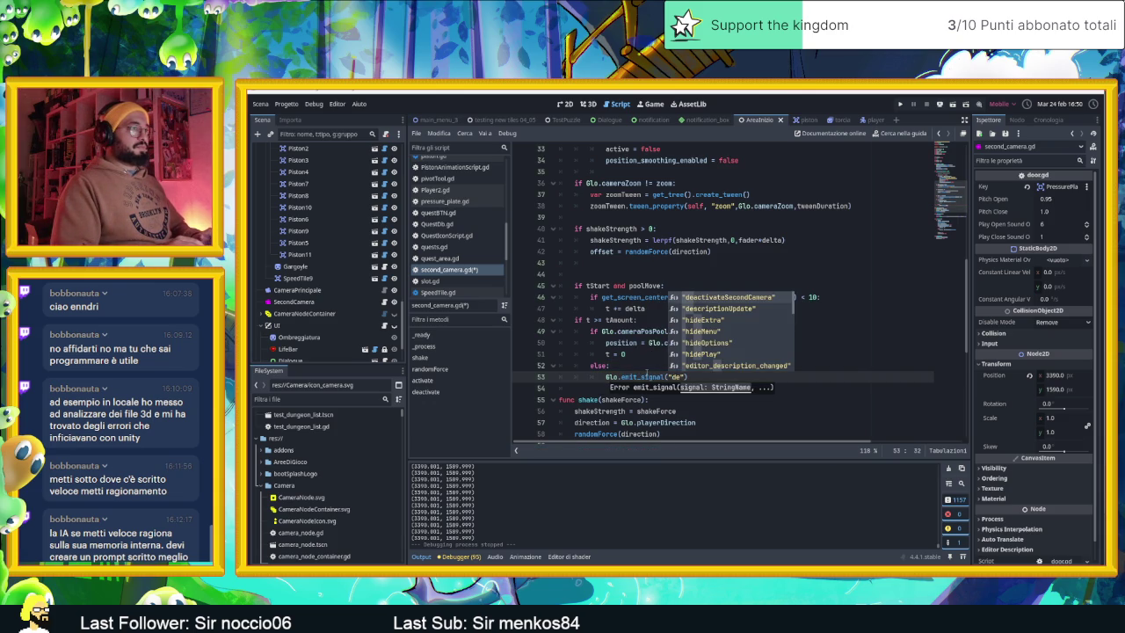
pyautogui.write('deactivateSecondCamera')
pyautogui.press('Return')
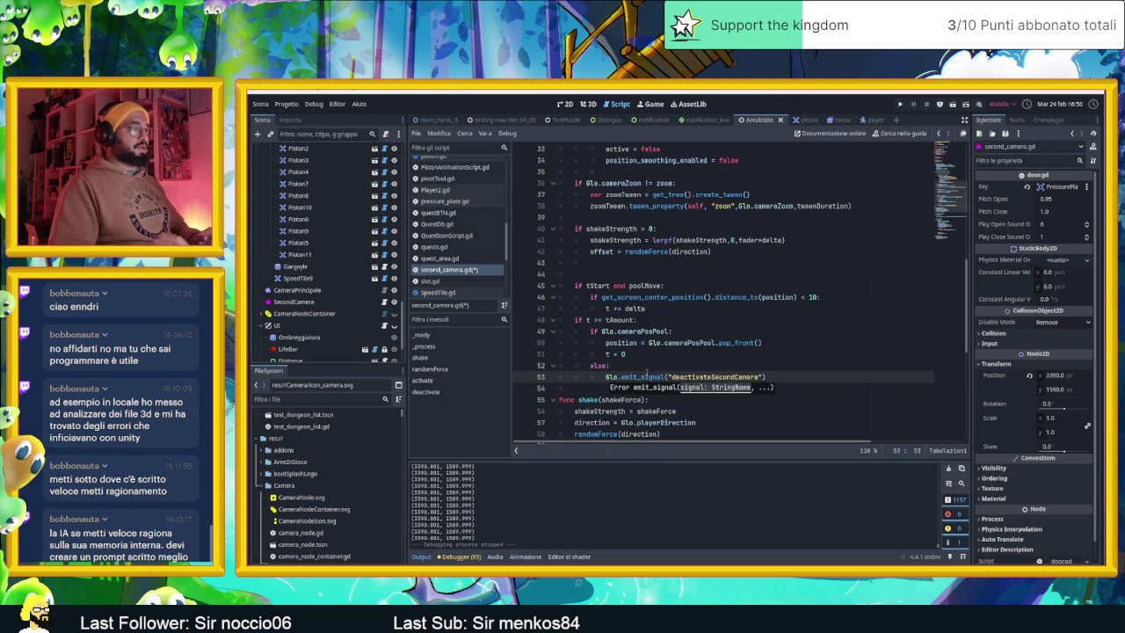
pyautogui.hotkey('ctrl', 's')
# Step: Add poolMove = false and tStart = false to deactivate(), then save and run the game
pyautogui.scroll(-8, 784, 384)
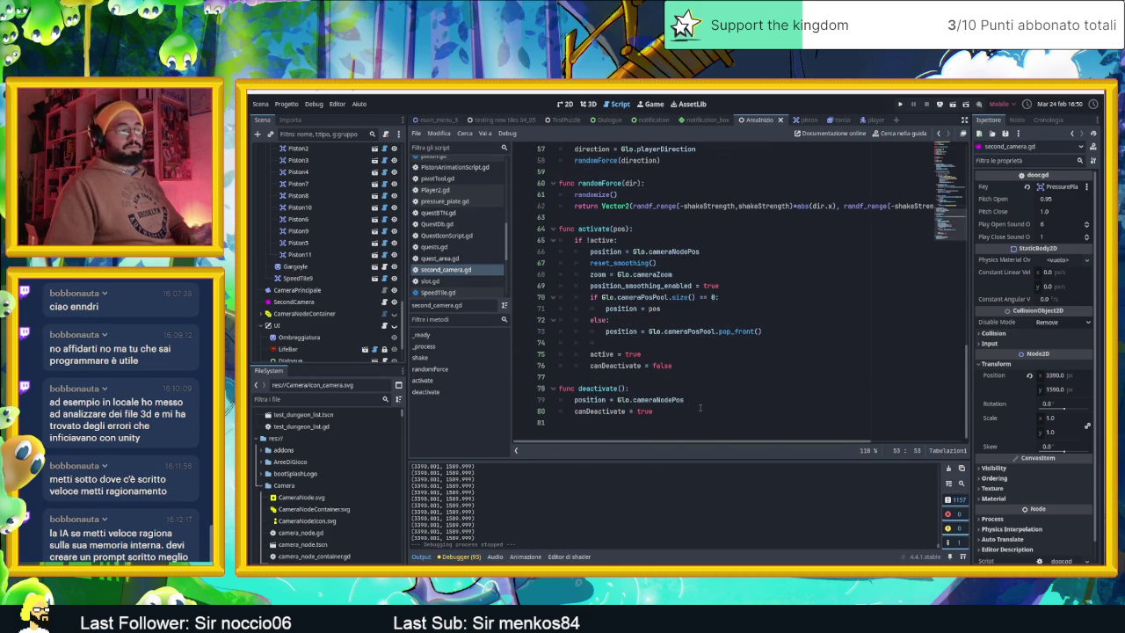
pyautogui.scroll(5, 718, 394)
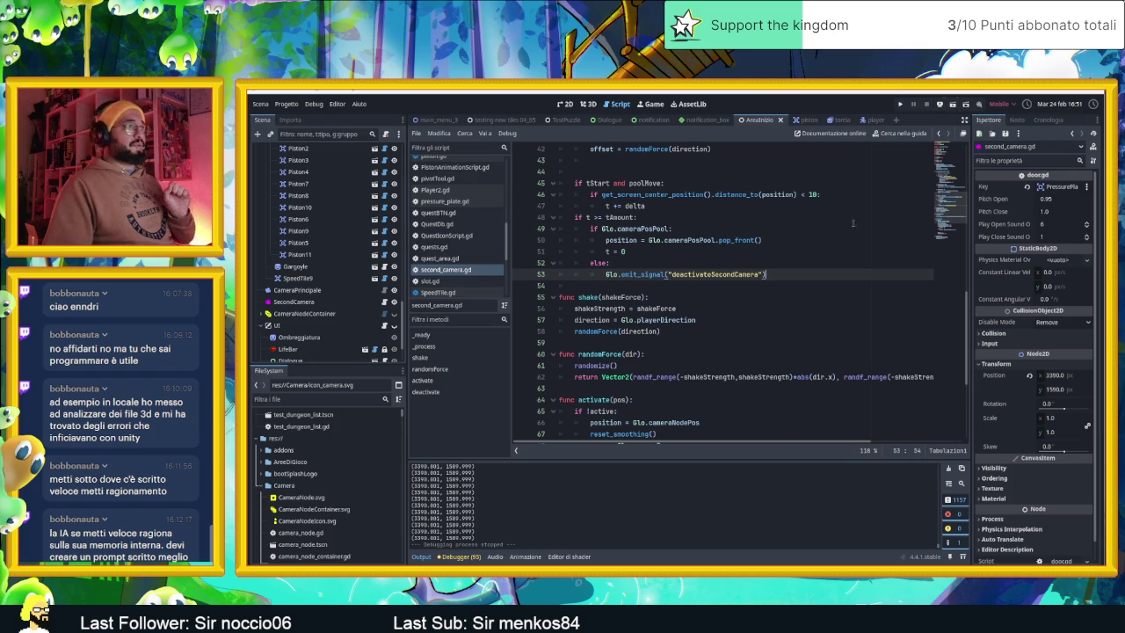
pyautogui.scroll(2, 811, 257)
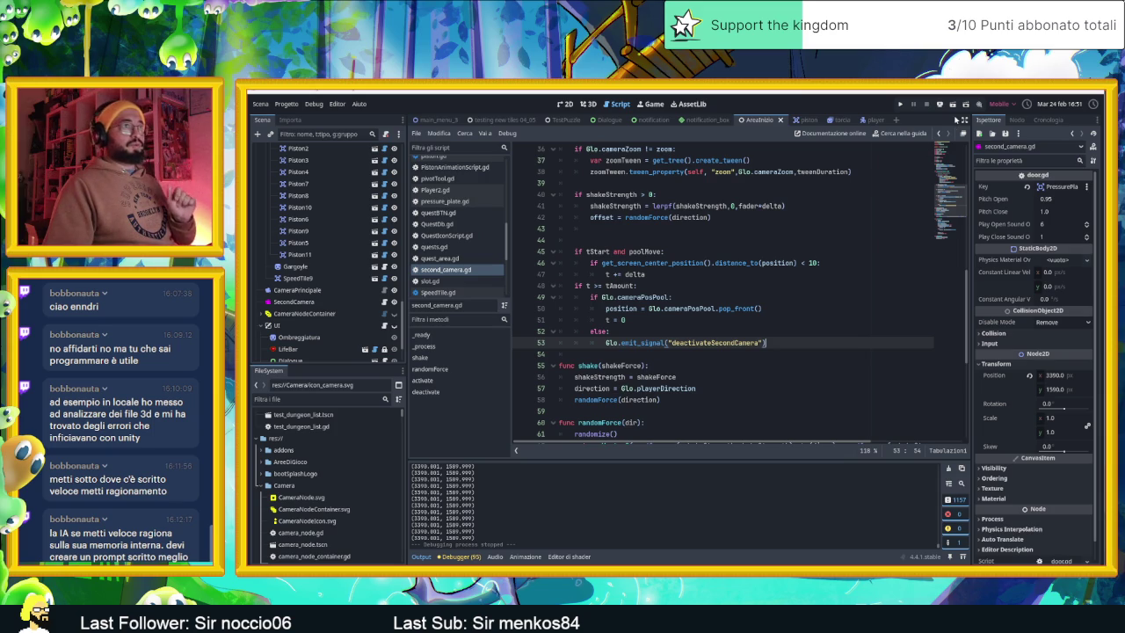
pyautogui.scroll(-7, 802, 337)
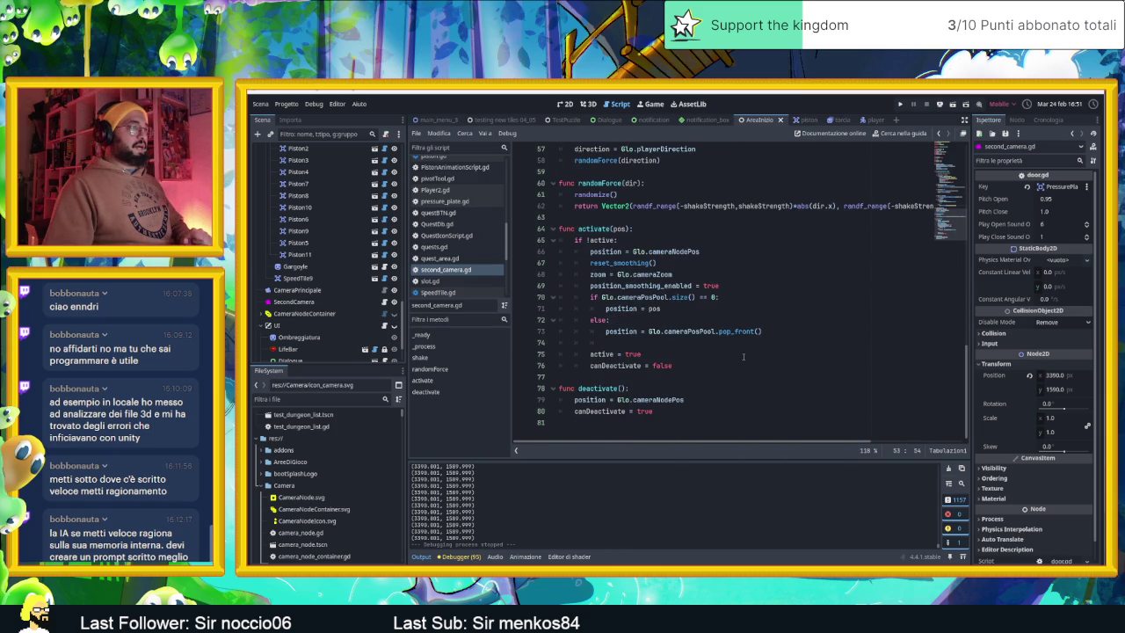
pyautogui.click(703, 410)
pyautogui.press('Return')
pyautogui.write('pos')
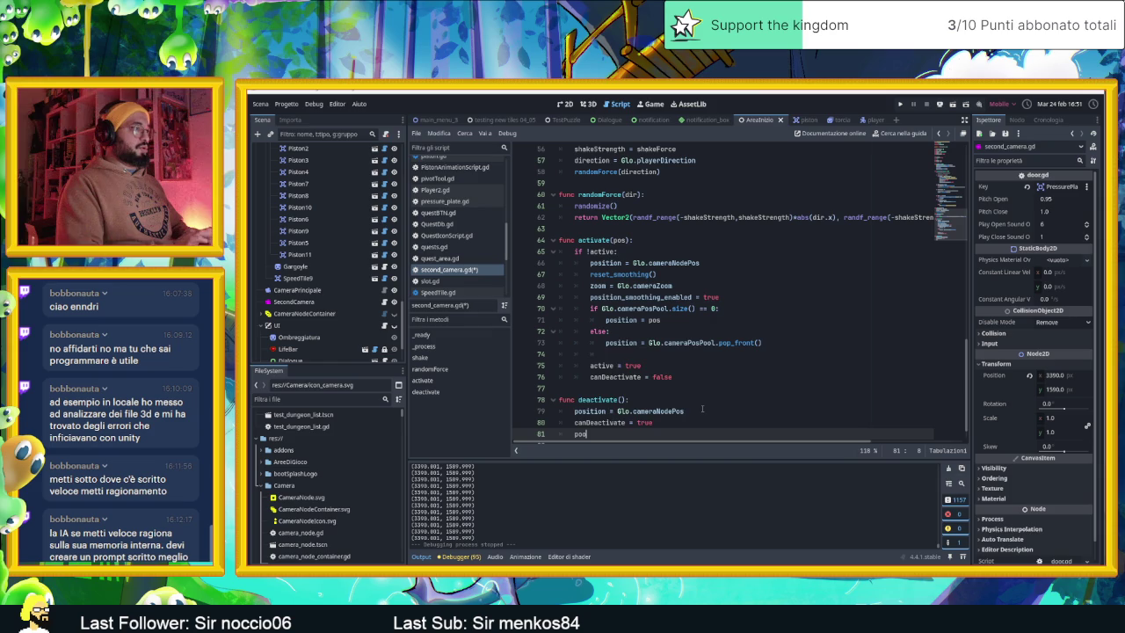
pyautogui.write('lMove = false t')
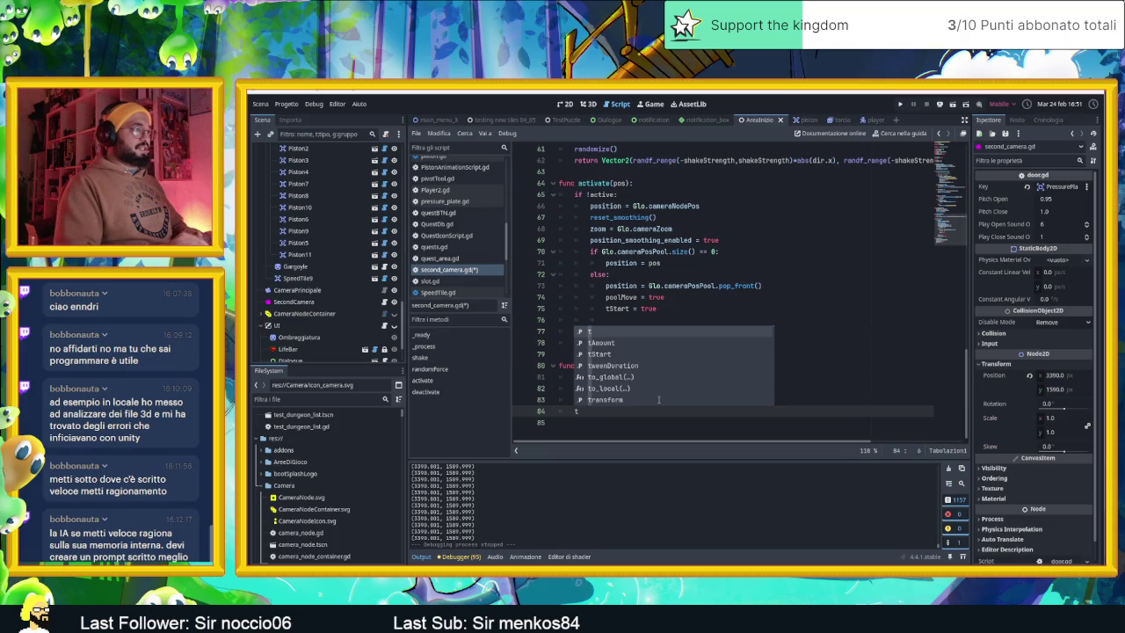
pyautogui.write('Start = fa')
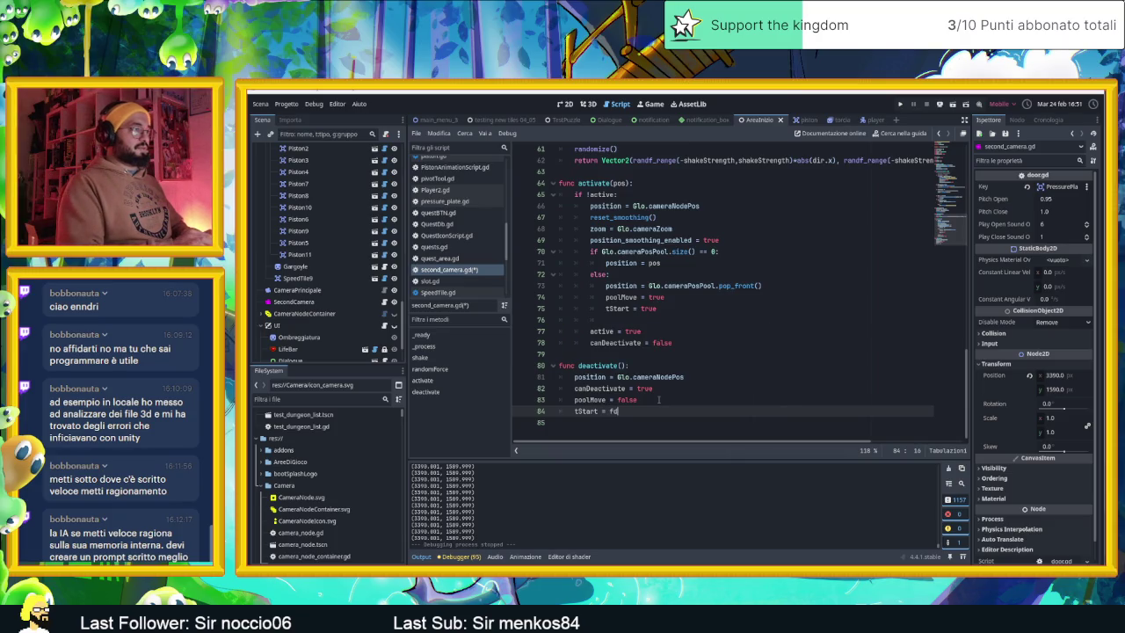
pyautogui.press('BackSpace')
pyautogui.write('alse')
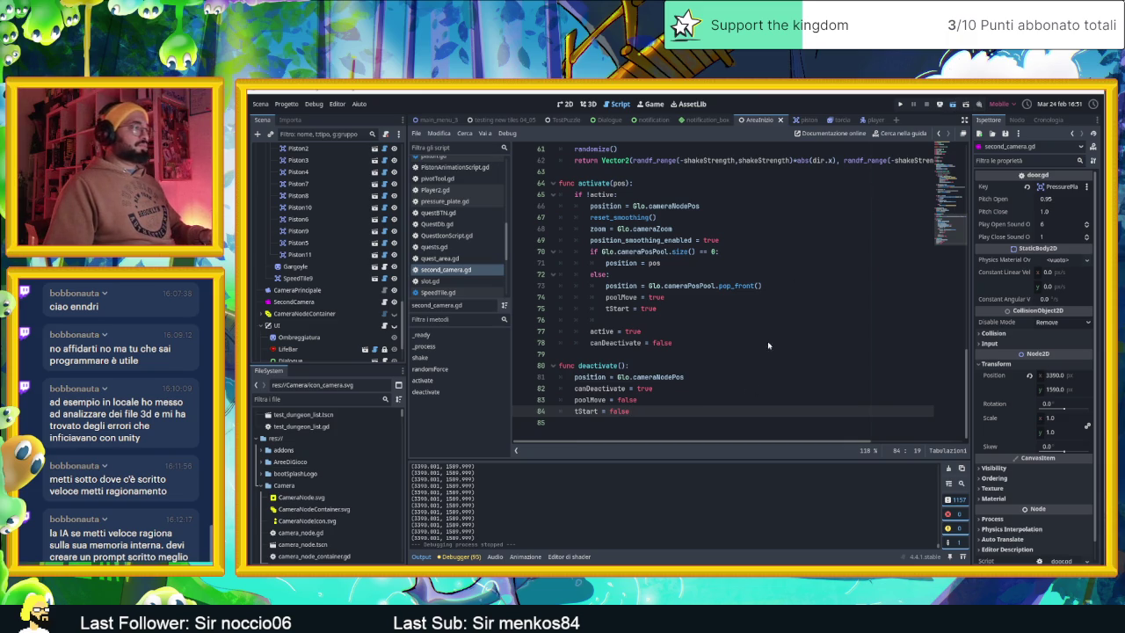
pyautogui.hotkey('ctrl', 's')
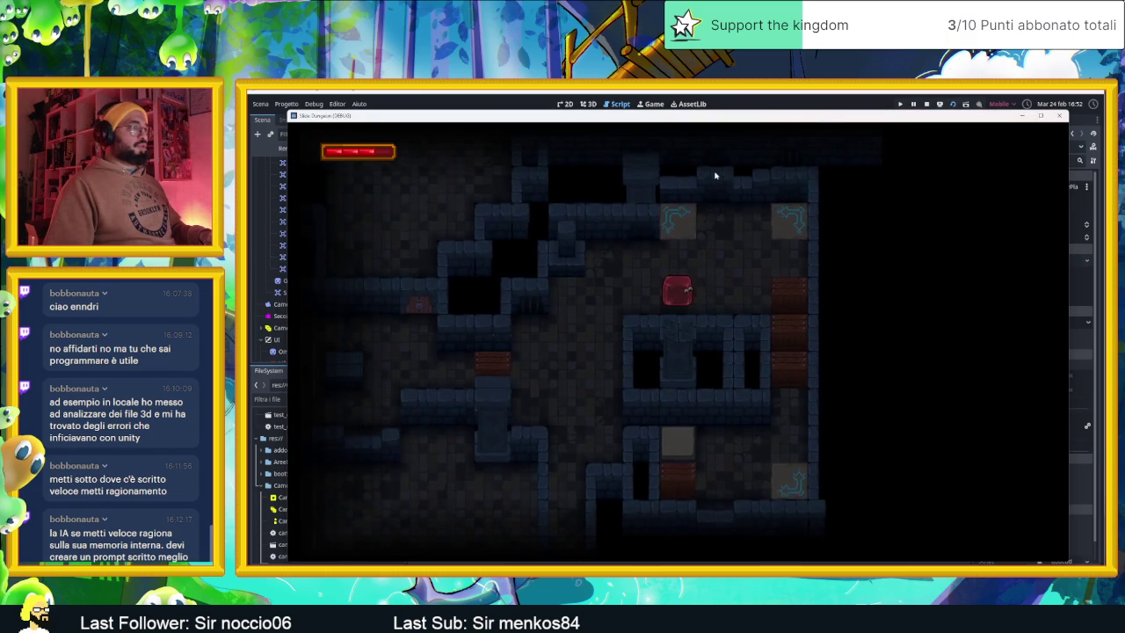
# Step: Slide the slime up twice and then right to test the camera, then stop the game
pyautogui.press('Up')
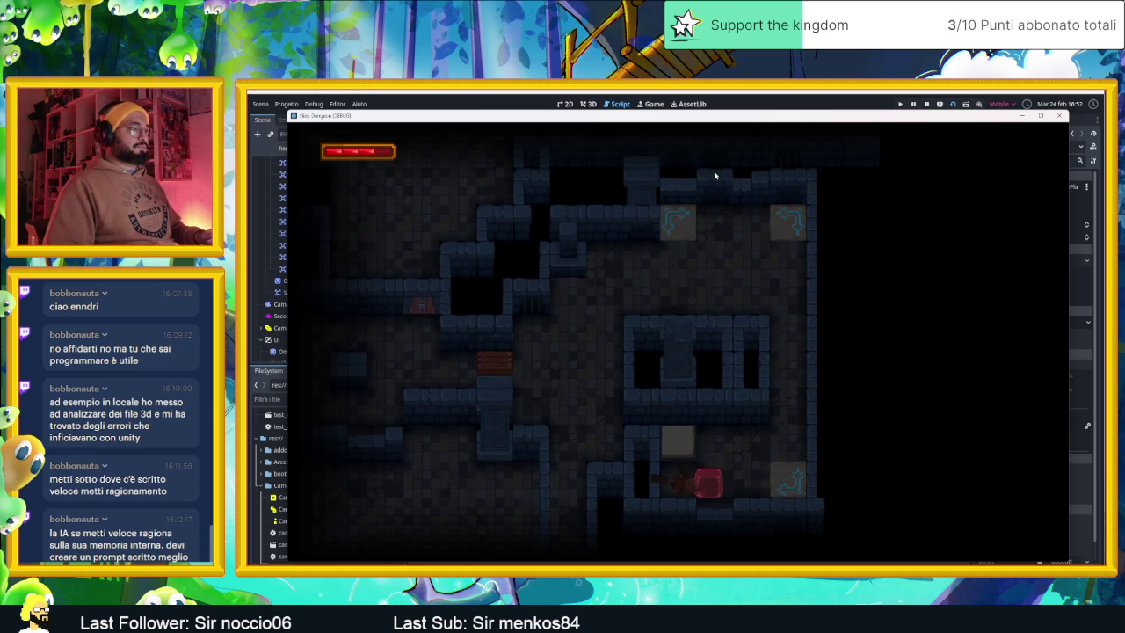
pyautogui.press('Up')
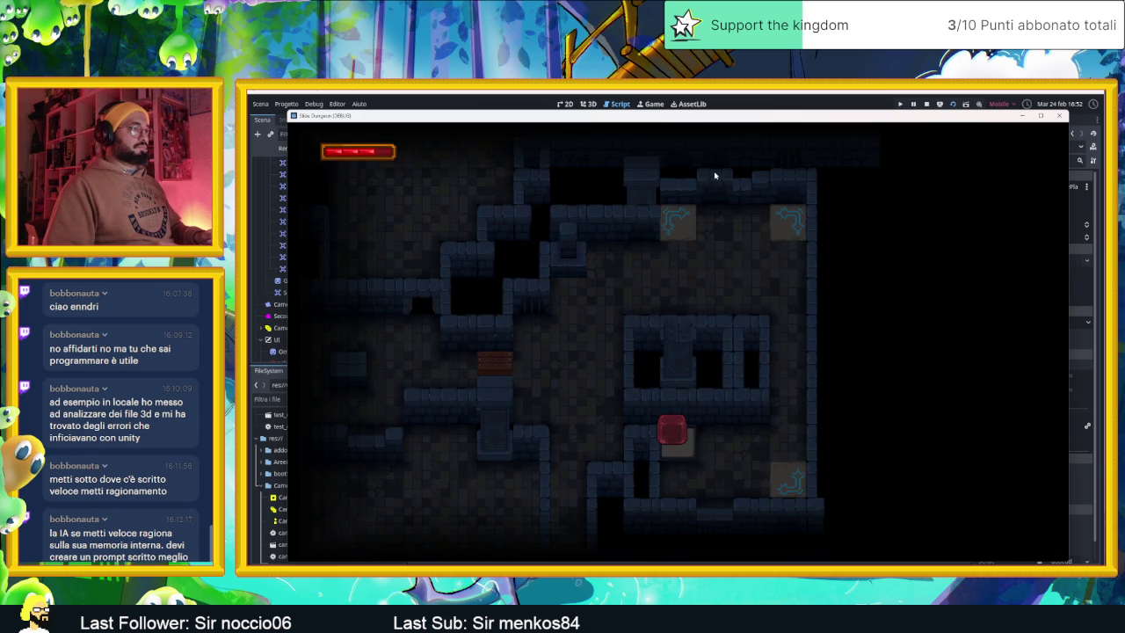
pyautogui.press('Right')
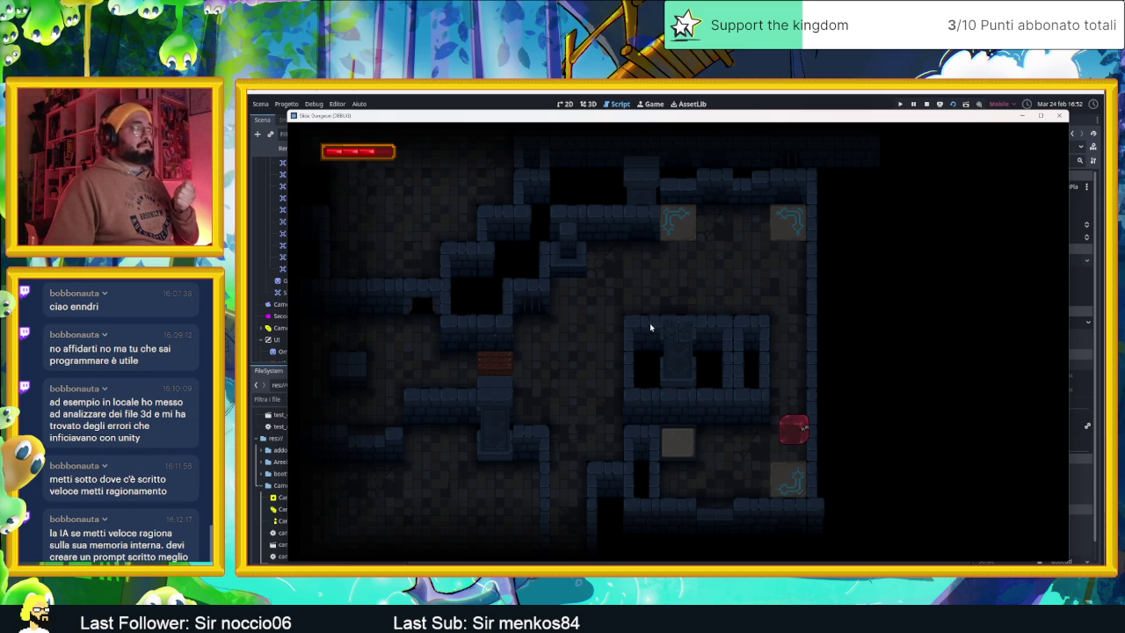
pyautogui.click(926, 103)
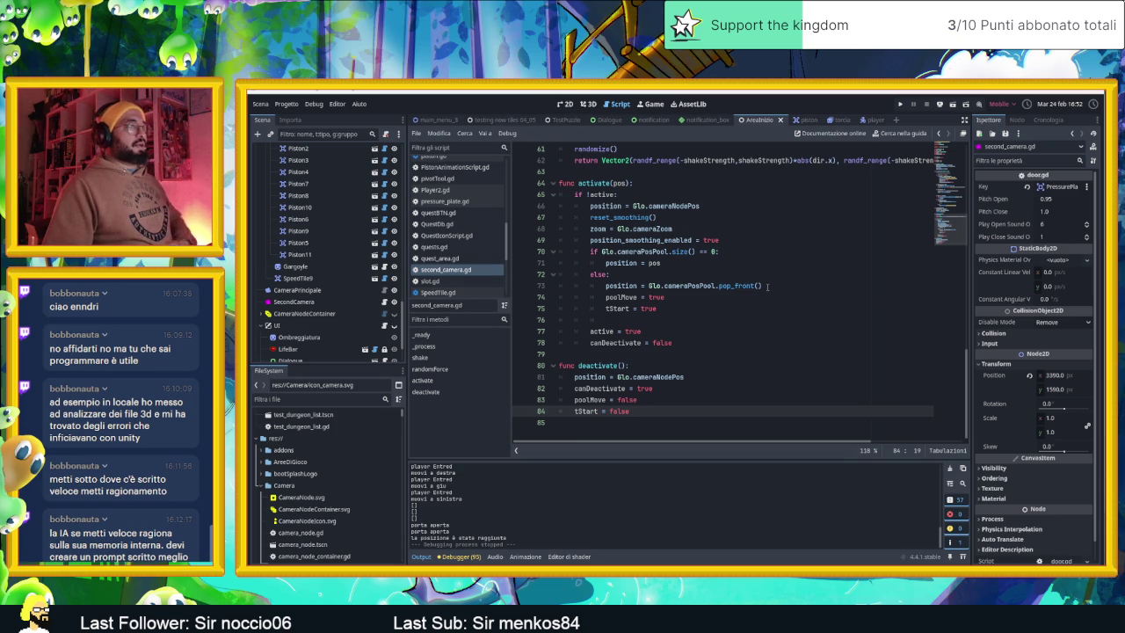
# Step: From the 2D view, run the level and slide the player right, down, left and up, then stop it
pyautogui.scroll(1, 768, 286)
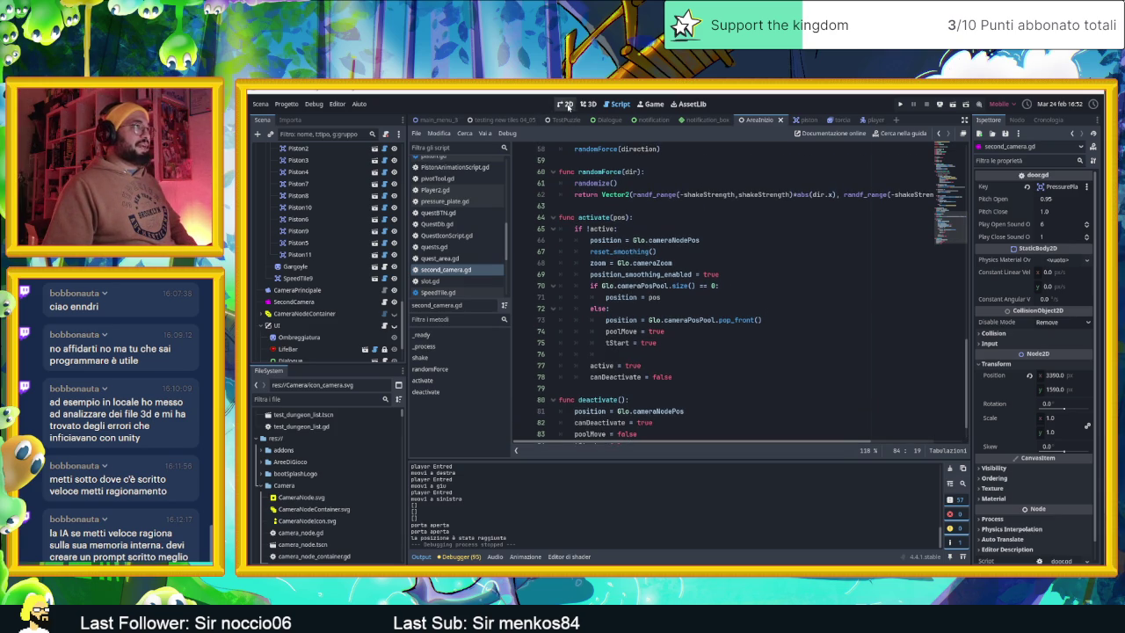
pyautogui.click(565, 103)
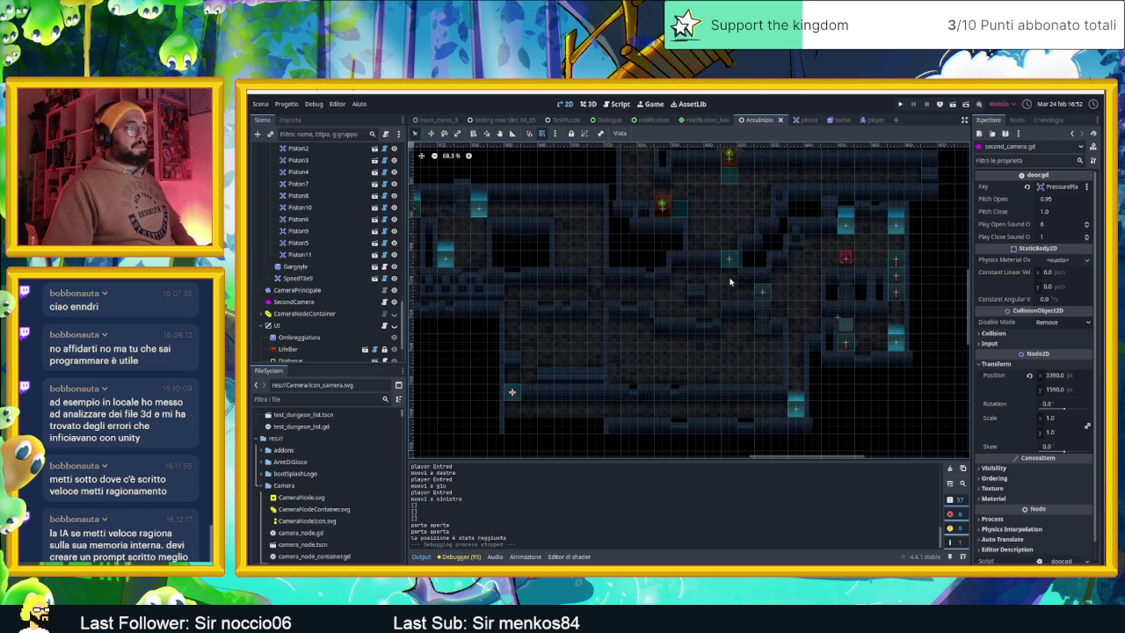
pyautogui.scroll(1, 730, 281)
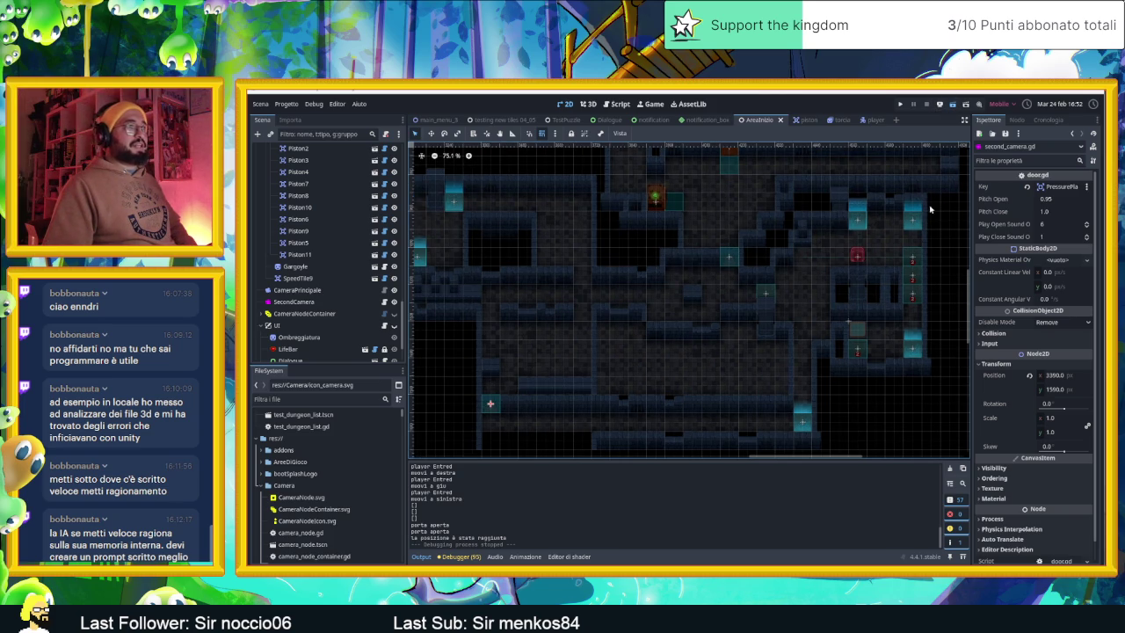
pyautogui.press('F6')
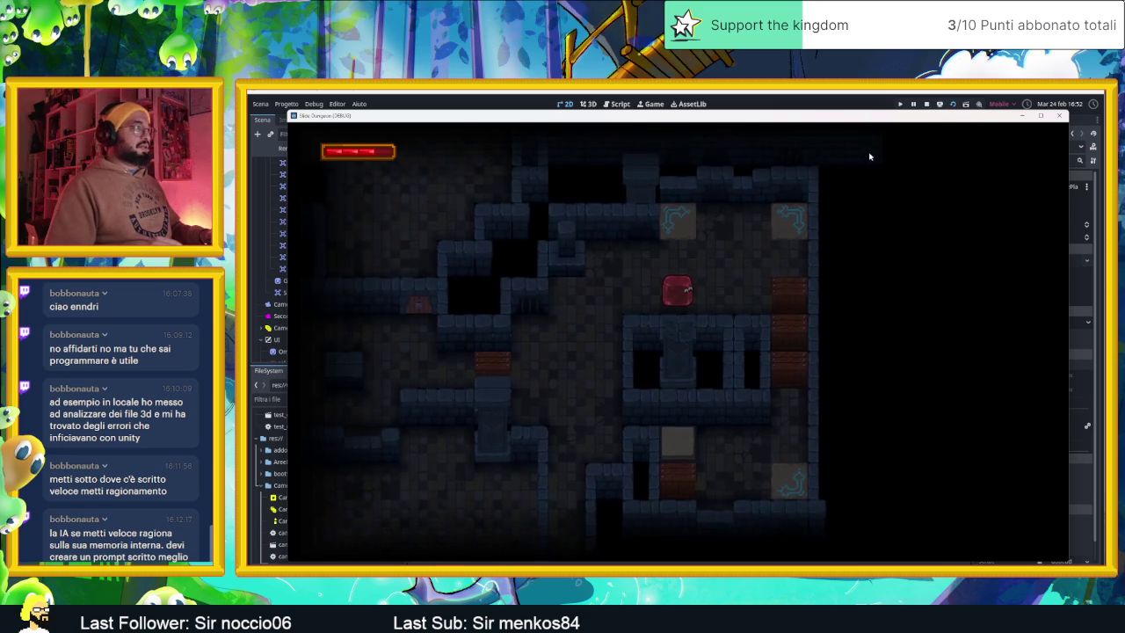
pyautogui.press('Right')
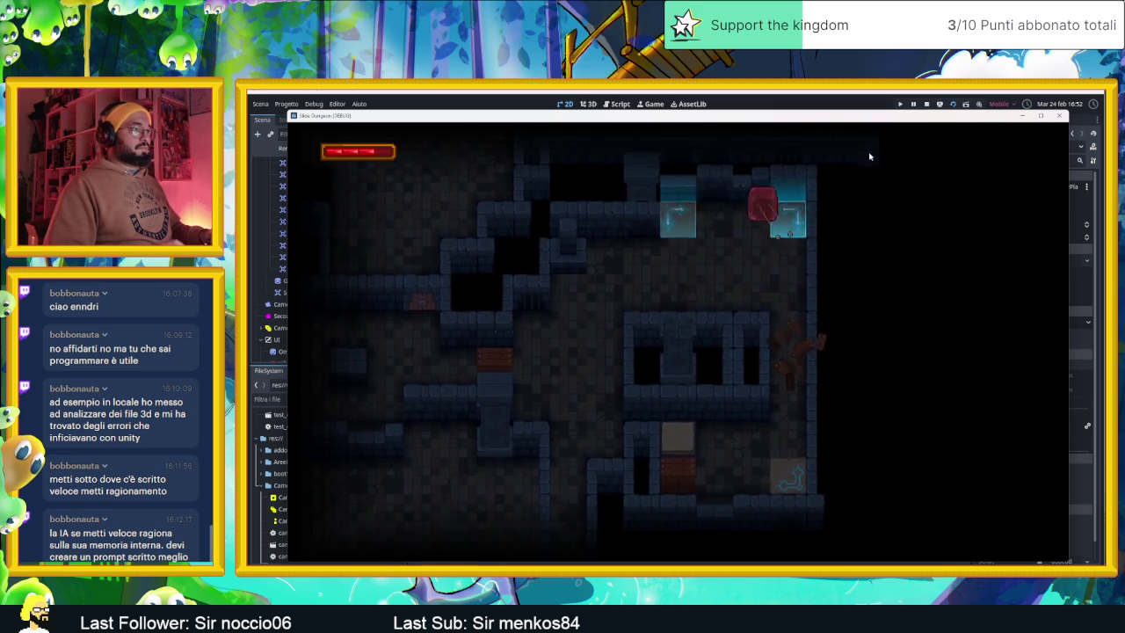
pyautogui.press('Down')
pyautogui.press('Left')
pyautogui.press('Up')
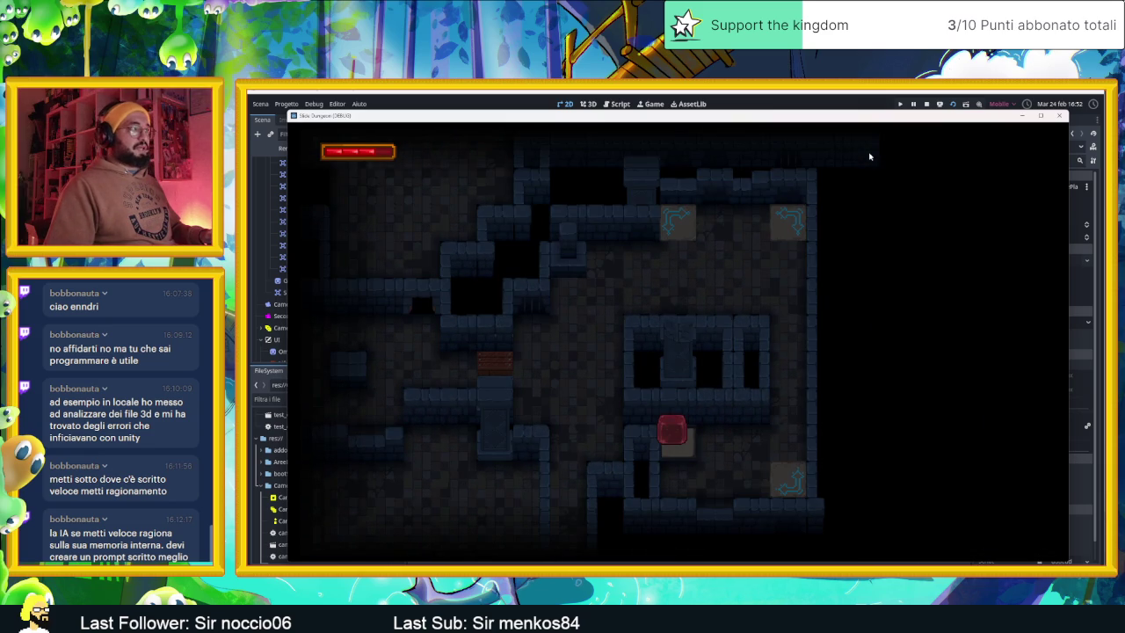
pyautogui.click(926, 103)
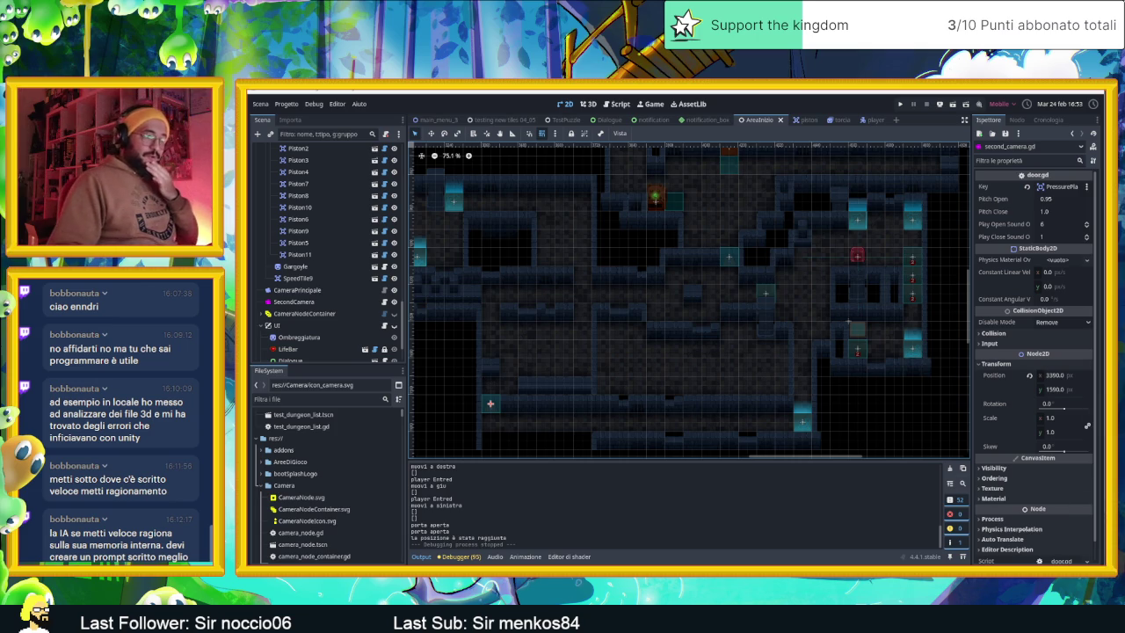
pyautogui.hotkey('alt', 'Tab')
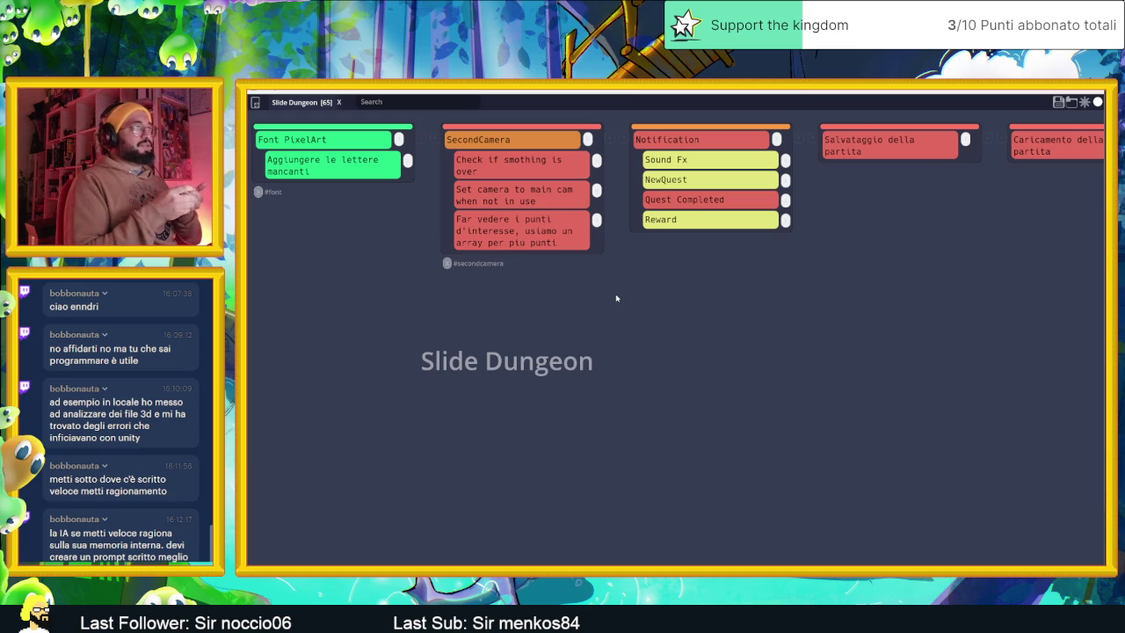
# Step: Check off 'Far vedere i punti d'interesse', overwrite-save the board, and minimize it
pyautogui.click(559, 243)
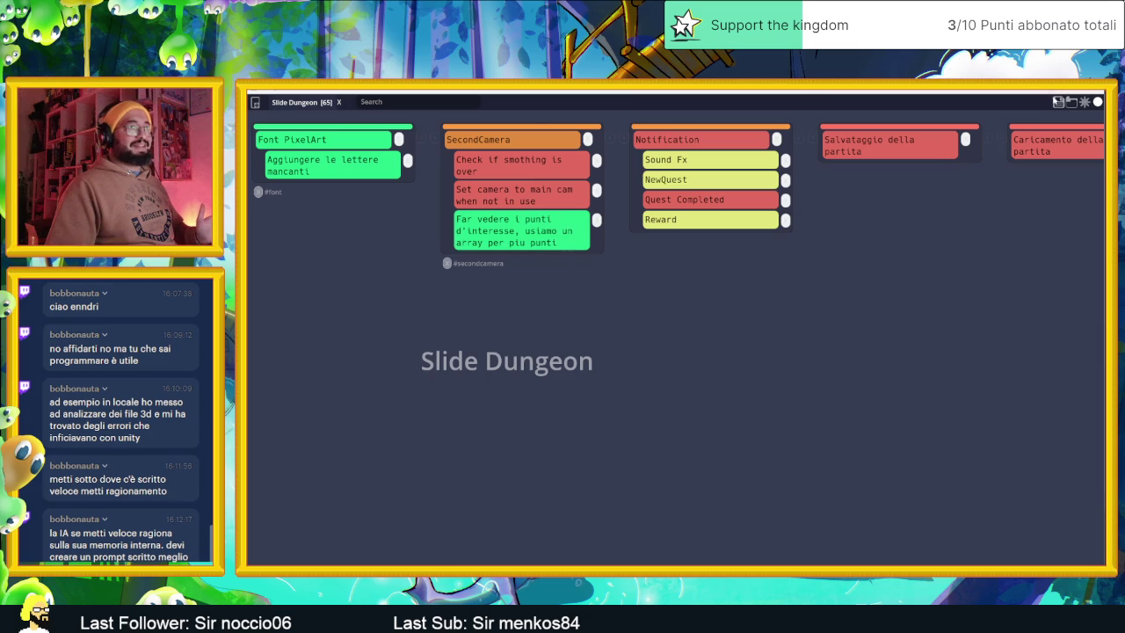
pyautogui.click(1058, 102)
pyautogui.click(363, 307)
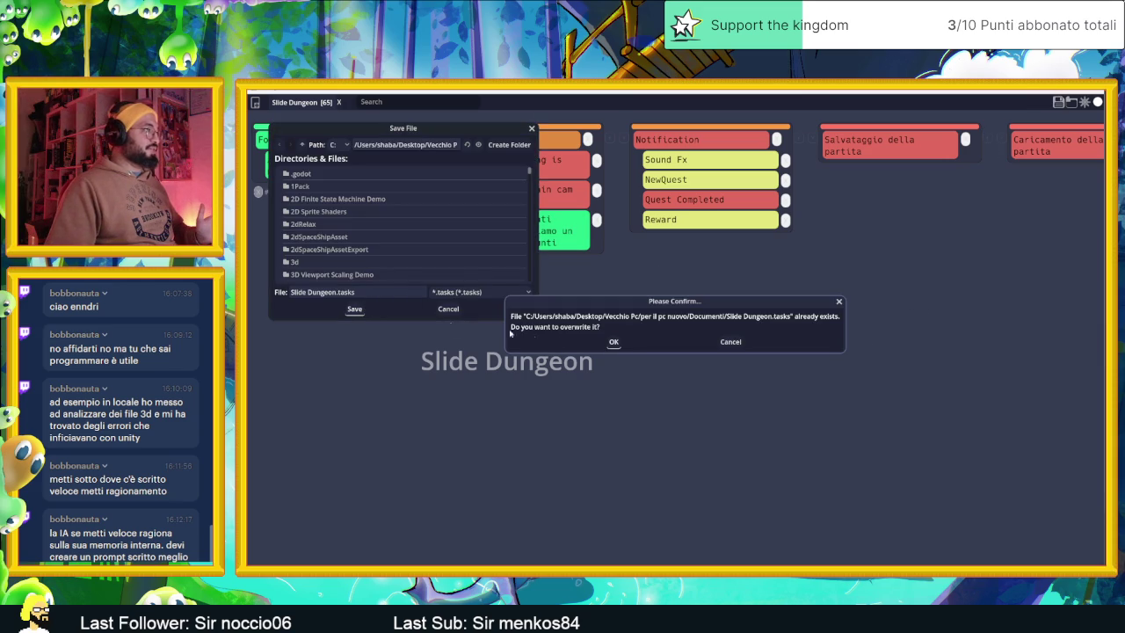
pyautogui.click(614, 342)
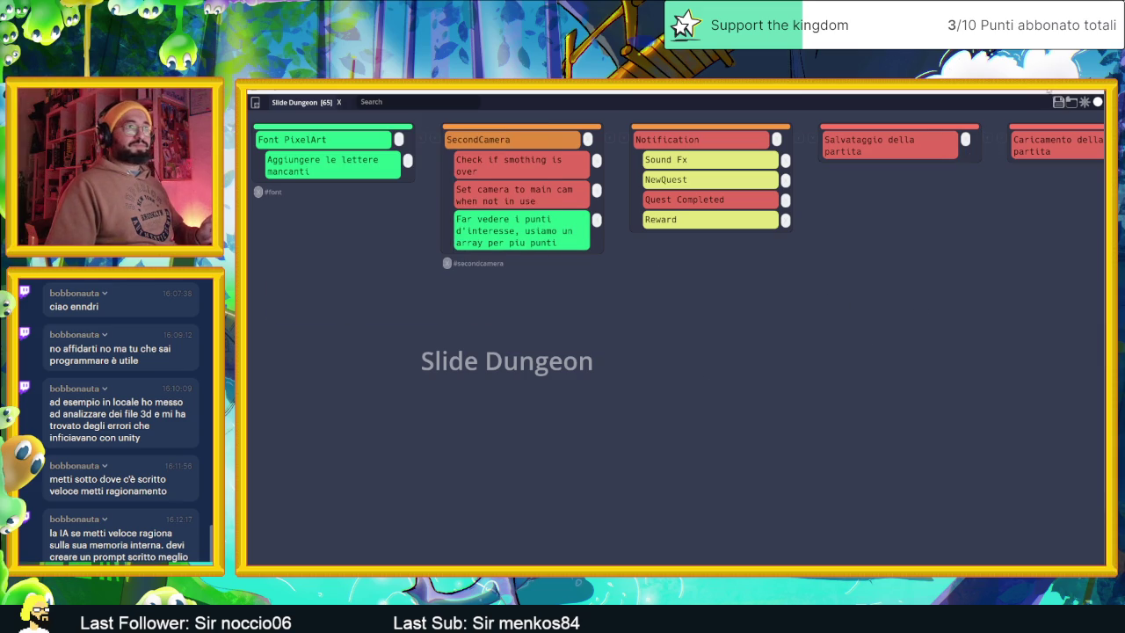
pyautogui.click(1052, 93)
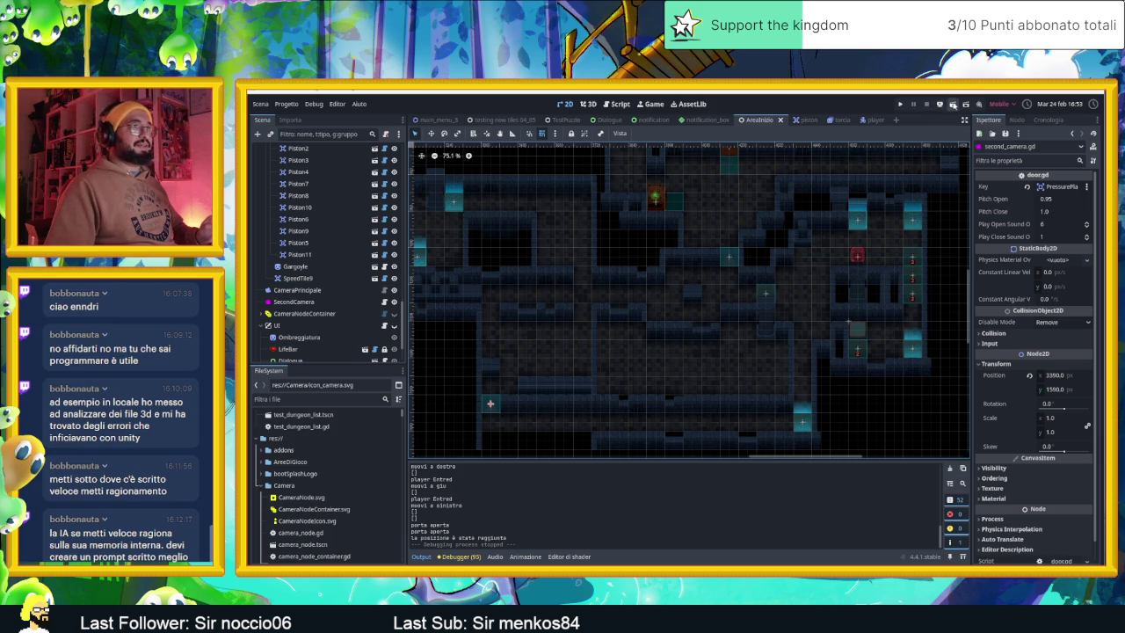
# Step: Relaunch the game with F5 and slide the player over the pressure plate into the new level
pyautogui.press('F5')
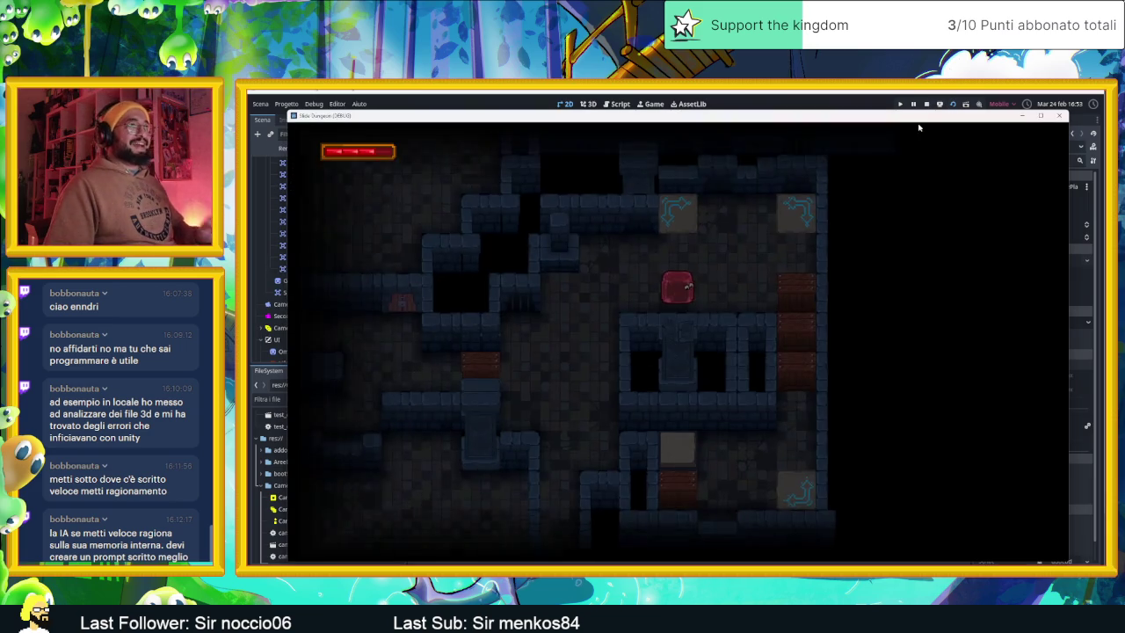
pyautogui.press('Up')
pyautogui.press('Right')
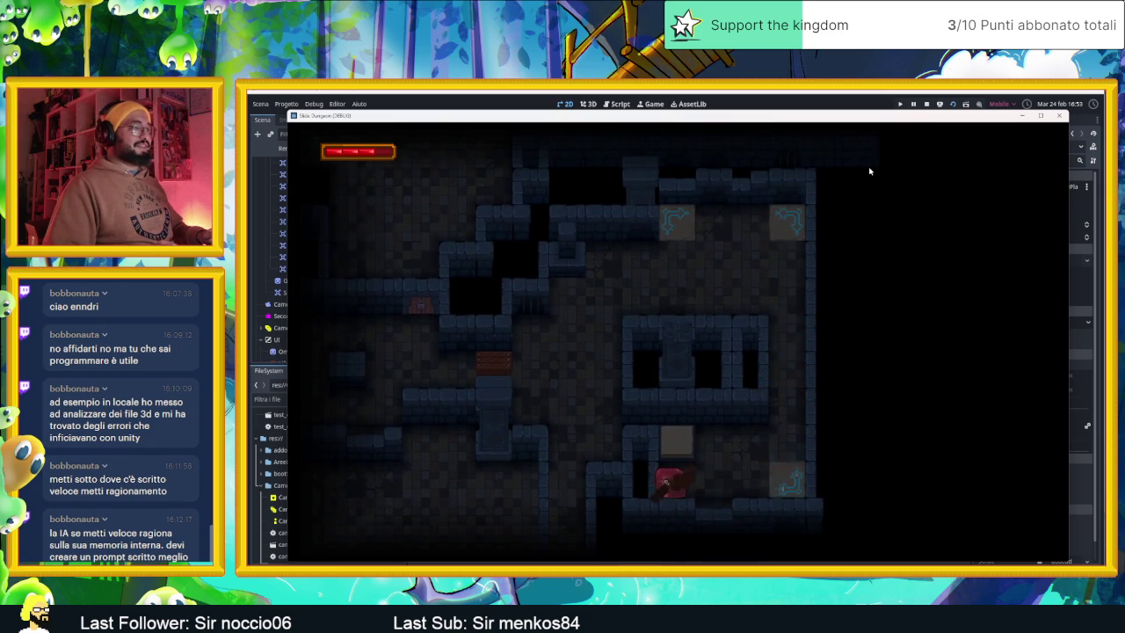
pyautogui.press('Up')
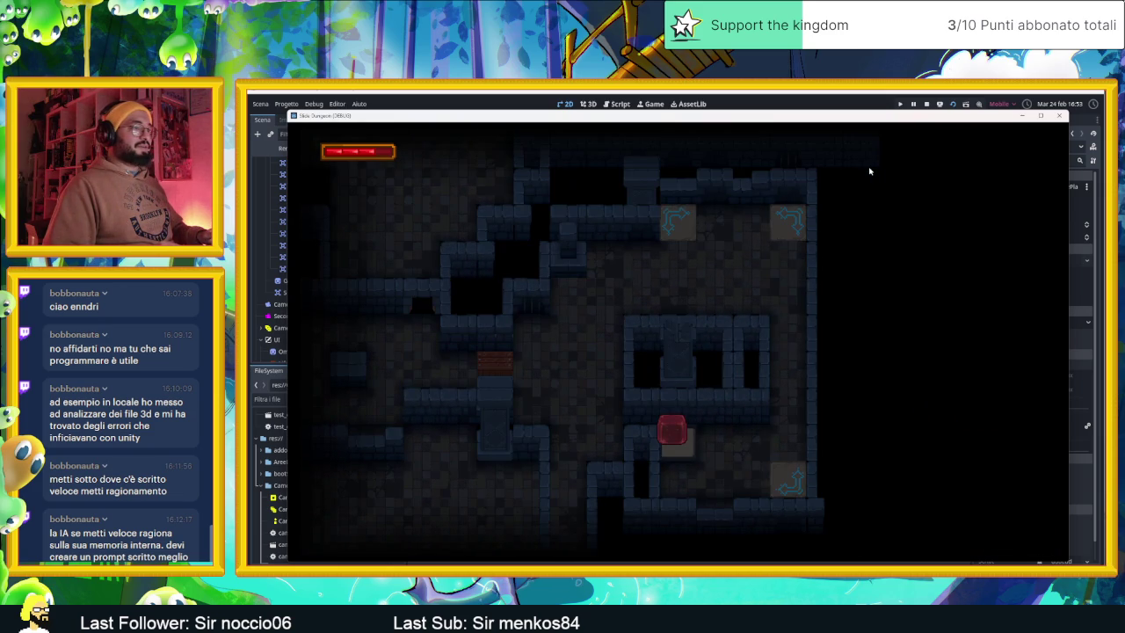
pyautogui.press('Right')
pyautogui.press('Up')
pyautogui.press('Left')
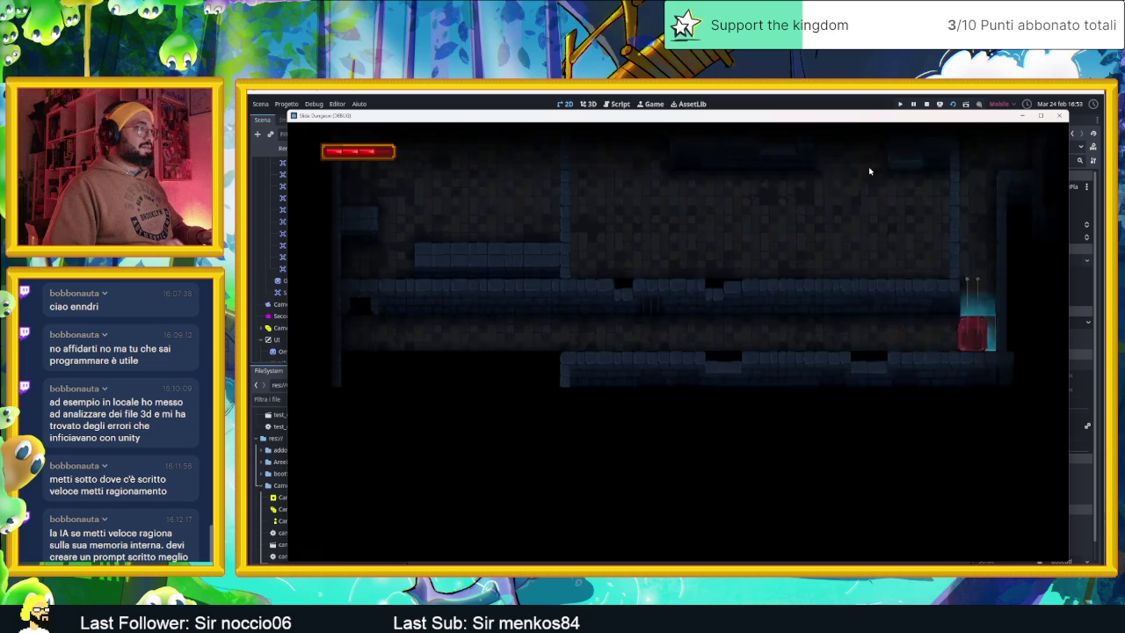
pyautogui.press('Right')
pyautogui.press('Up')
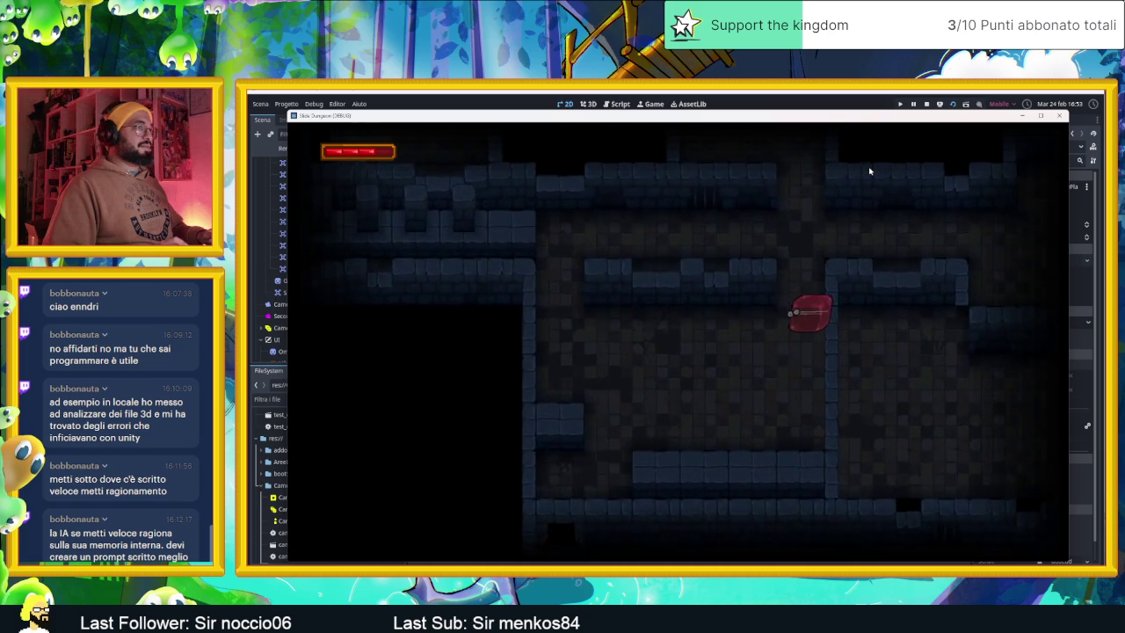
pyautogui.press('Down')
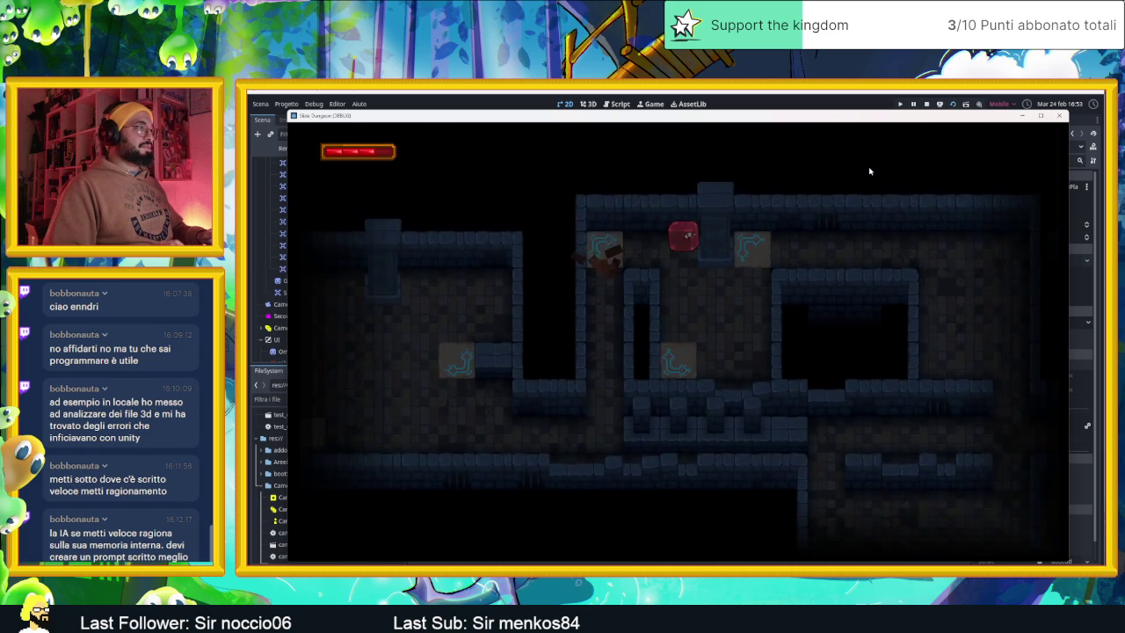
# Step: Keep sliding the slime through the dungeon rooms and corridors, then stop the running game
pyautogui.press('Up')
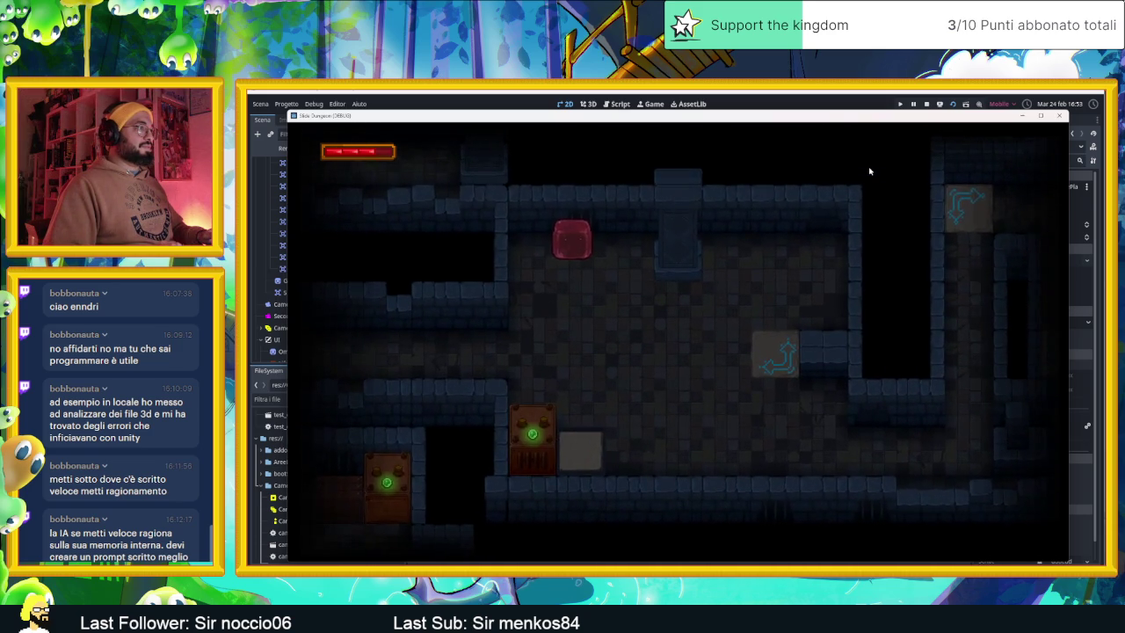
pyautogui.press('Down')
pyautogui.press('Left')
pyautogui.press('Up')
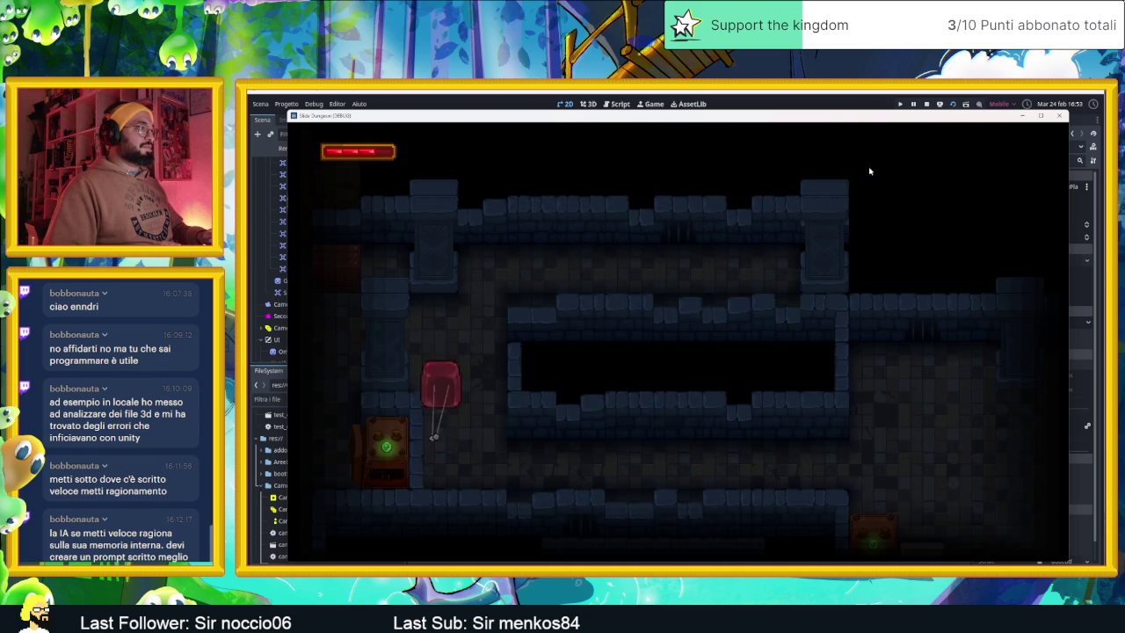
pyautogui.press('Down')
pyautogui.press('Right')
pyautogui.press('Down')
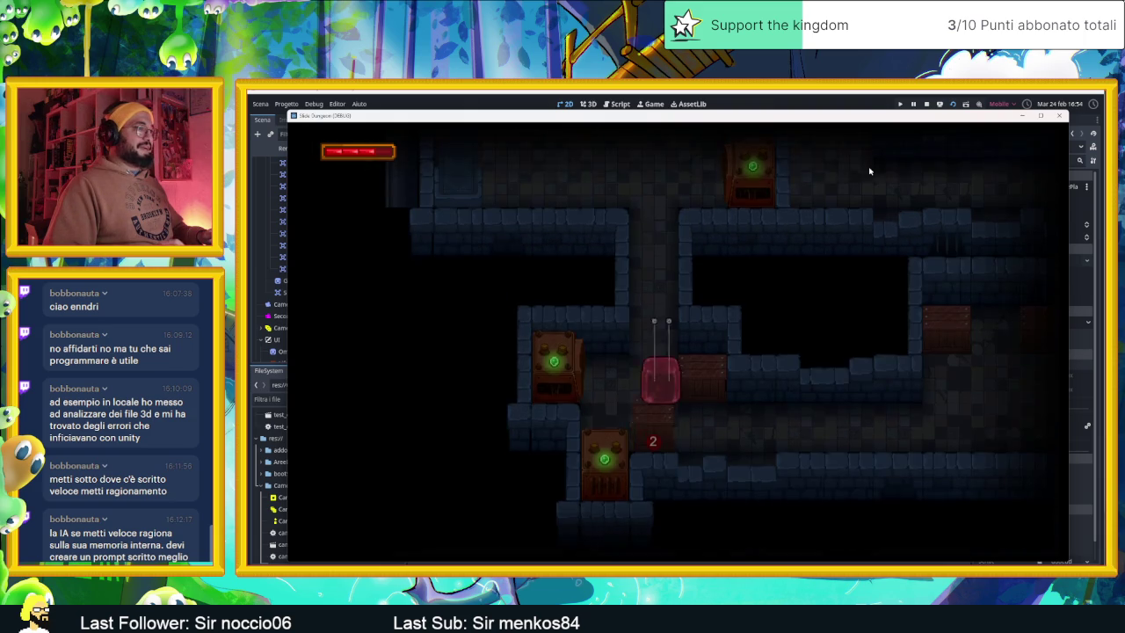
pyautogui.press('Up')
pyautogui.press('Down')
pyautogui.press('Up')
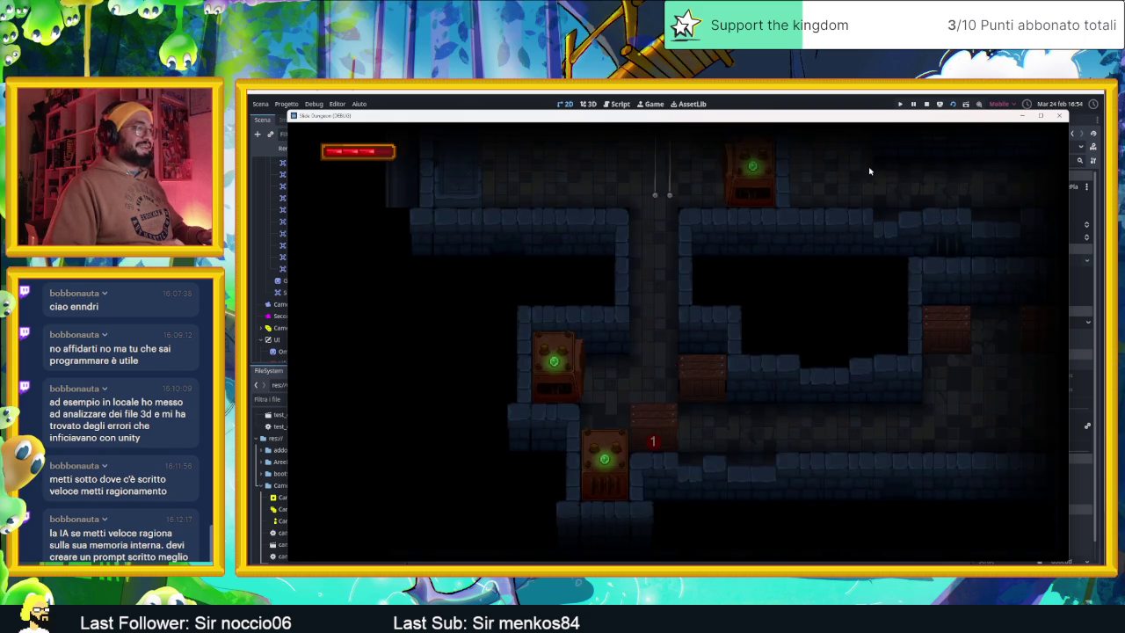
pyautogui.press('Down')
pyautogui.press('Right')
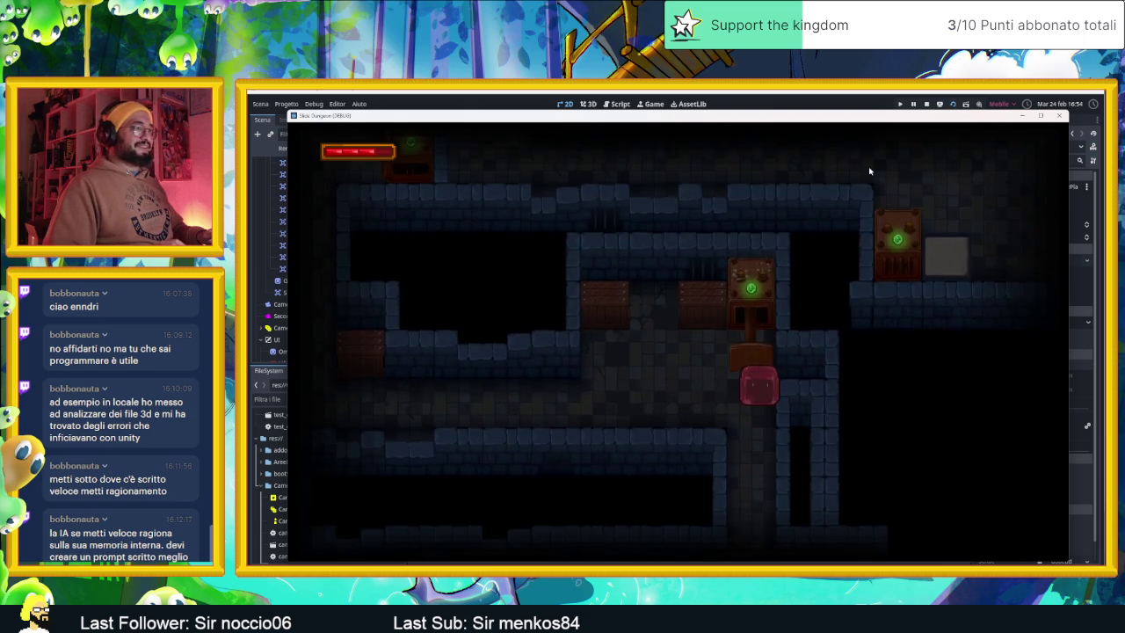
pyautogui.press('Left')
pyautogui.press('Right')
pyautogui.press('Down')
pyautogui.press('Right')
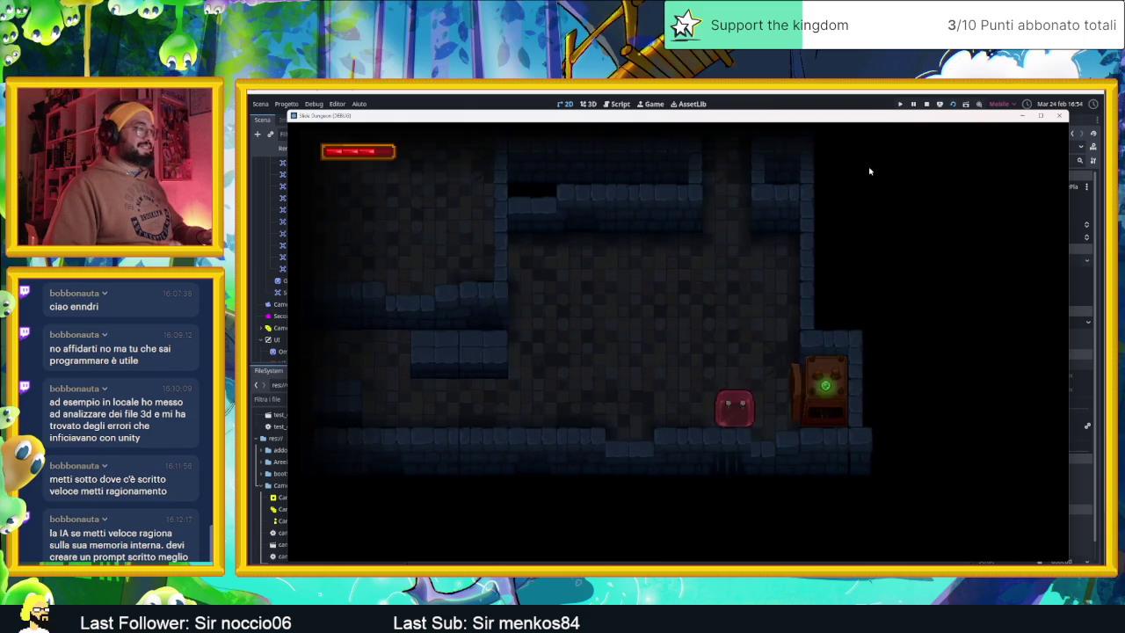
pyautogui.press('Up')
pyautogui.press('Up')
pyautogui.press('Left')
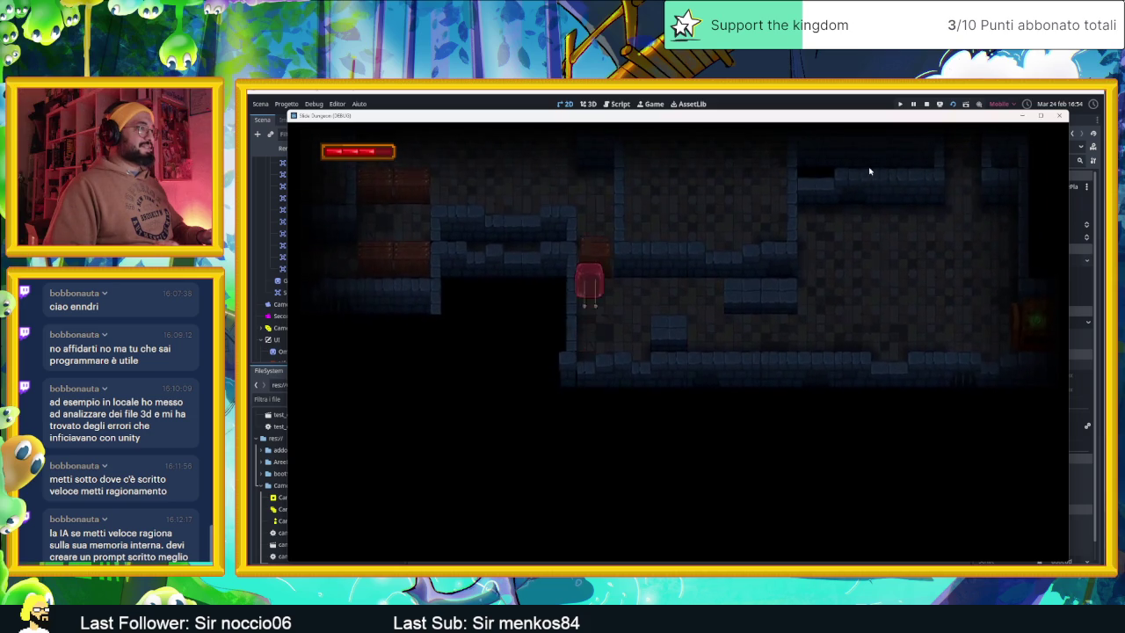
pyautogui.press('Down')
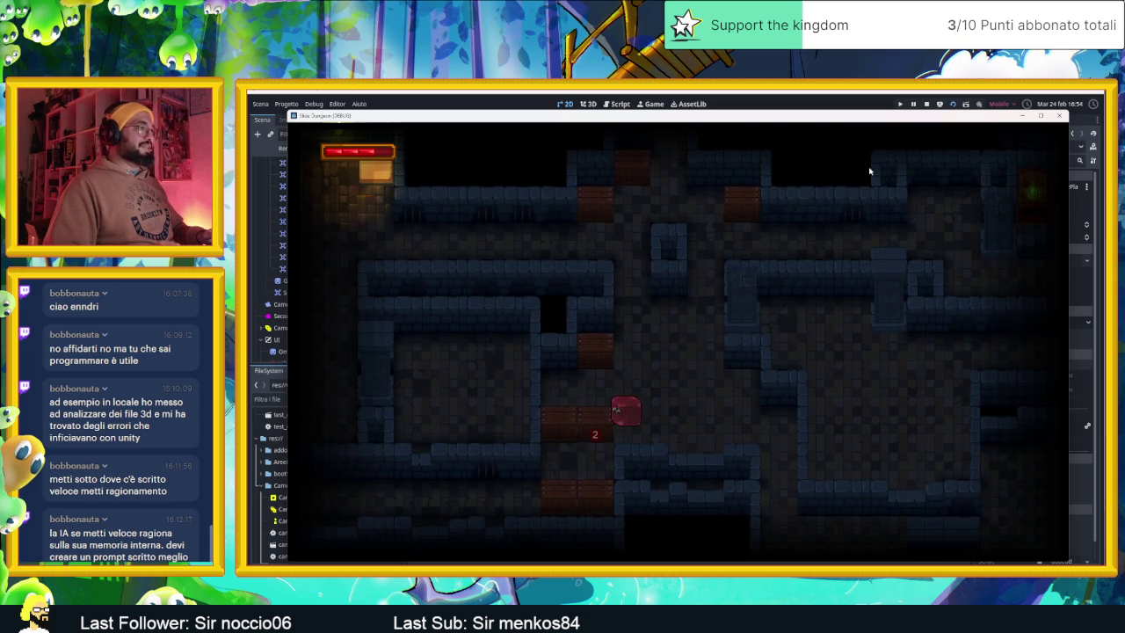
pyautogui.press('Right')
pyautogui.press('Left')
pyautogui.press('Up')
pyautogui.press('Down')
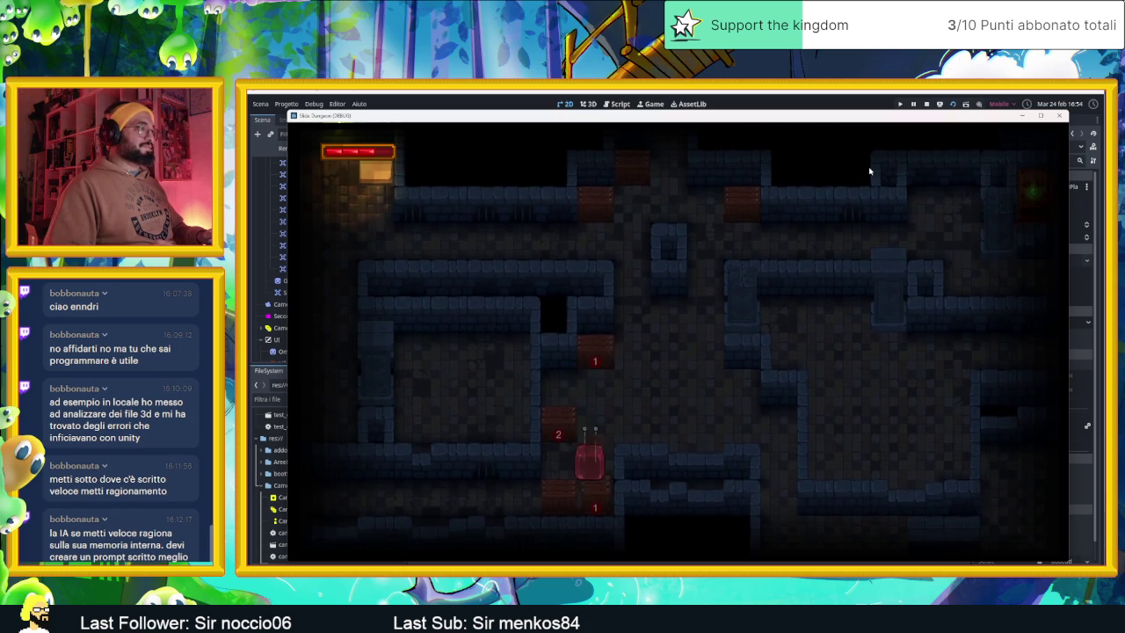
pyautogui.press('Up')
pyautogui.press('Up')
pyautogui.press('Down')
pyautogui.press('Right')
pyautogui.press('Left')
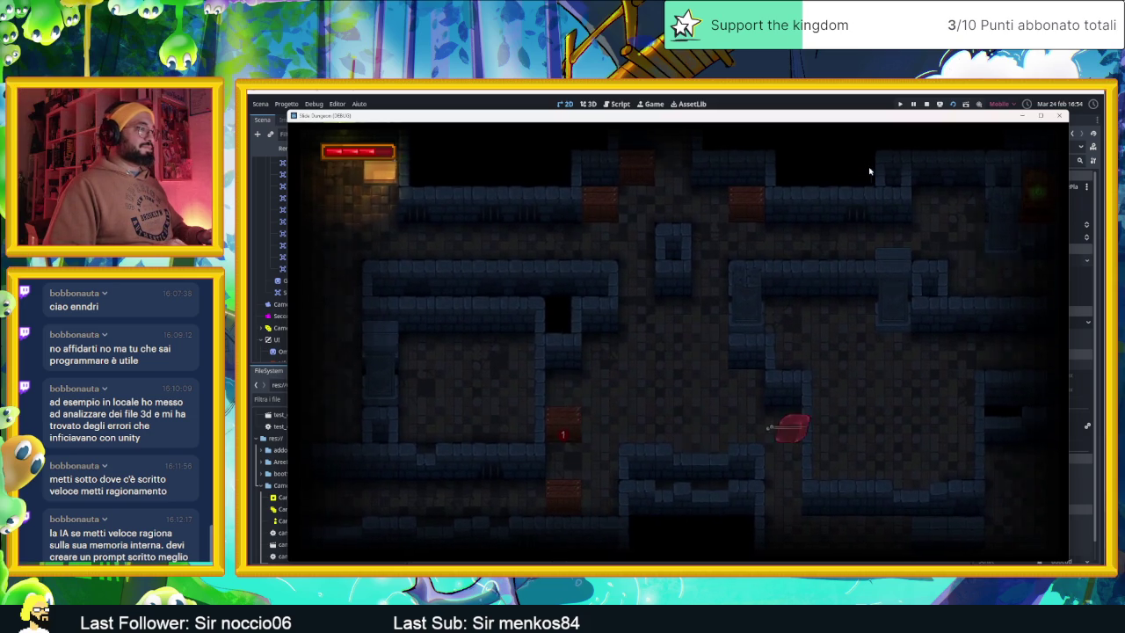
pyautogui.press('Right')
pyautogui.press('Left')
pyautogui.press('Up')
pyautogui.press('Down')
pyautogui.press('Up')
pyautogui.press('Down')
pyautogui.press('Up')
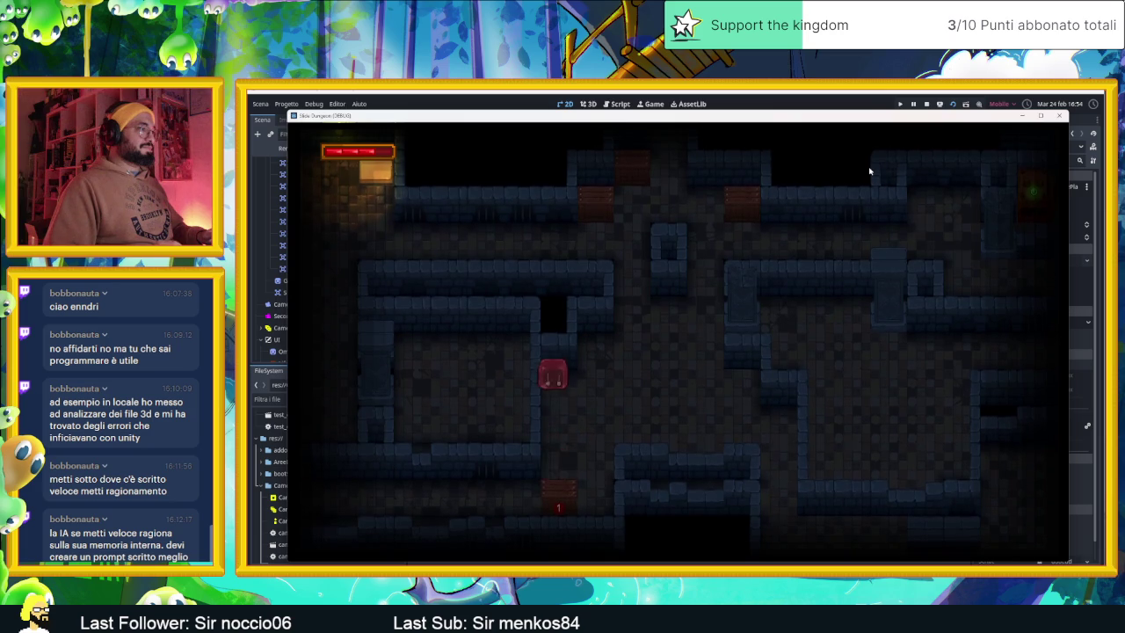
pyautogui.press('Down')
pyautogui.press('Up')
pyautogui.press('Right')
pyautogui.press('Down')
pyautogui.press('Left')
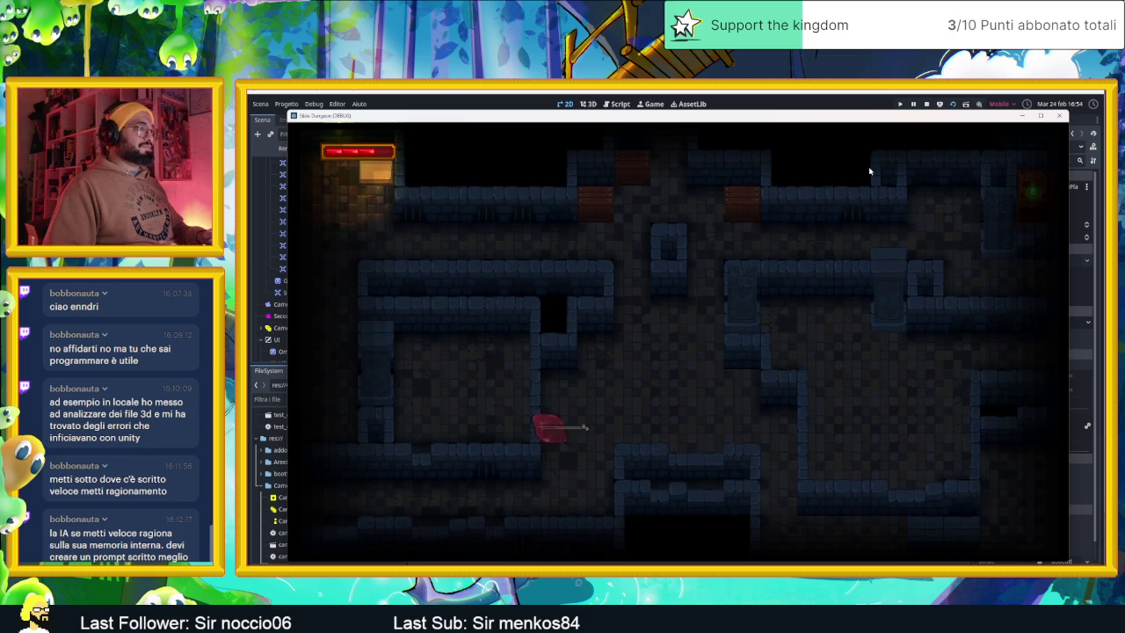
pyautogui.press('Up')
pyautogui.press('Down')
pyautogui.press('Right')
pyautogui.press('Up')
pyautogui.press('Right')
pyautogui.press('Up')
pyautogui.press('Left')
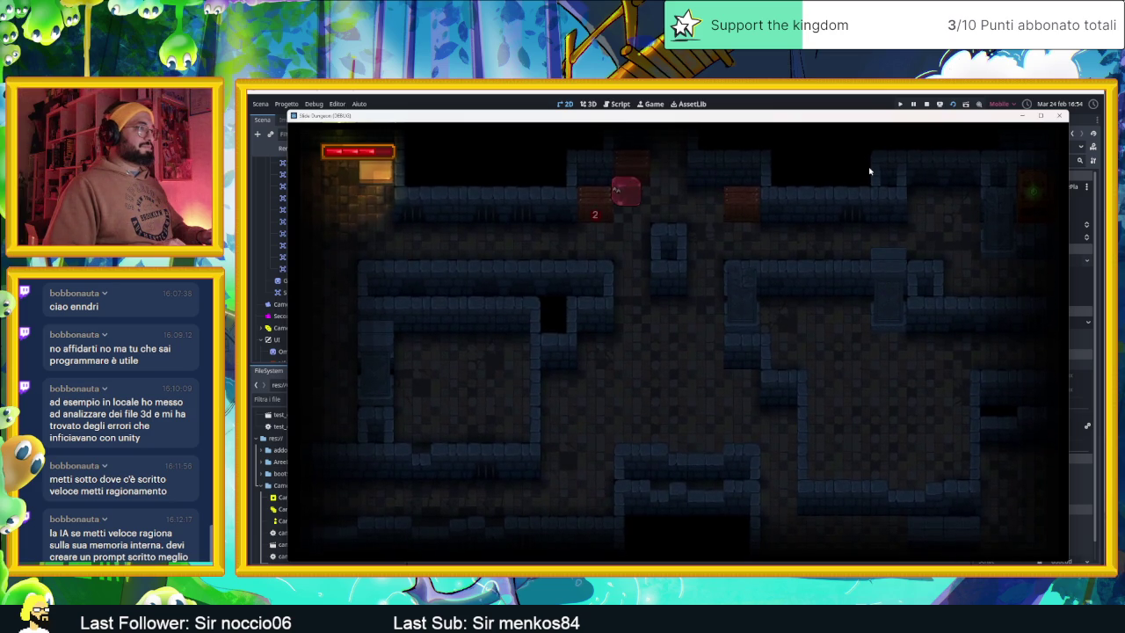
pyautogui.press('Right')
pyautogui.press('Left')
pyautogui.press('Down')
pyautogui.press('Left')
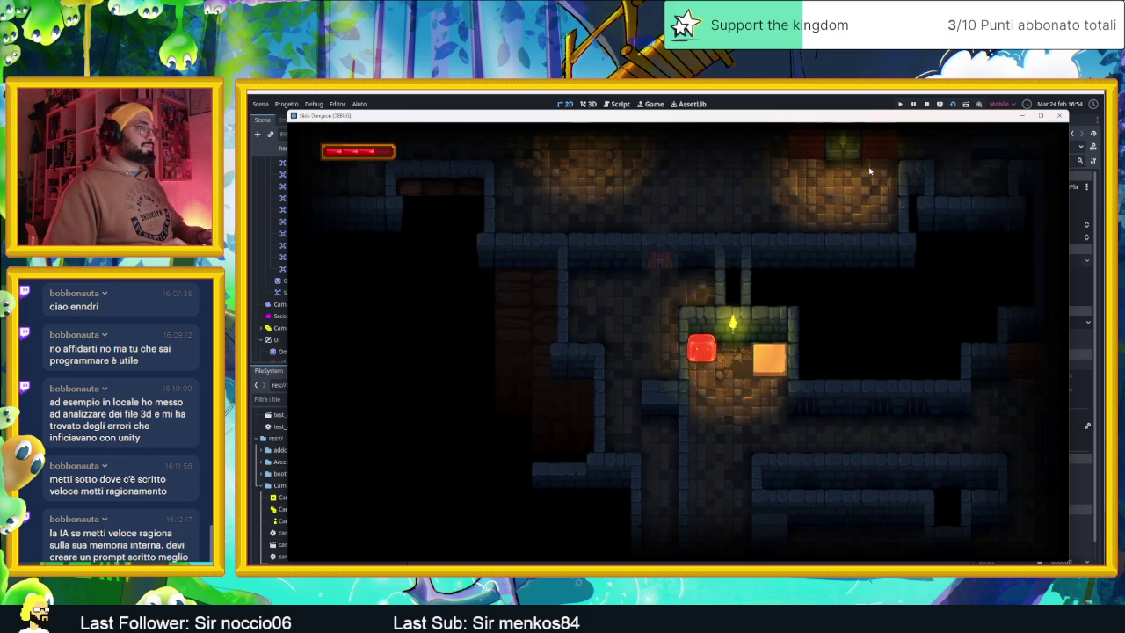
pyautogui.press('Right')
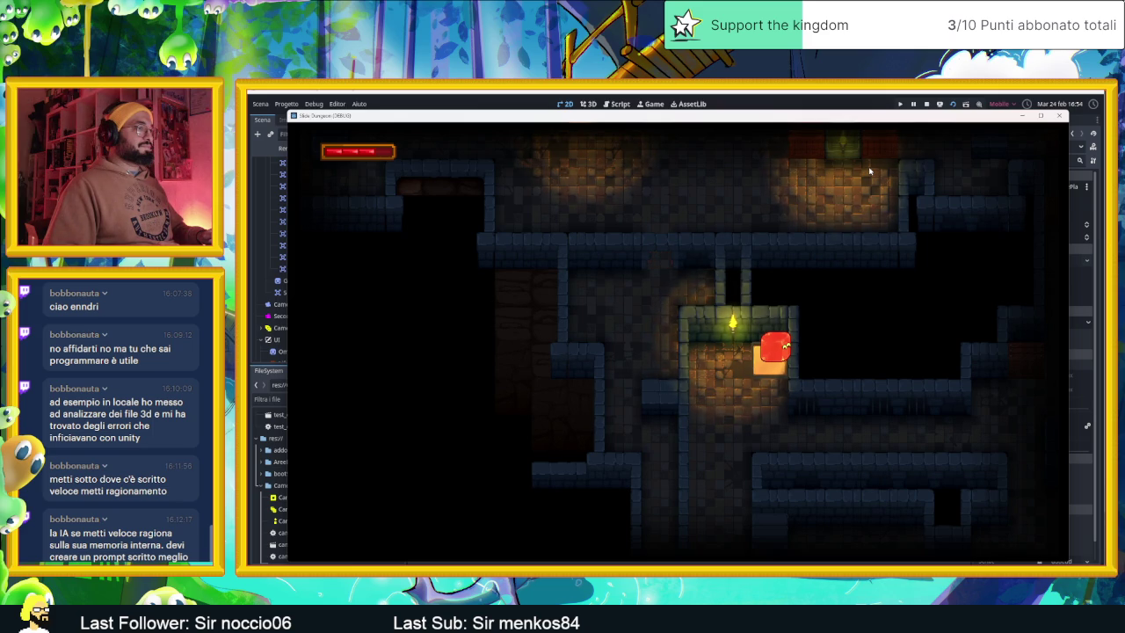
pyautogui.press('Down')
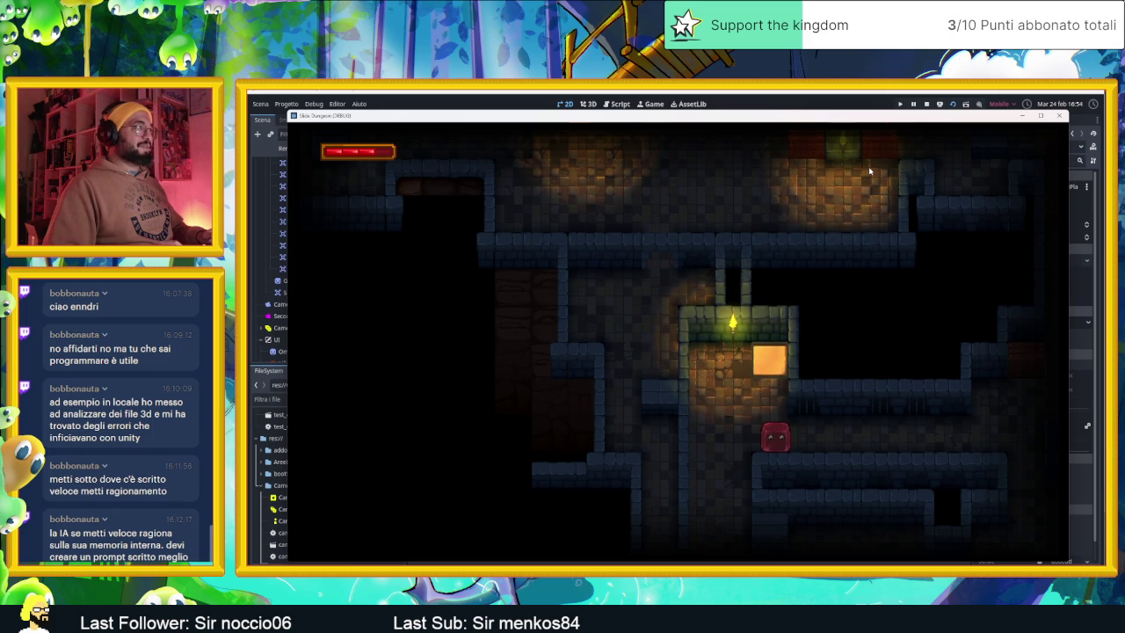
pyautogui.press('Right')
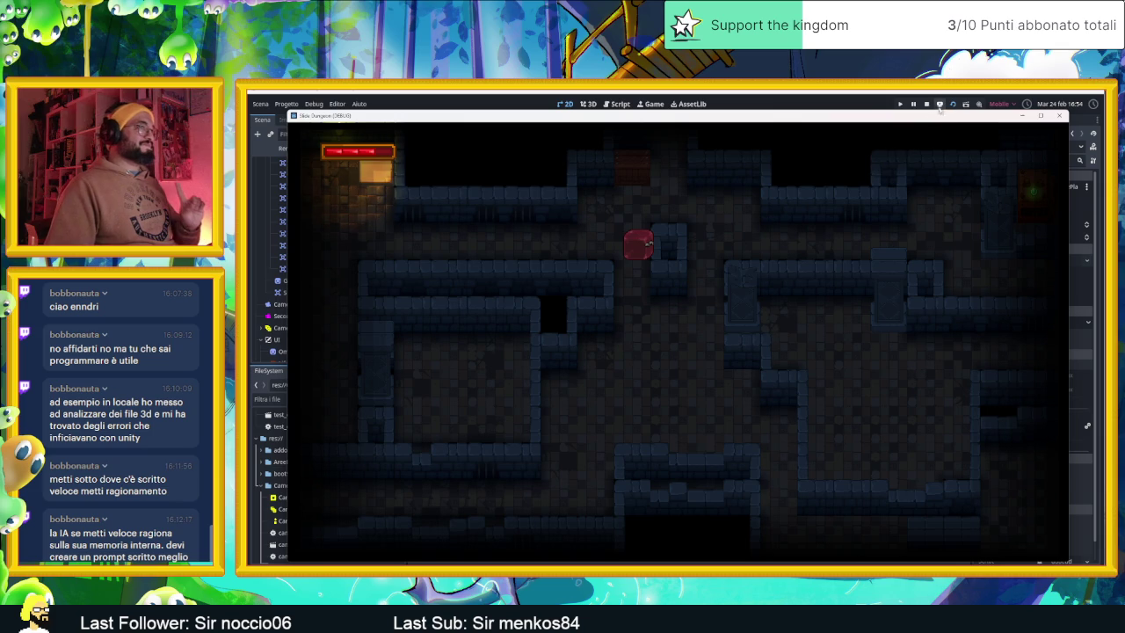
pyautogui.click(925, 105)
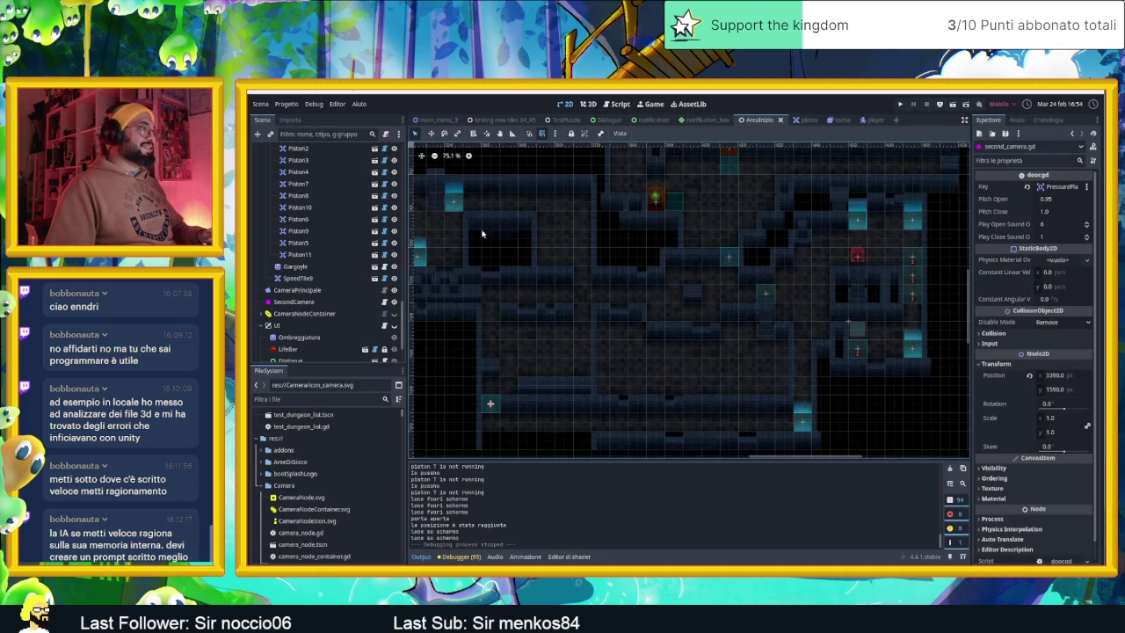
# Step: Zoom the canvas onto the door, select the Door node and open its door.gd script
pyautogui.hscroll(-10, 685, 279)
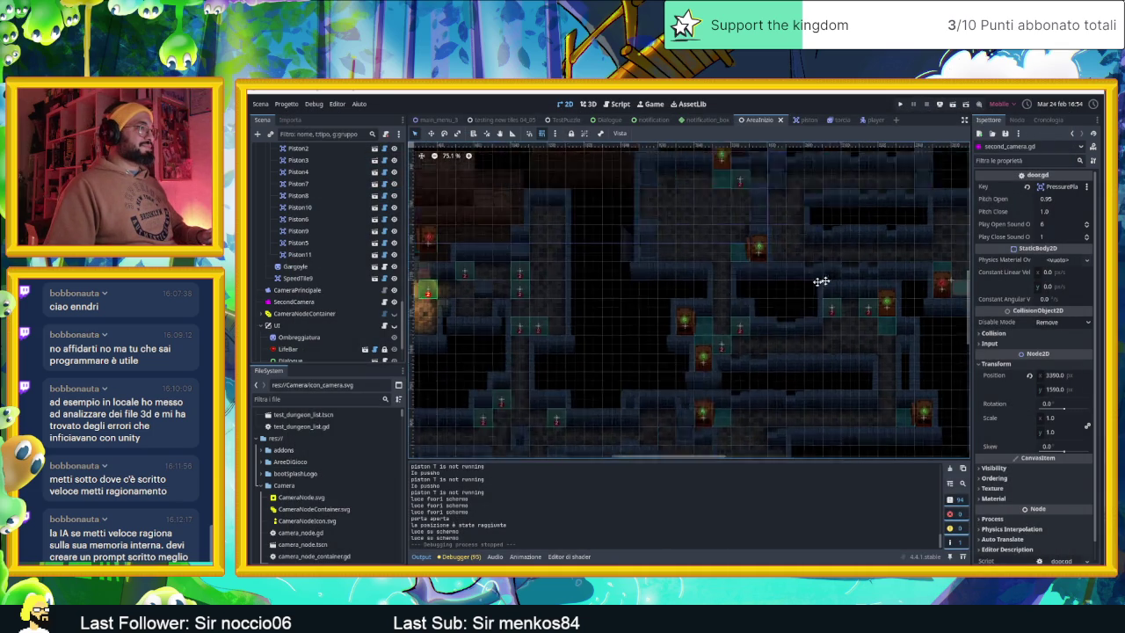
pyautogui.scroll(2, 594, 311)
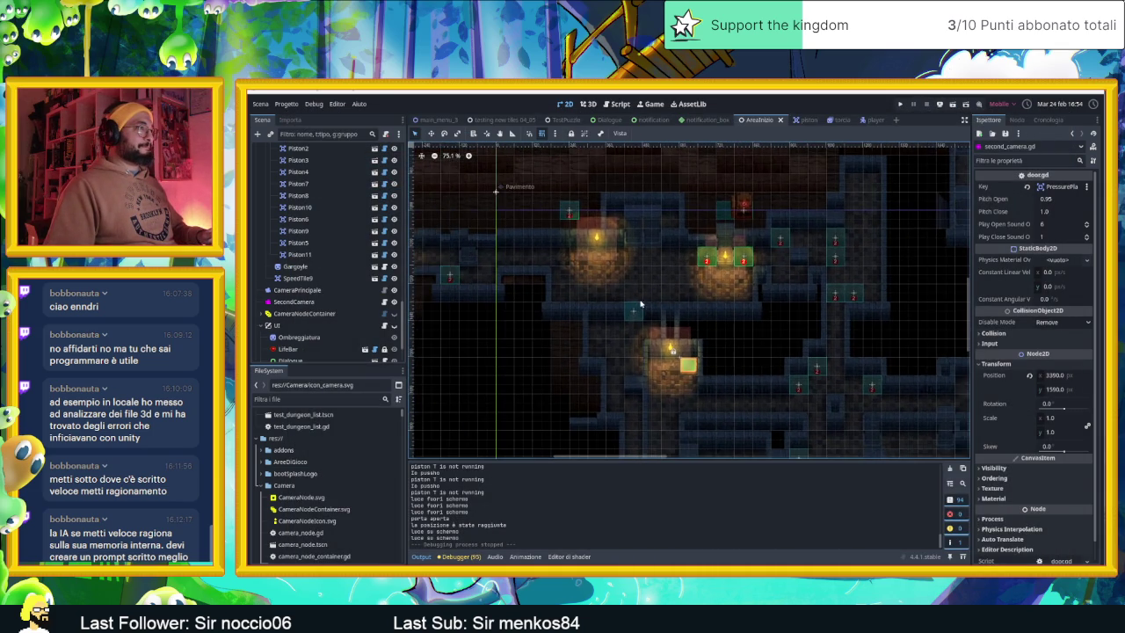
pyautogui.scroll(3, 639, 316)
pyautogui.scroll(1, 639, 316)
pyautogui.click(624, 309)
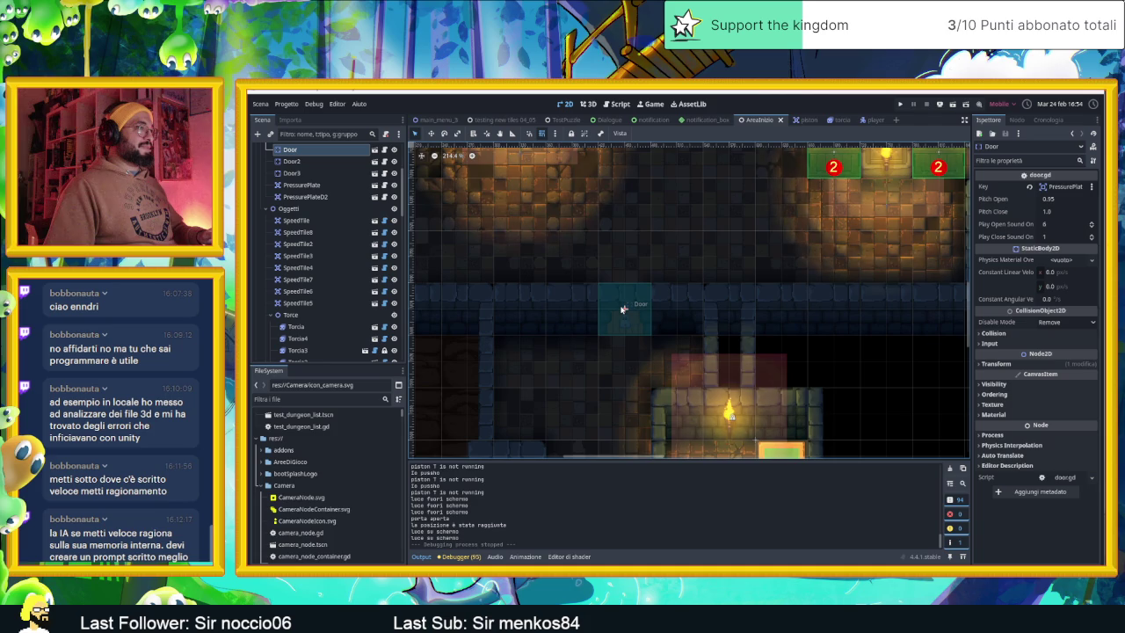
pyautogui.click(384, 149)
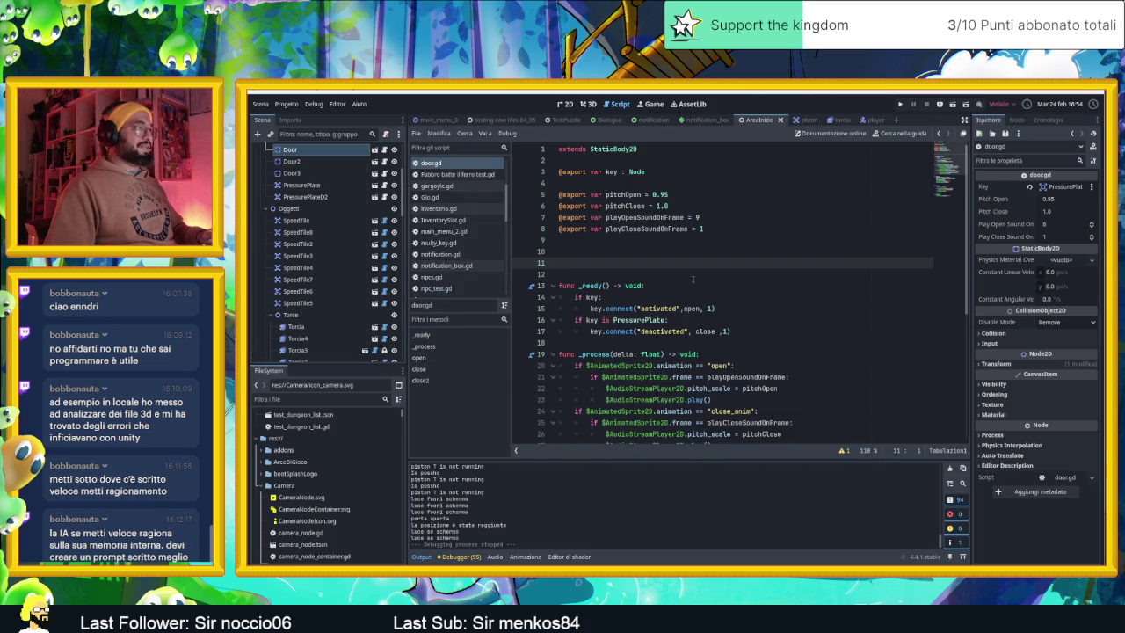
# Step: Scroll through the door.gd code to review it
pyautogui.scroll(-3, 798, 320)
pyautogui.scroll(-1, 798, 320)
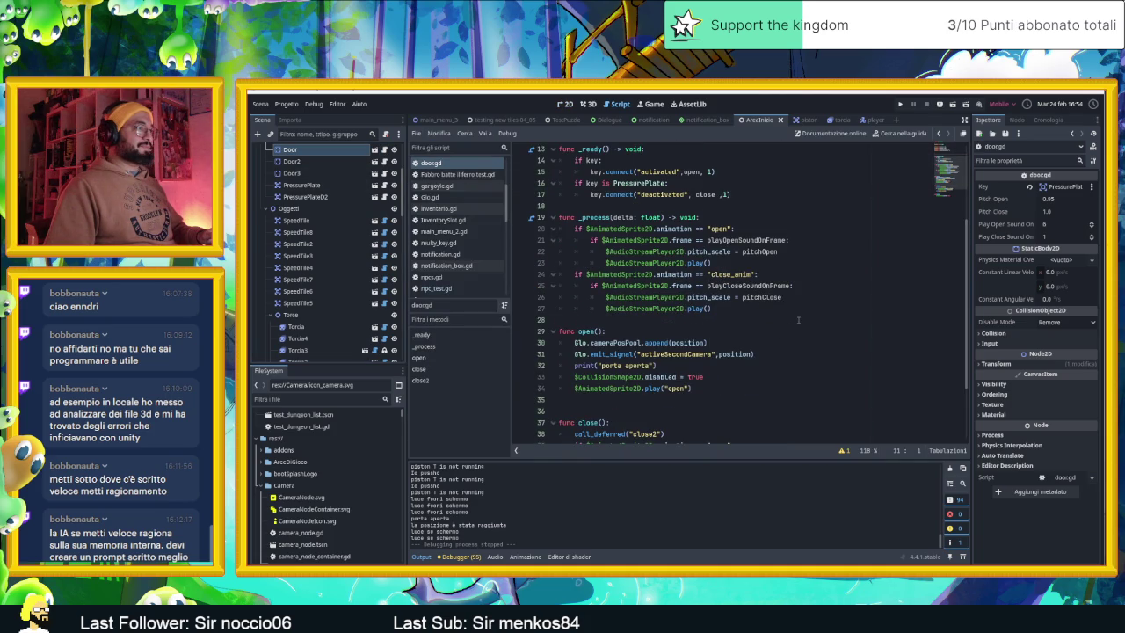
pyautogui.scroll(-1, 798, 320)
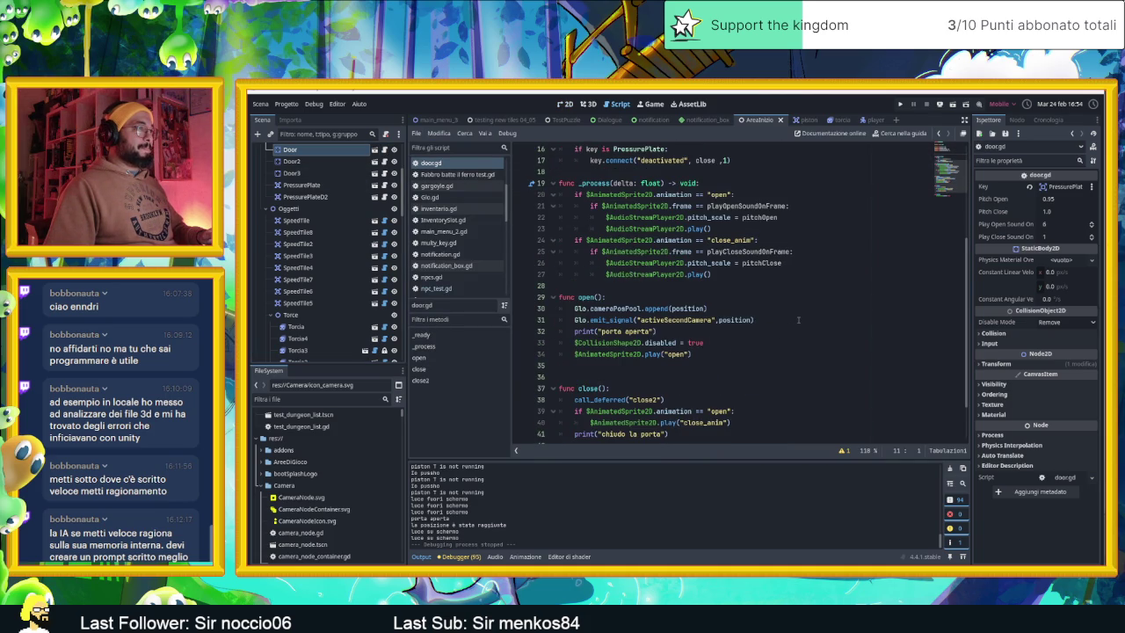
pyautogui.scroll(-2, 798, 320)
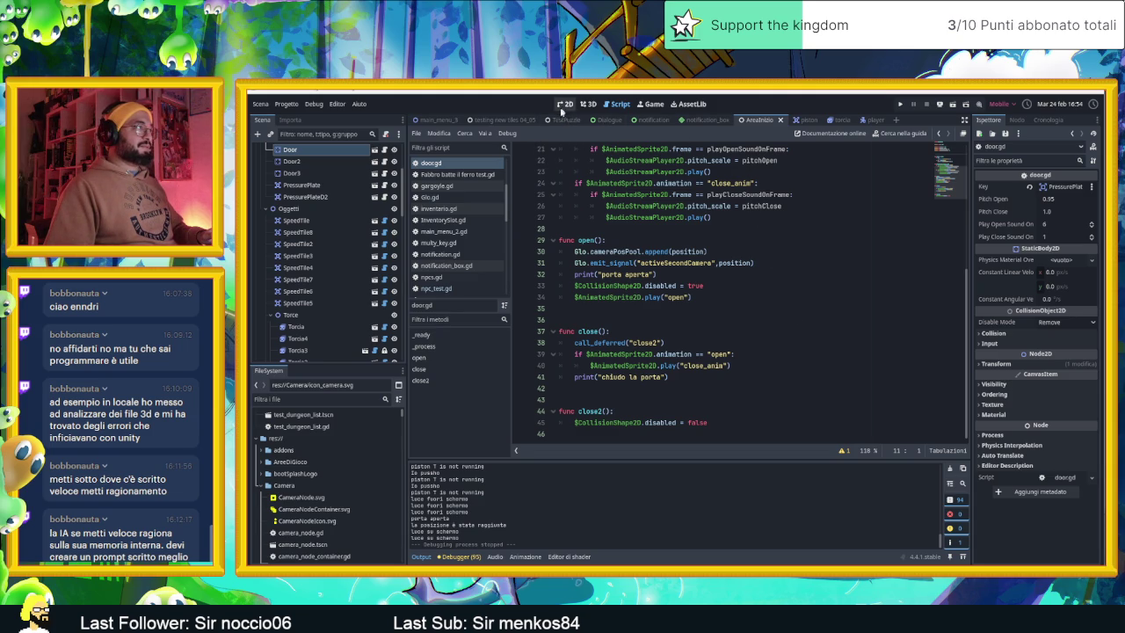
pyautogui.scroll(-5, 334, 254)
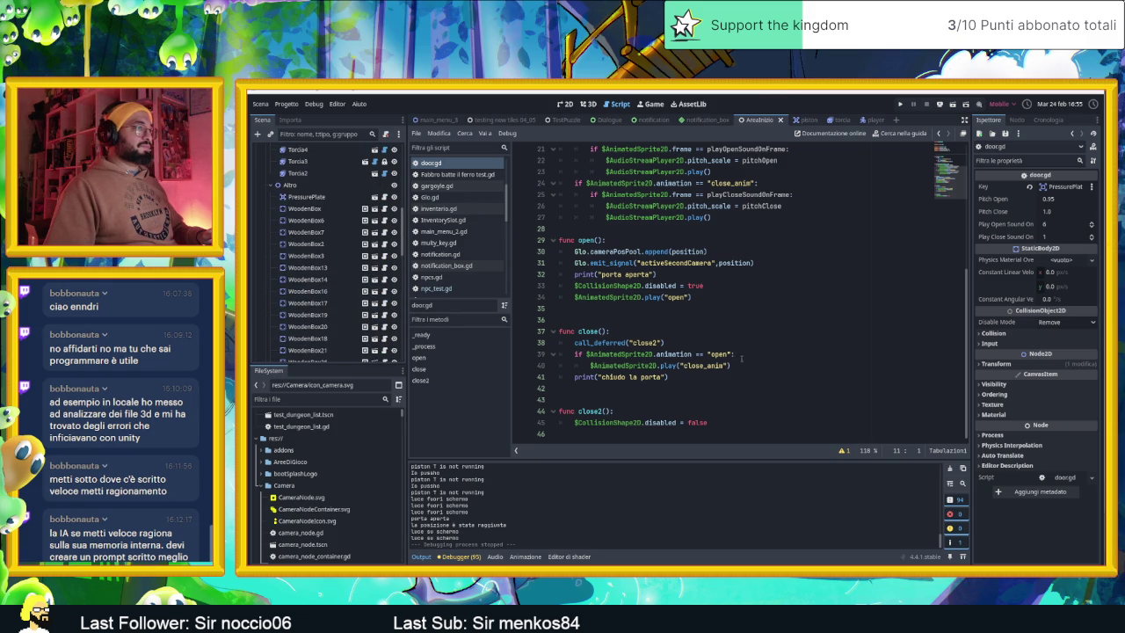
pyautogui.scroll(2, 747, 363)
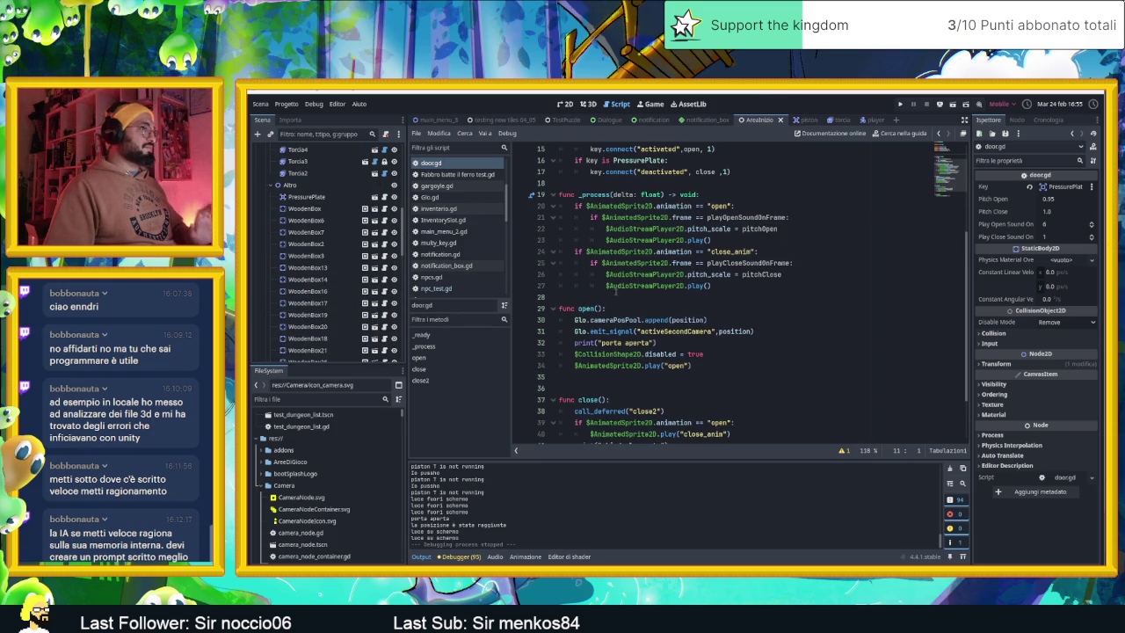
pyautogui.scroll(4, 327, 220)
# Step: Find the SecondCamera node in the Scene tree and open its second_camera.gd script
pyautogui.scroll(-3, 329, 228)
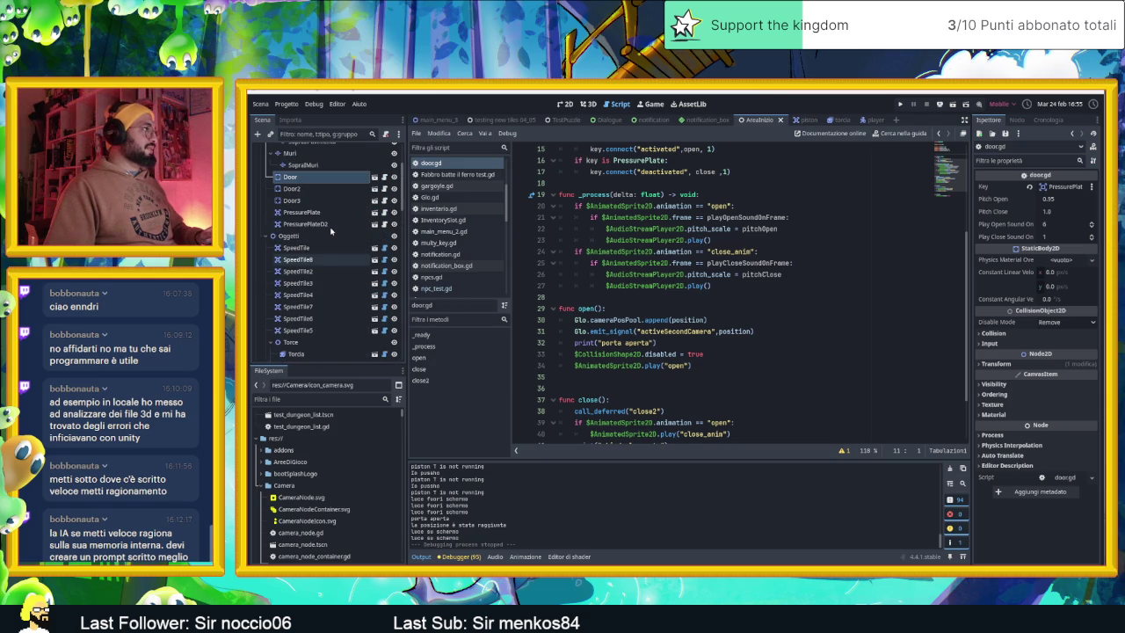
pyautogui.scroll(-8, 331, 252)
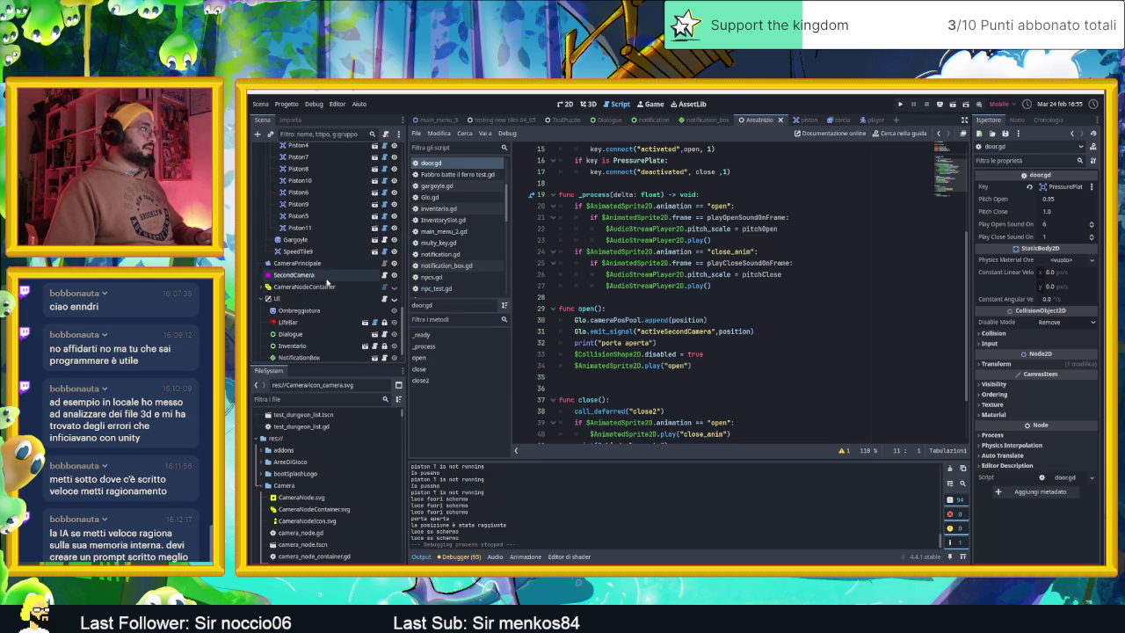
pyautogui.click(326, 276)
pyautogui.click(384, 275)
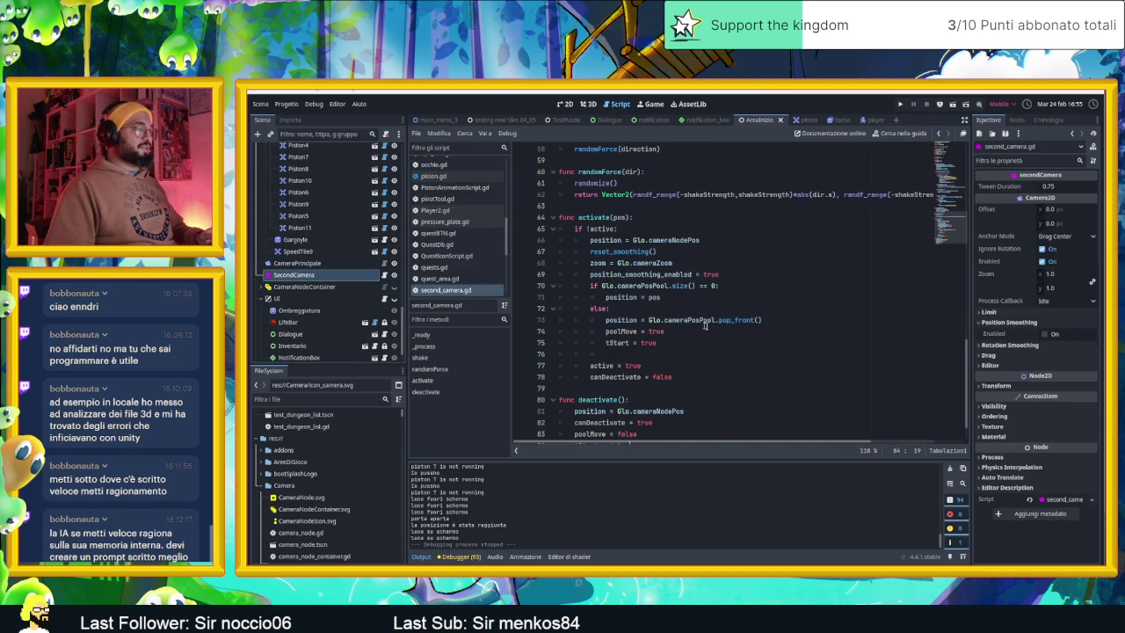
pyautogui.scroll(-1, 710, 334)
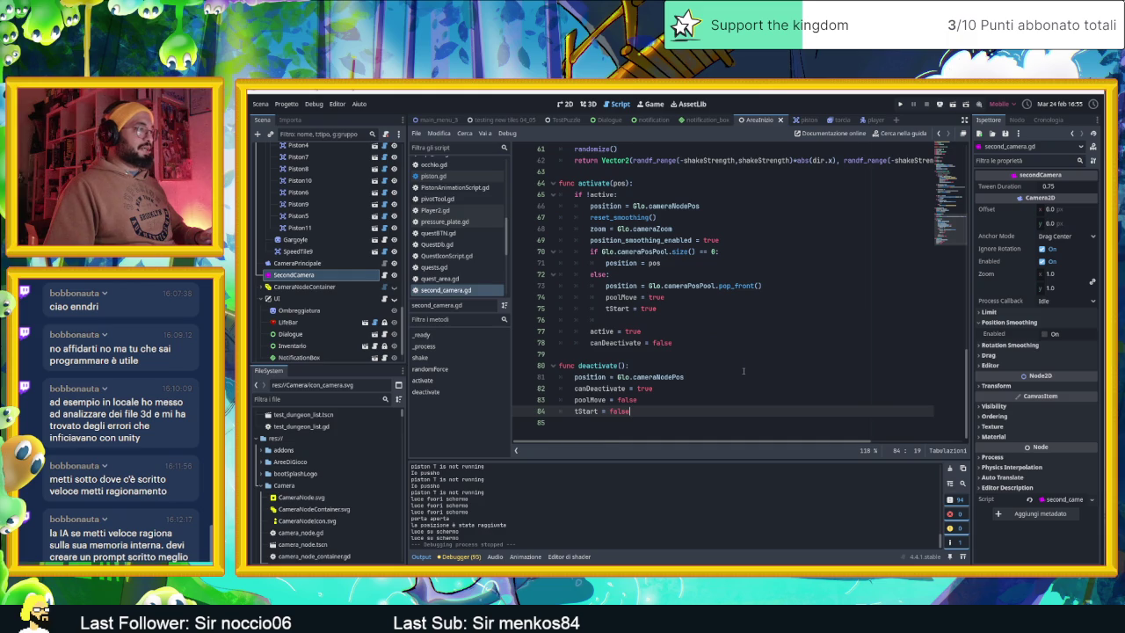
pyautogui.scroll(1, 743, 371)
pyautogui.scroll(1, 695, 327)
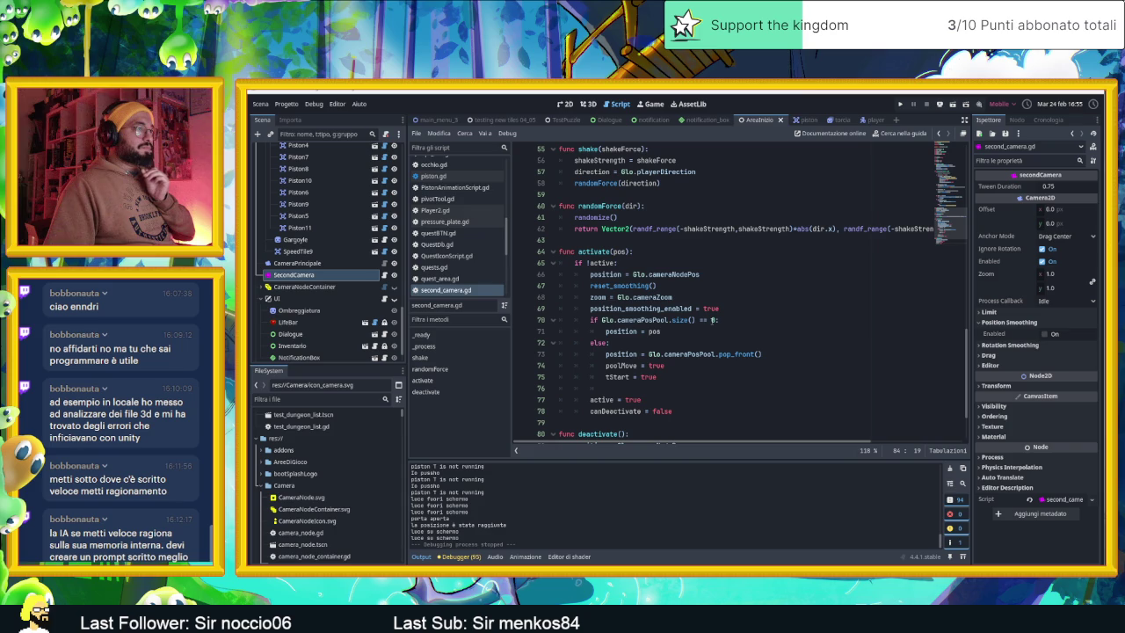
pyautogui.moveTo(715, 320); pyautogui.dragTo(698, 320)
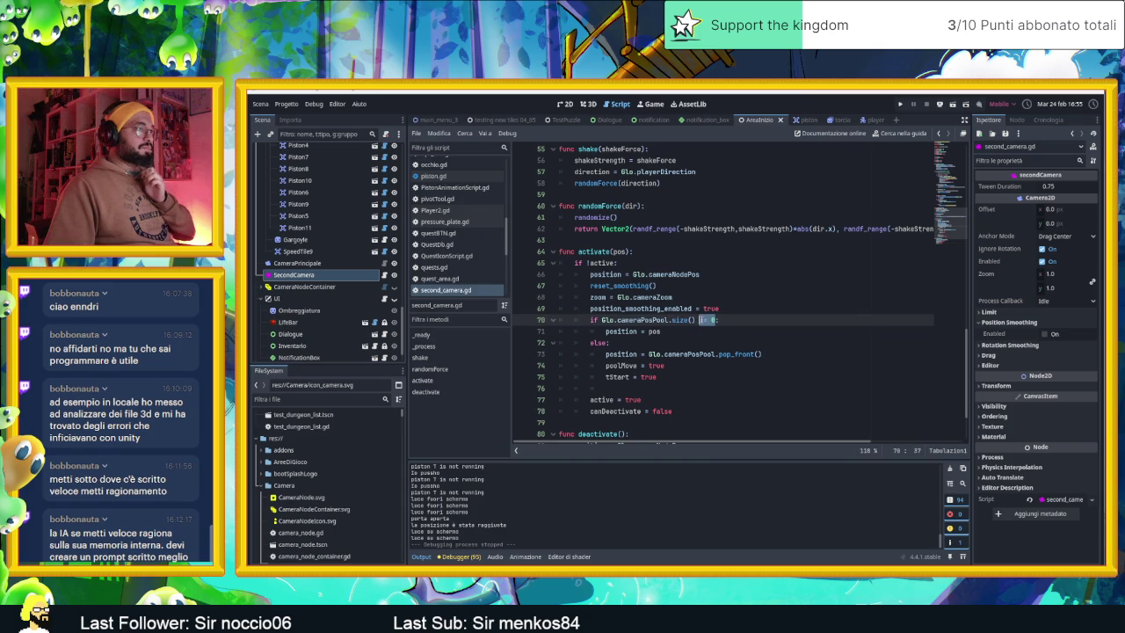
pyautogui.write('==')
pyautogui.click(748, 320)
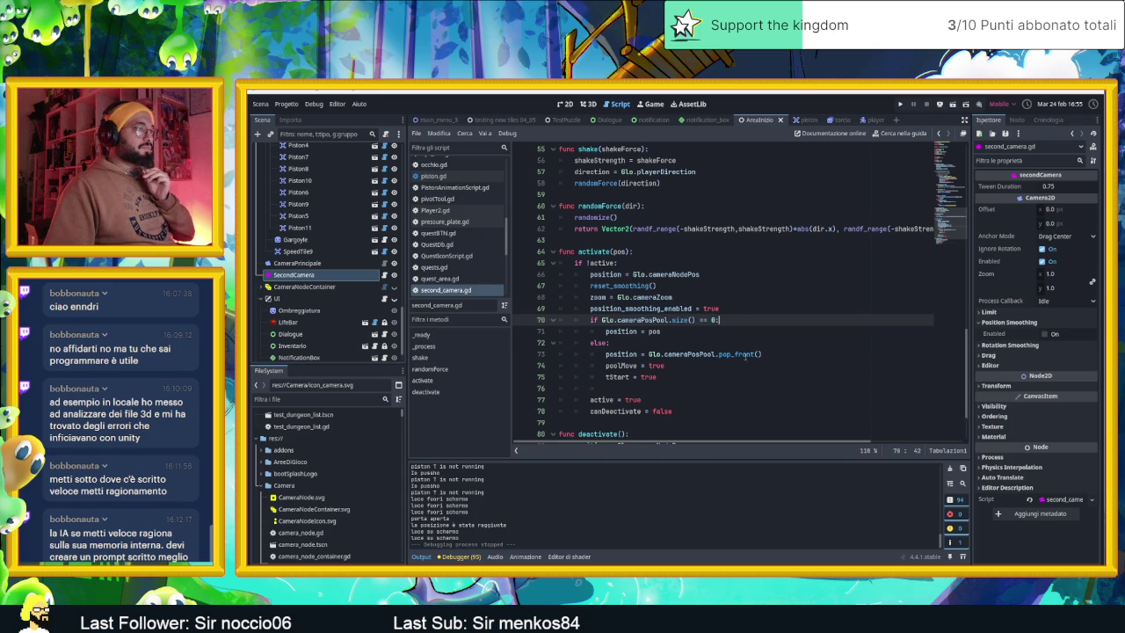
pyautogui.scroll(-1, 746, 355)
pyautogui.scroll(1, 745, 356)
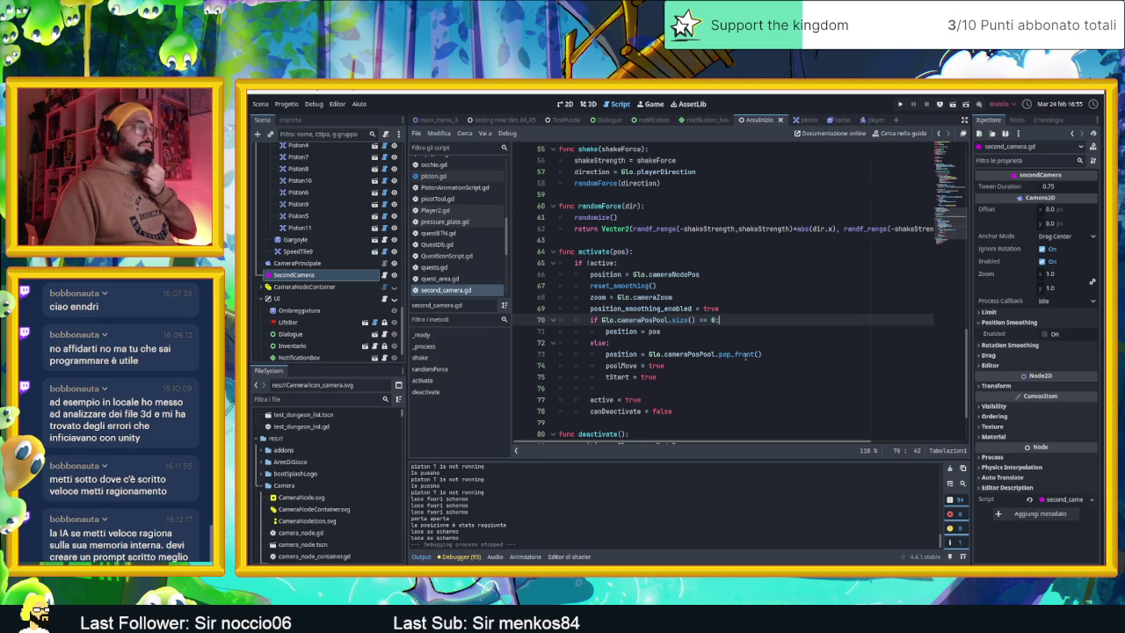
pyautogui.scroll(1, 745, 355)
pyautogui.scroll(-2, 745, 355)
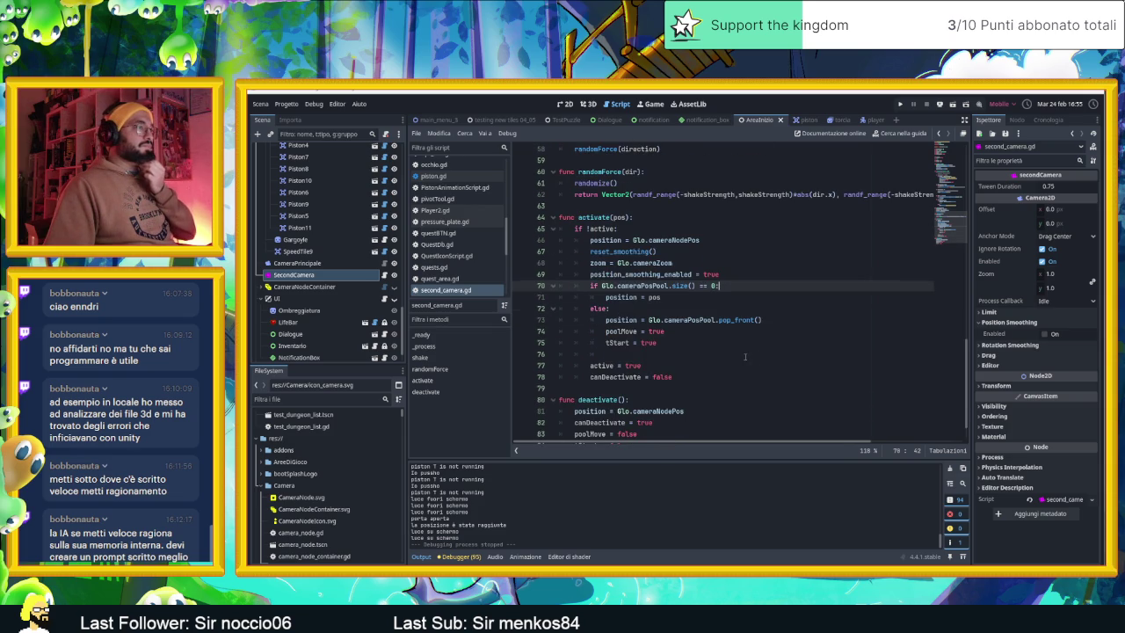
pyautogui.scroll(-1, 746, 356)
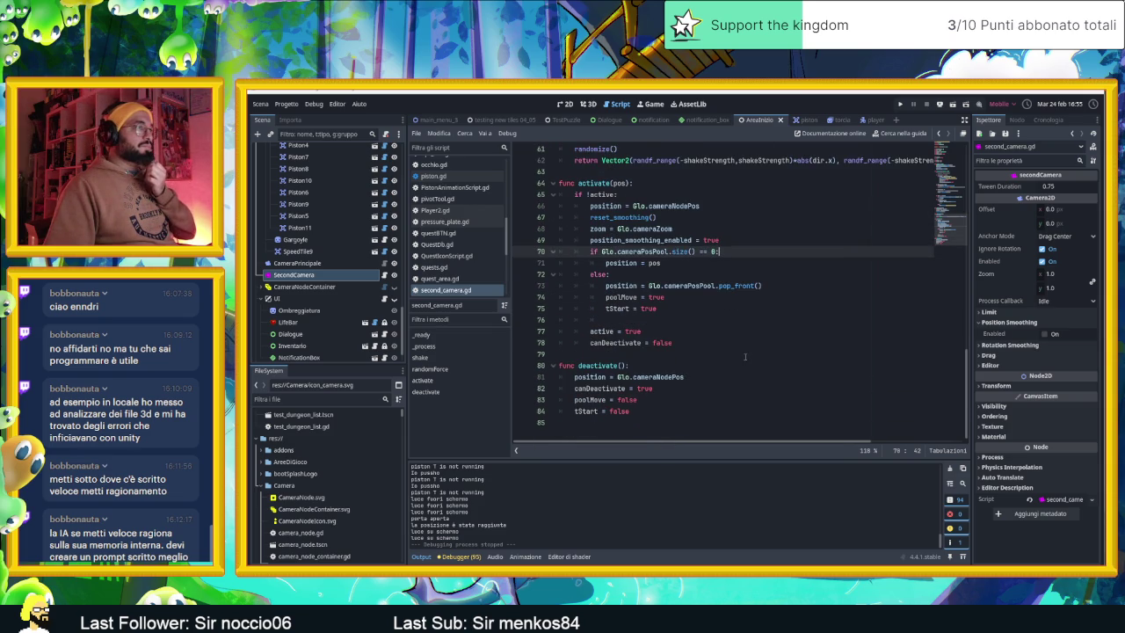
pyautogui.click(649, 284)
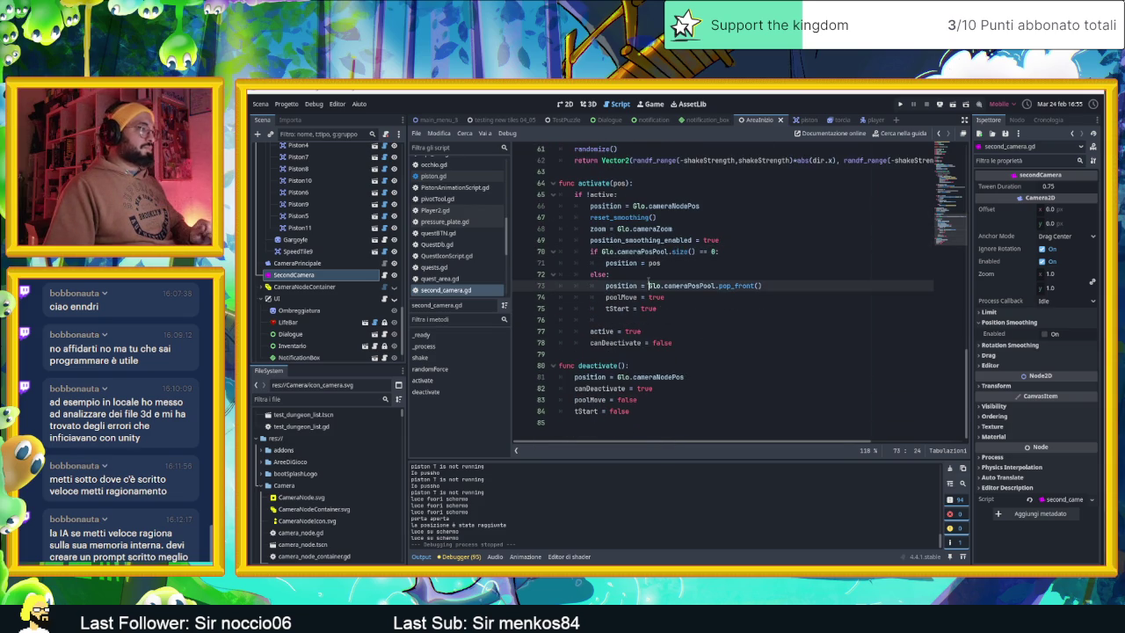
# Step: Insert a new line above the pop_front assignment and start typing an int("inside pool ca… expression
pyautogui.press('BackSpace')
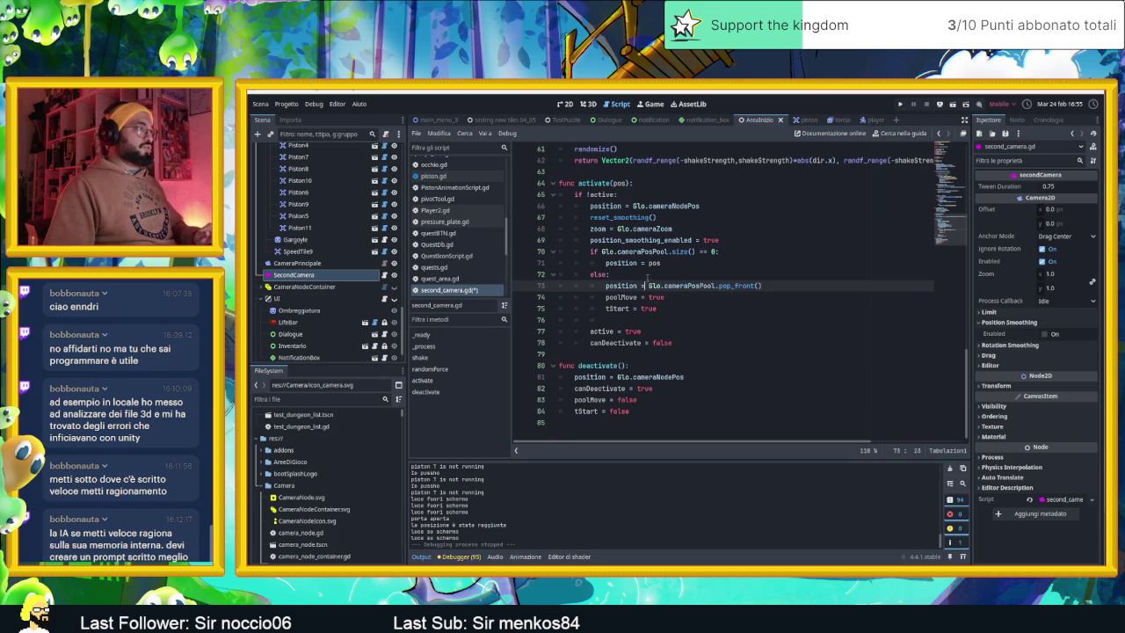
pyautogui.hotkey('ctrl', 'shift', 'Return')
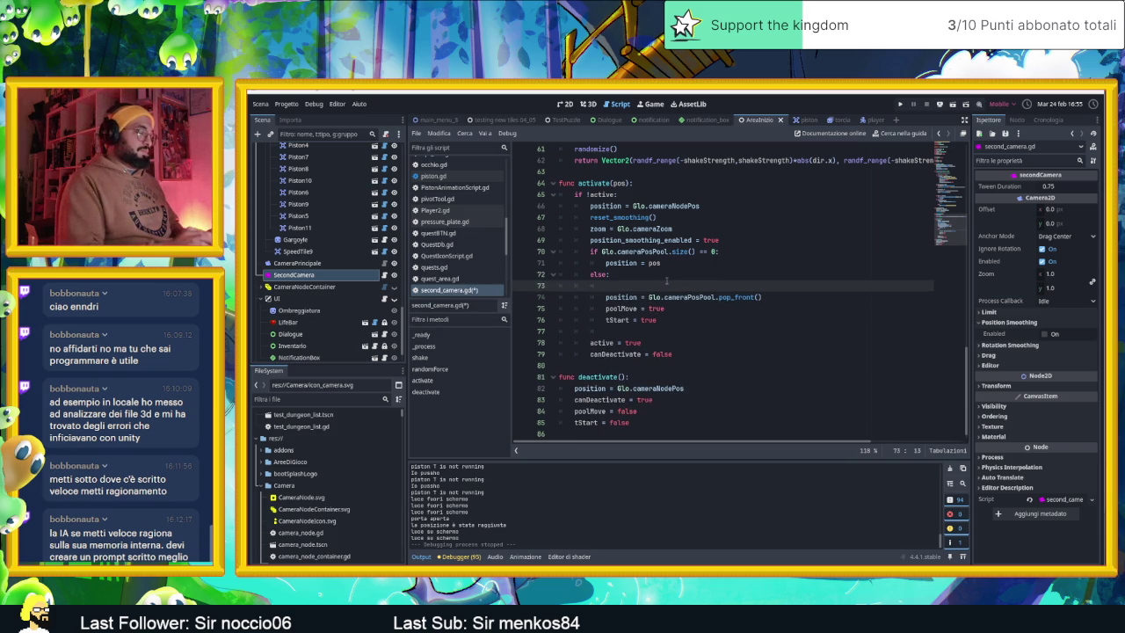
pyautogui.write('print("inside pool ca')
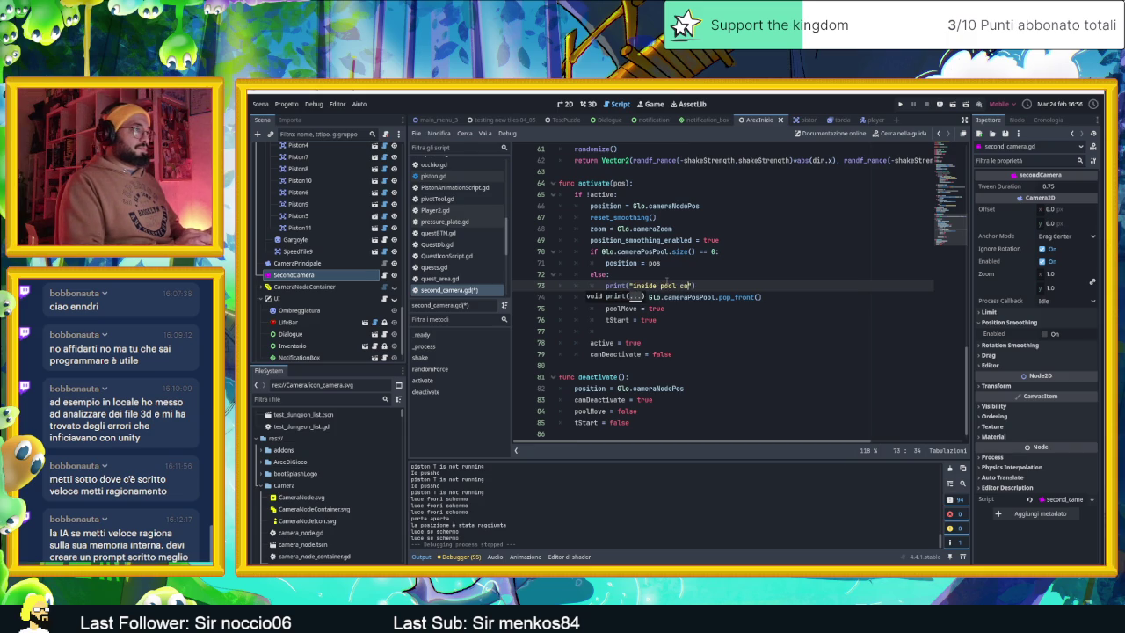
pyautogui.write('ra')
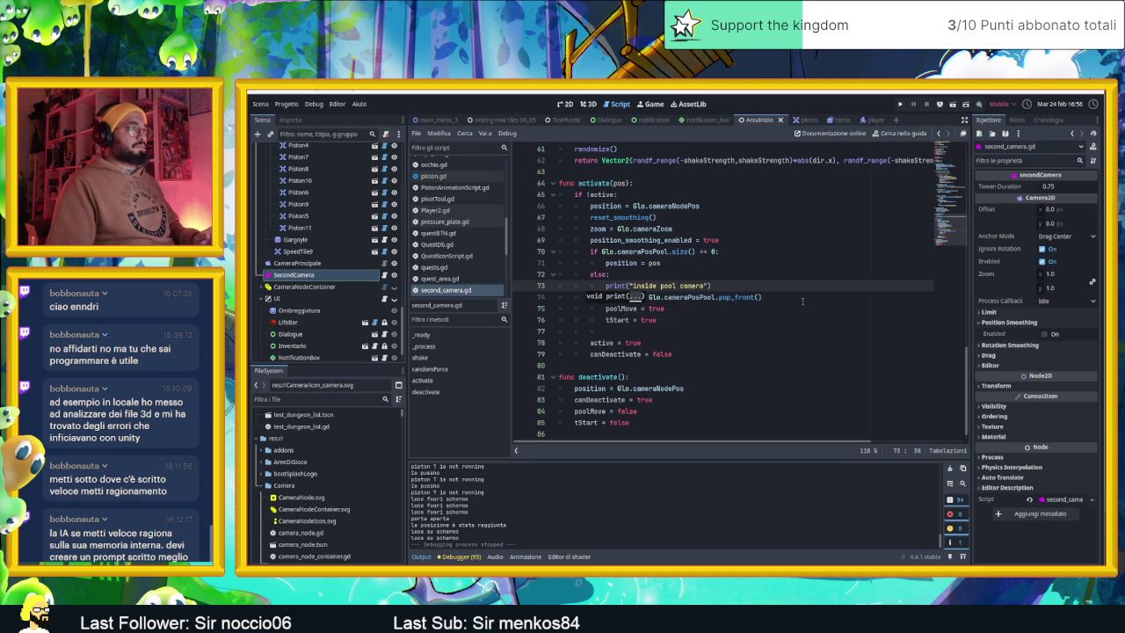
# Step: Scroll back up the script and run the project with F5 to test
pyautogui.scroll(4, 802, 300)
pyautogui.scroll(4, 801, 299)
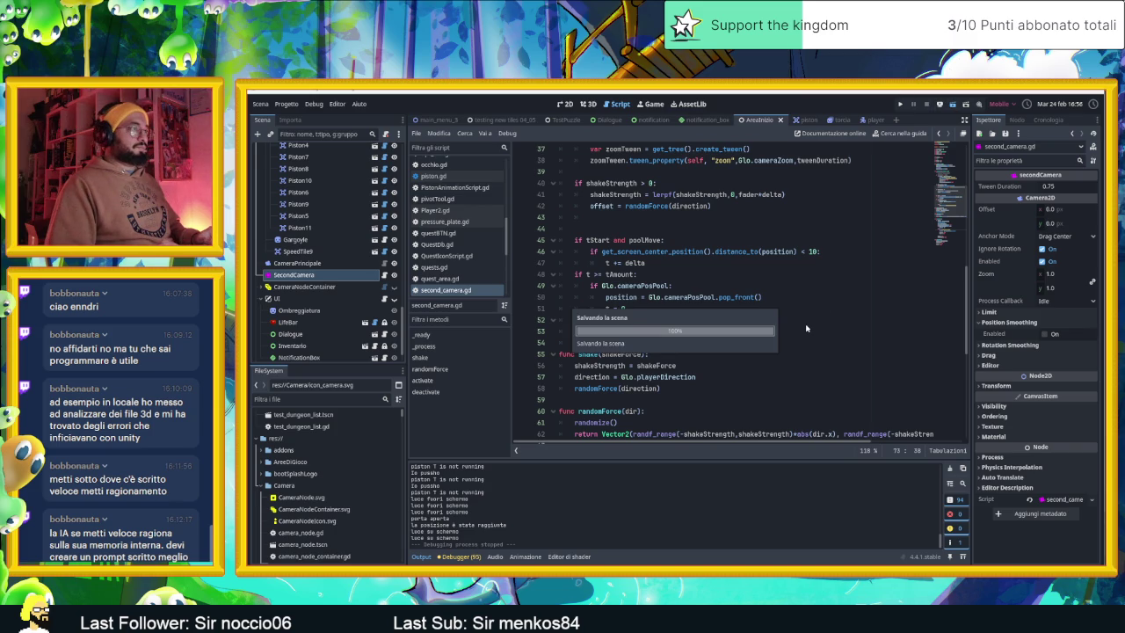
pyautogui.press('F5')
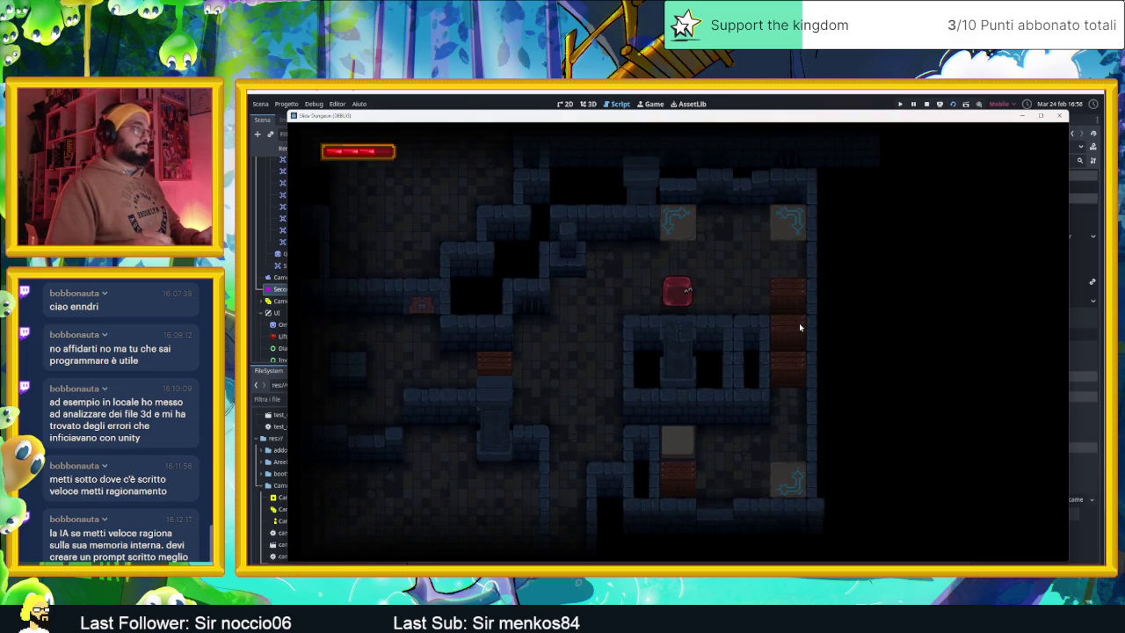
# Step: Close the running game and return to the 2D view of the dungeon map
pyautogui.click(926, 104)
pyautogui.scroll(-5, 641, 310)
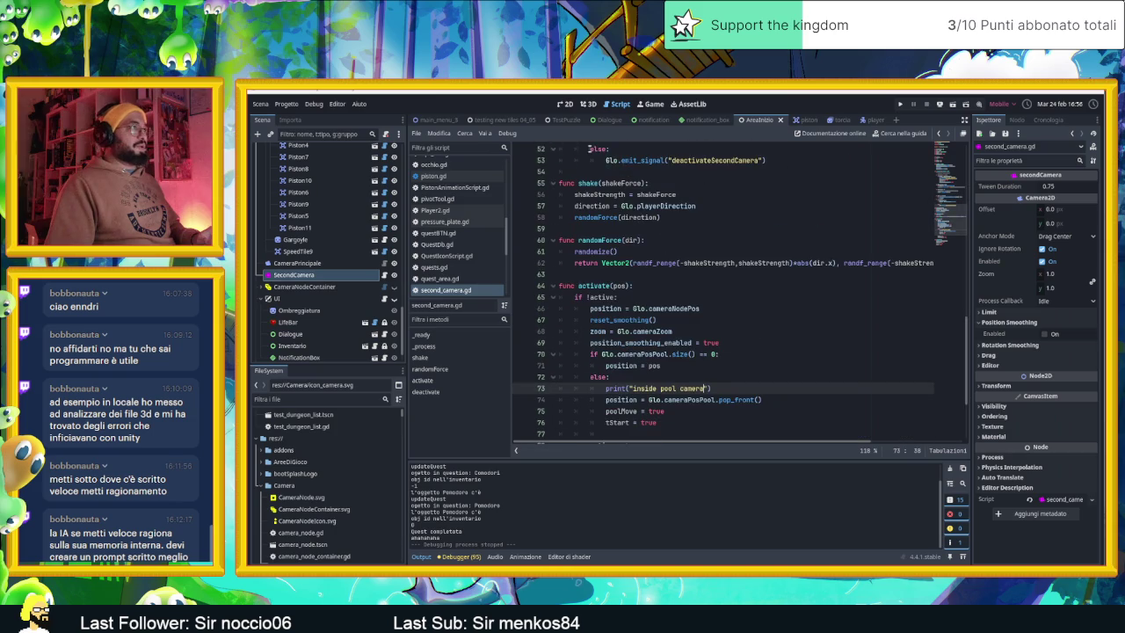
pyautogui.click(565, 104)
pyautogui.scroll(-4, 639, 220)
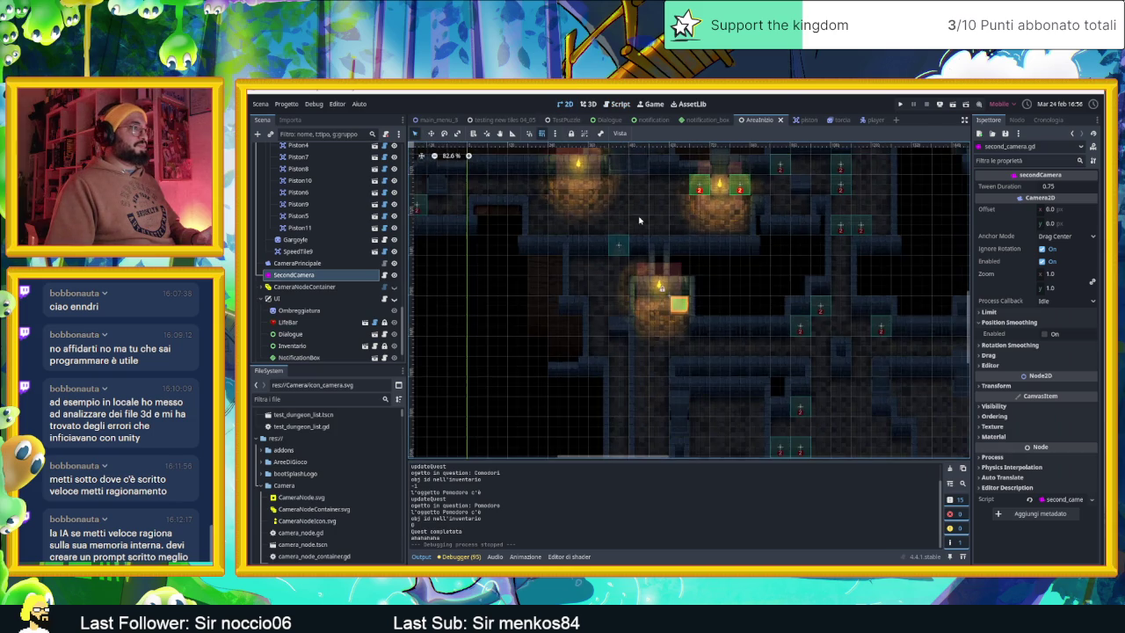
pyautogui.moveTo(652, 224); pyautogui.dragTo(618, 227)
pyautogui.scroll(-4, 630, 220)
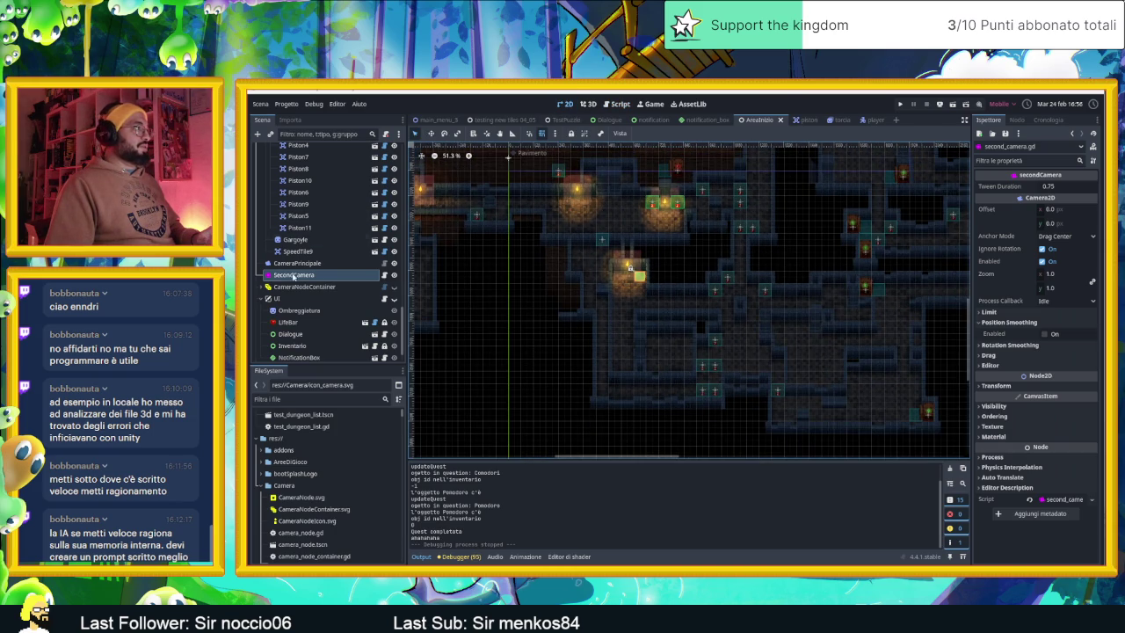
pyautogui.scroll(-10, 322, 226)
pyautogui.scroll(10, 317, 220)
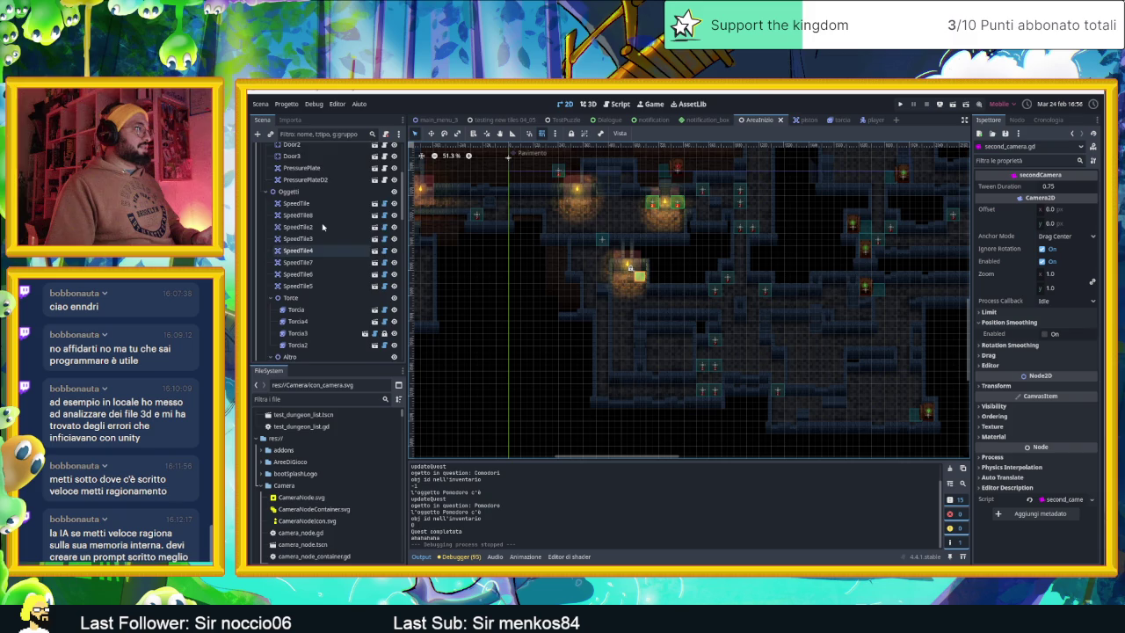
# Step: Move the Player node into the lit room near the map centre, then save and rerun
pyautogui.click(290, 173)
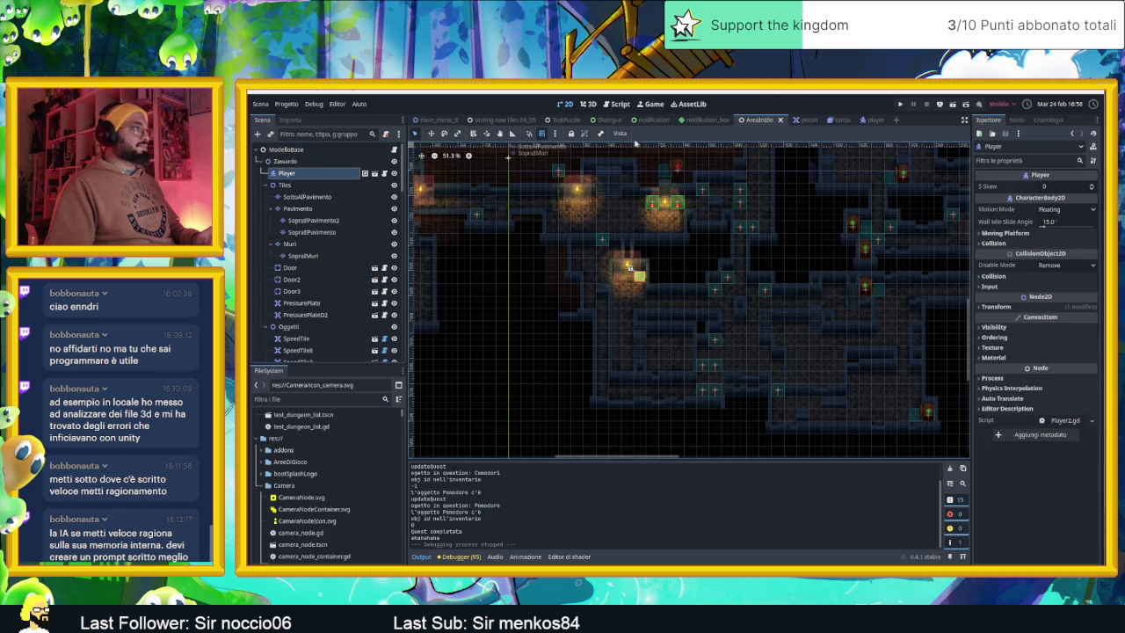
pyautogui.click(432, 136)
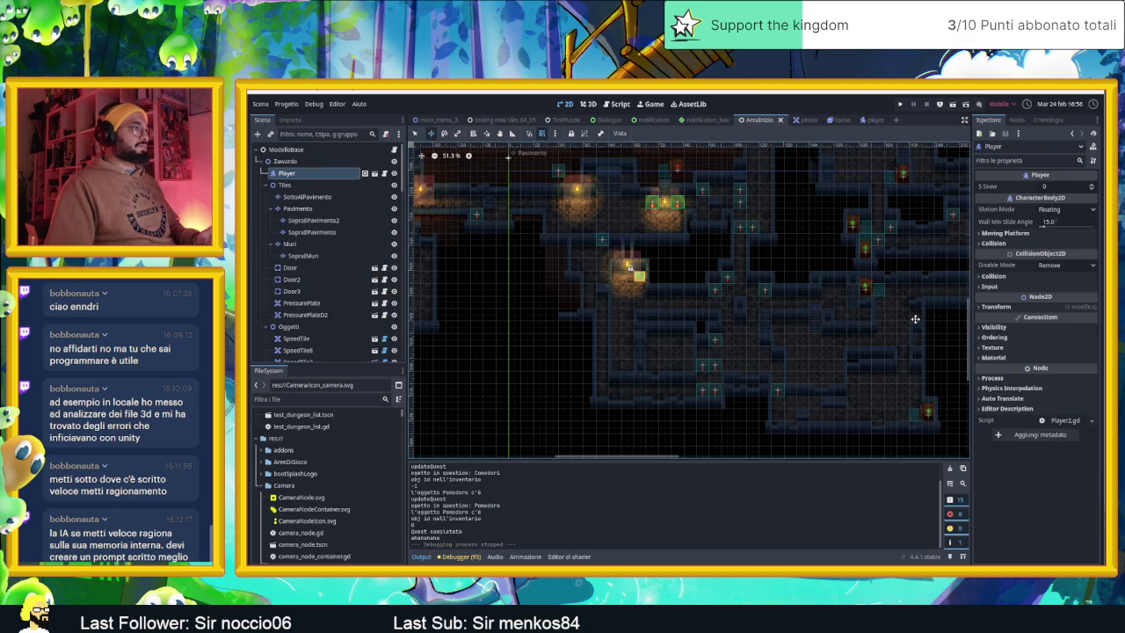
pyautogui.moveTo(814, 317)
pyautogui.mouseDown()
pyautogui.moveTo(473, 319)
pyautogui.moveTo(567, 408)
pyautogui.moveTo(576, 434)
pyautogui.moveTo(489, 437)
pyautogui.mouseUp()
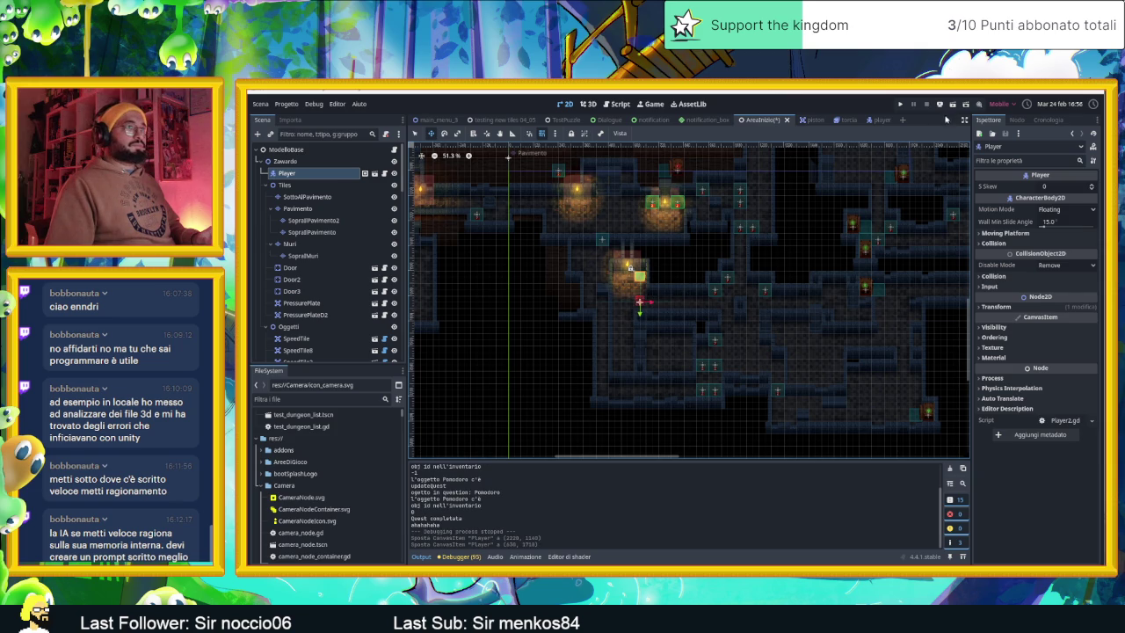
pyautogui.click(954, 108)
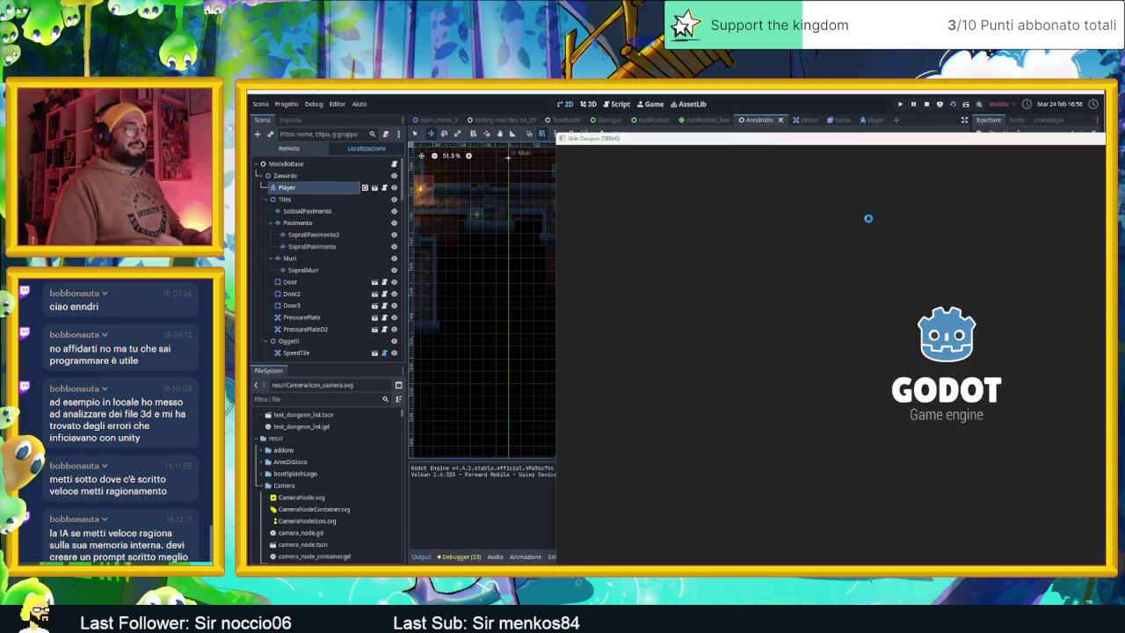
# Step: Slide the red slime up into the crate room, then down the corridor into neighbouring rooms
pyautogui.press('Up')
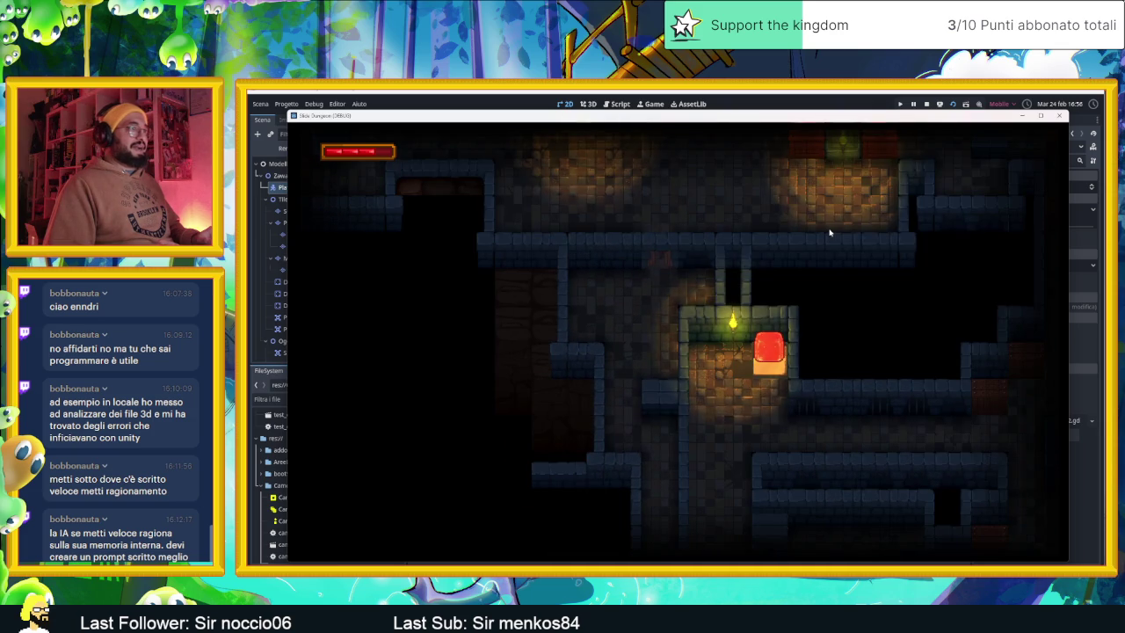
pyautogui.press('Down')
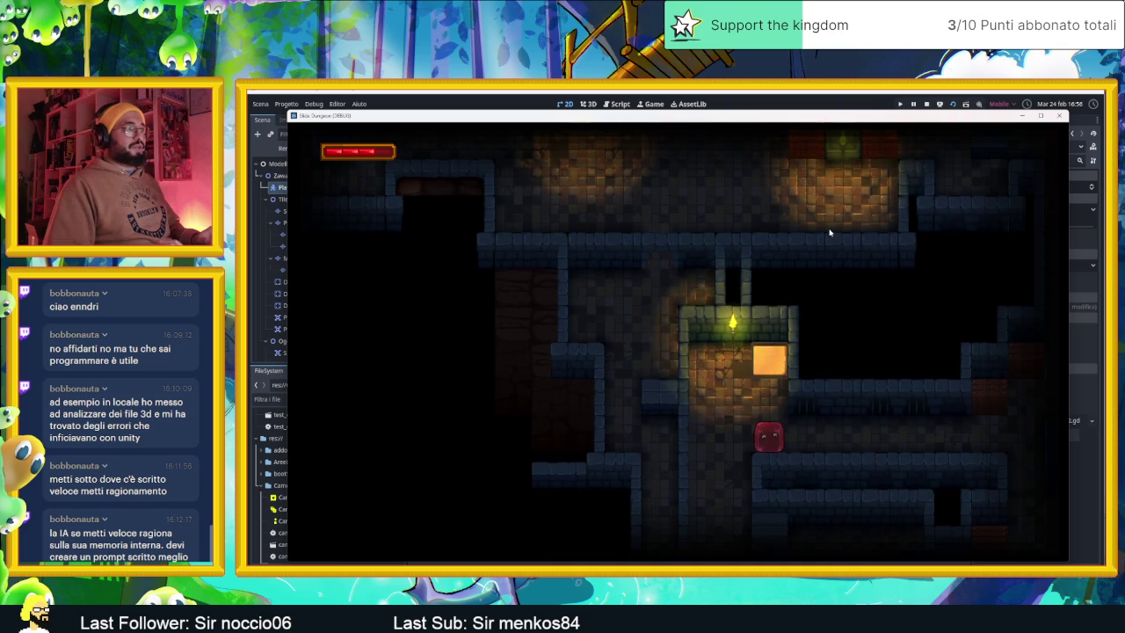
pyautogui.press('Down')
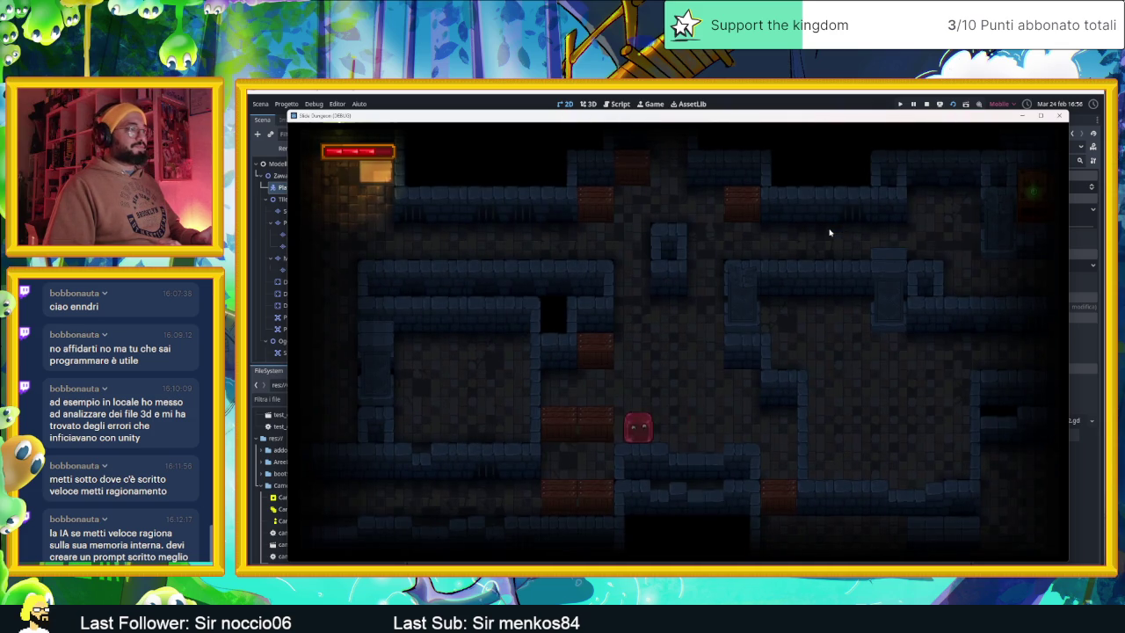
pyautogui.press('Right')
pyautogui.press('Left')
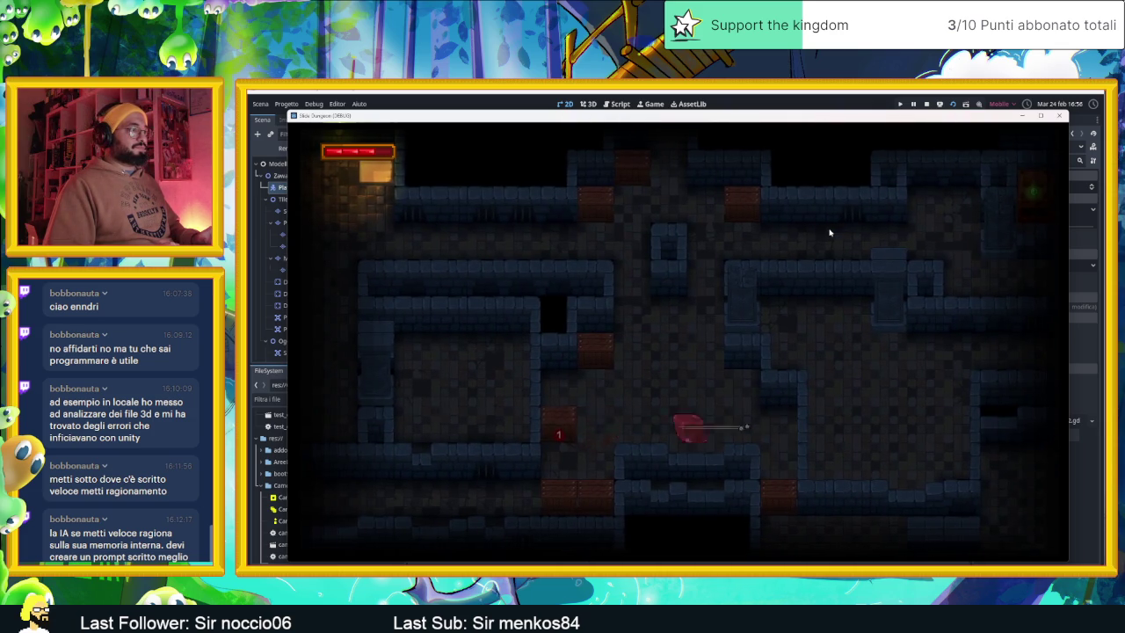
pyautogui.press('Right')
pyautogui.press('Left')
pyautogui.press('Up')
pyautogui.press('Down')
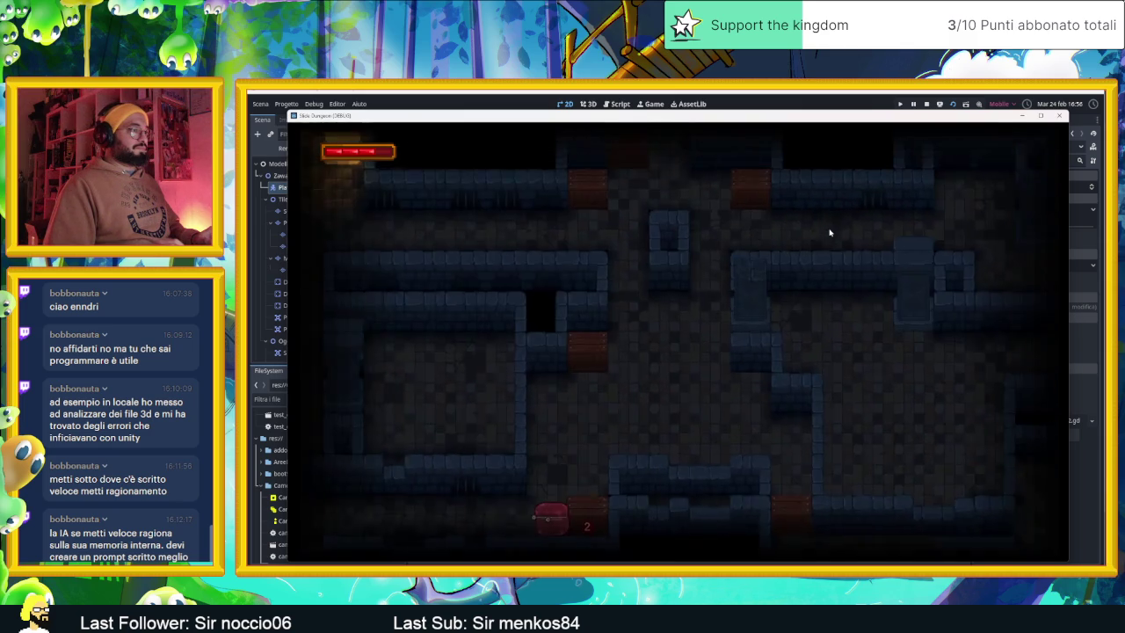
pyautogui.press('Right')
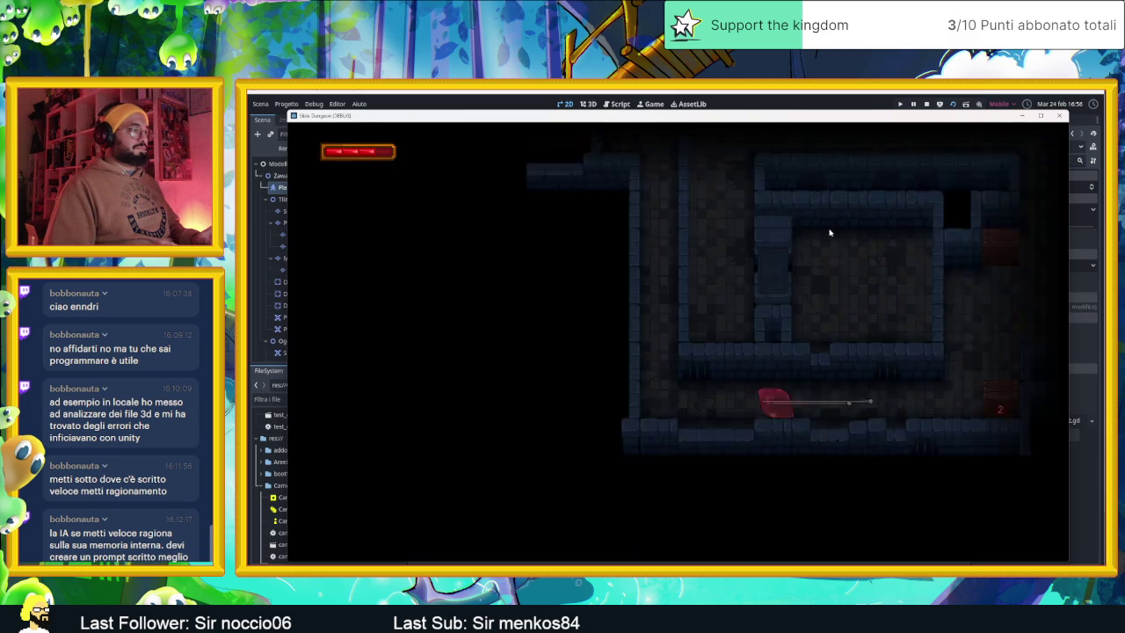
pyautogui.press('Left')
pyautogui.press('Right')
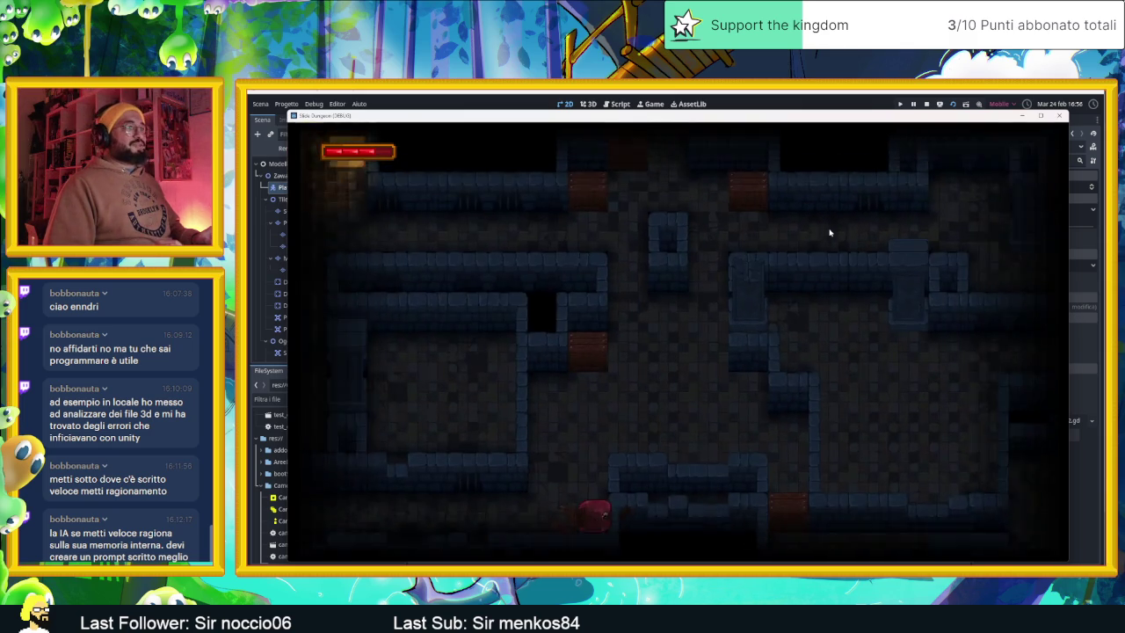
# Step: Slide the slime up through the new level and back and forth along the top corridor
pyautogui.press('Up')
pyautogui.press('Up')
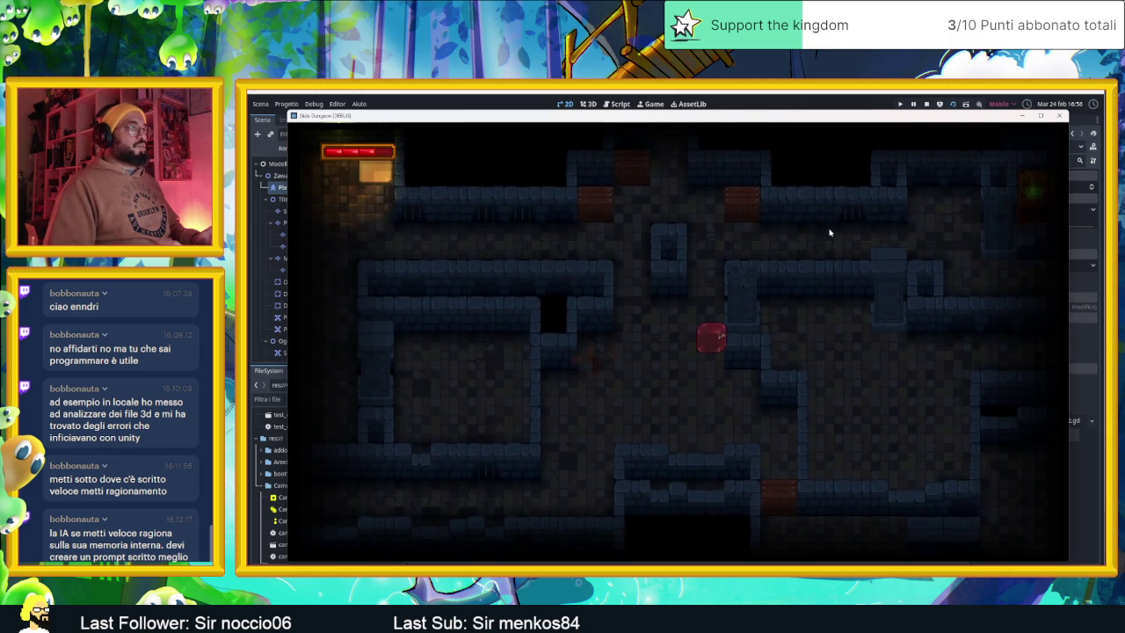
pyautogui.press('Right')
pyautogui.press('Left')
pyautogui.press('Right')
pyautogui.press('Left')
pyautogui.press('Right')
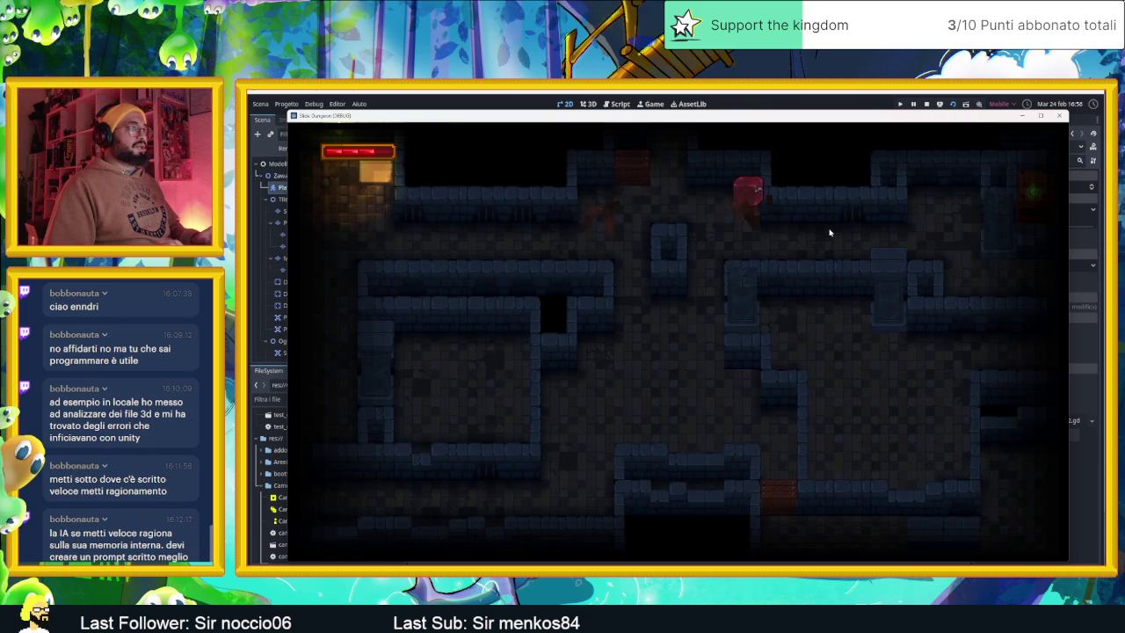
pyautogui.press('Left')
pyautogui.press('Up')
pyautogui.press('Down')
pyautogui.press('Up')
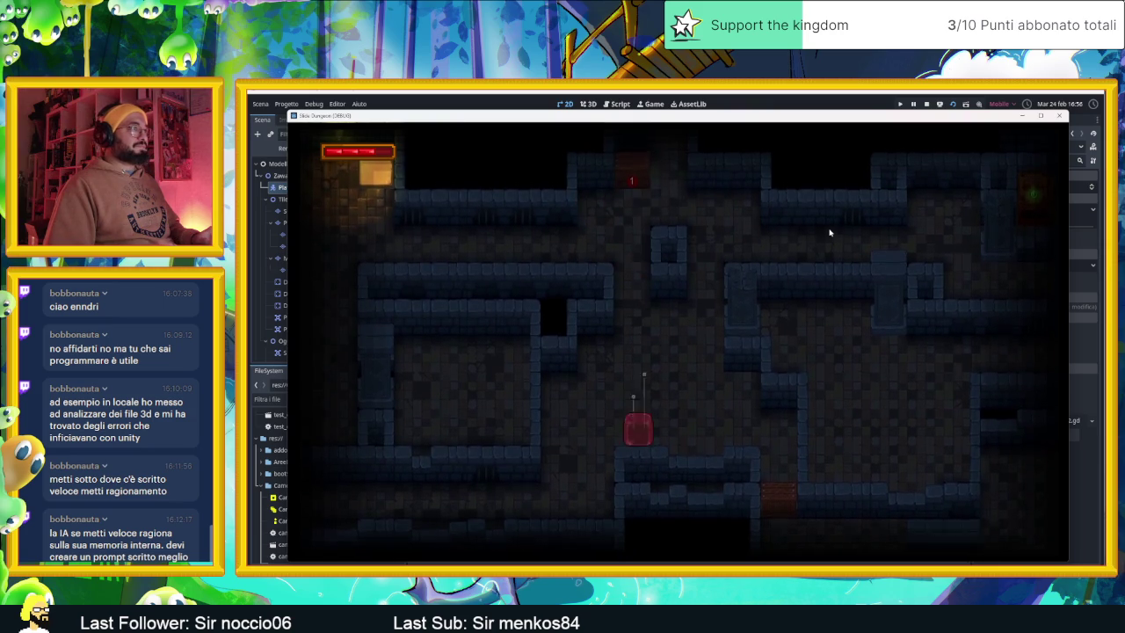
pyautogui.press('Down')
pyautogui.press('Right')
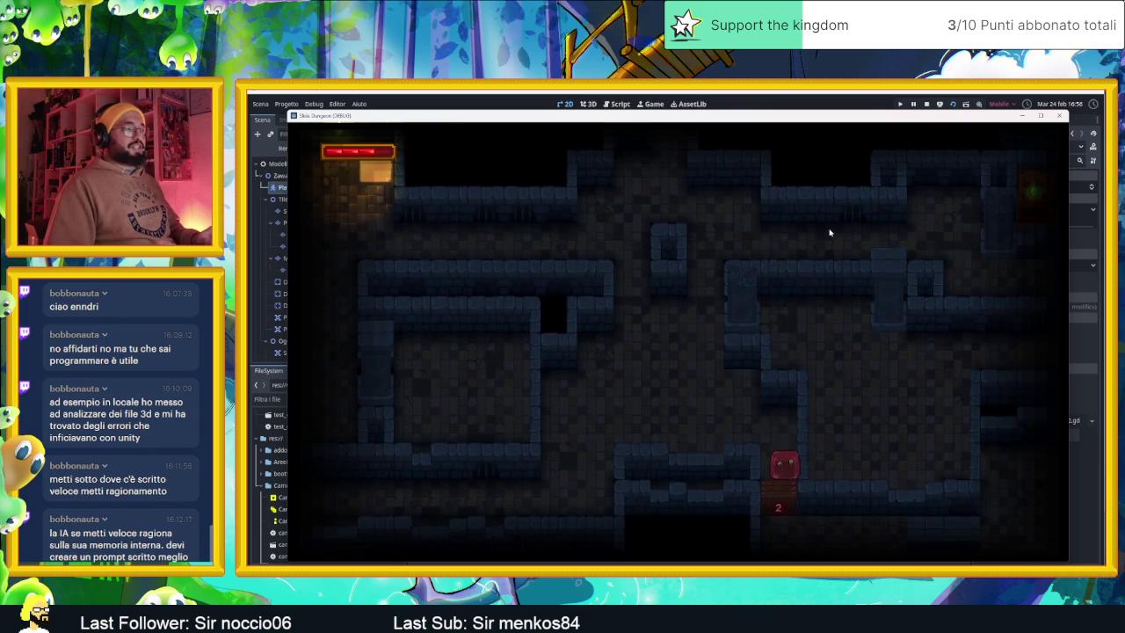
# Step: Guide the slime past and below the green-lit door, then across several rooms
pyautogui.press('Down')
pyautogui.press('Up')
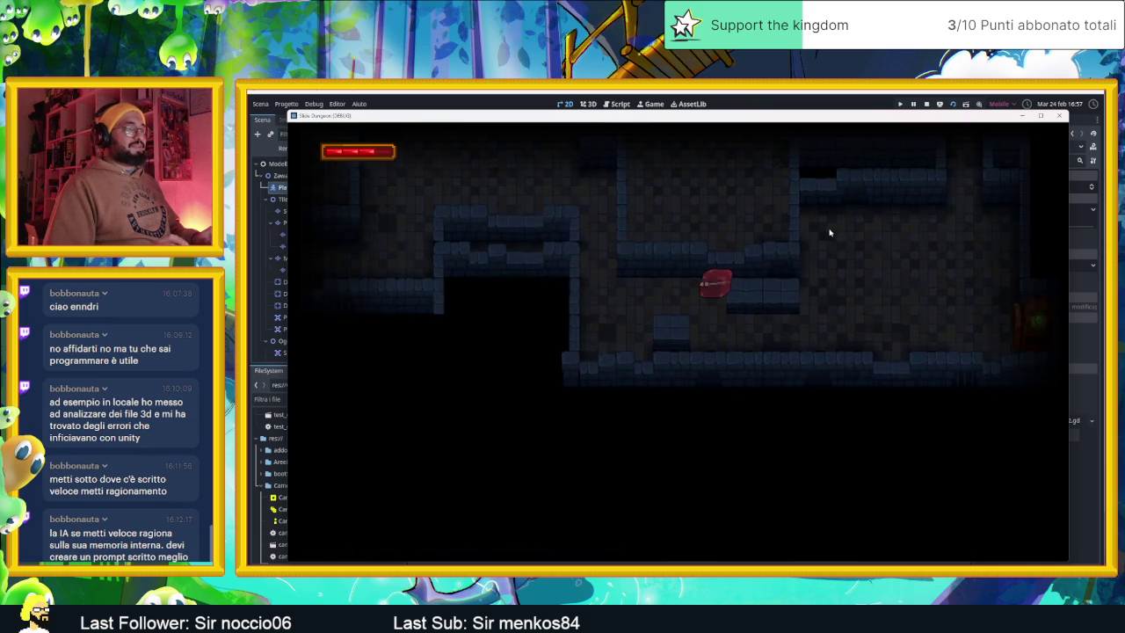
pyautogui.press('Right')
pyautogui.press('Down')
pyautogui.press('Right')
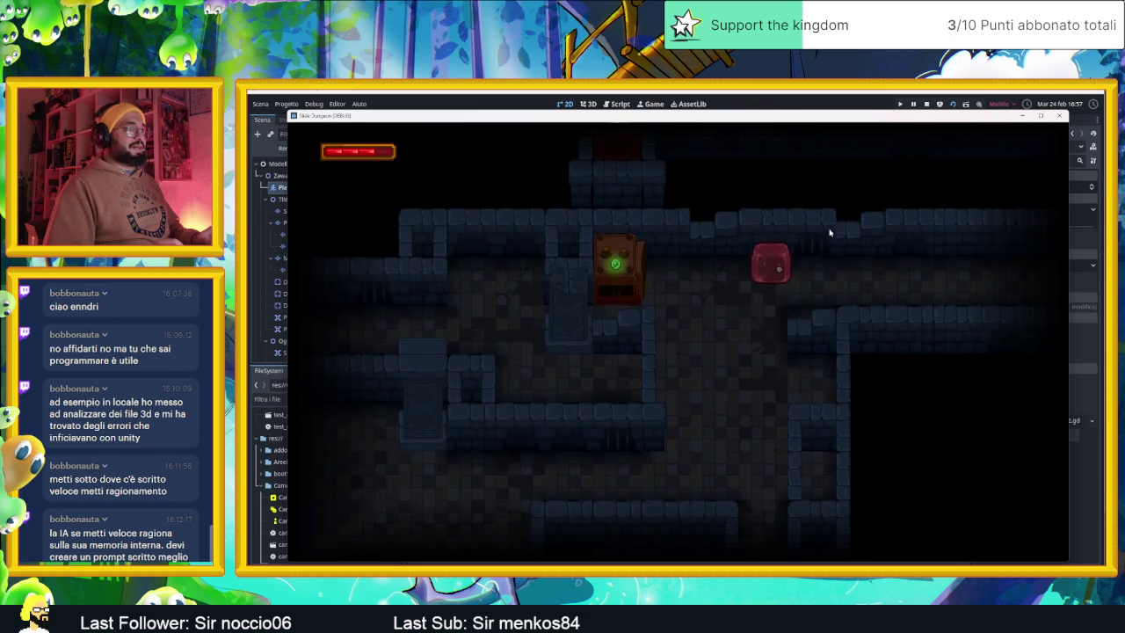
pyautogui.press('Left')
pyautogui.press('Down')
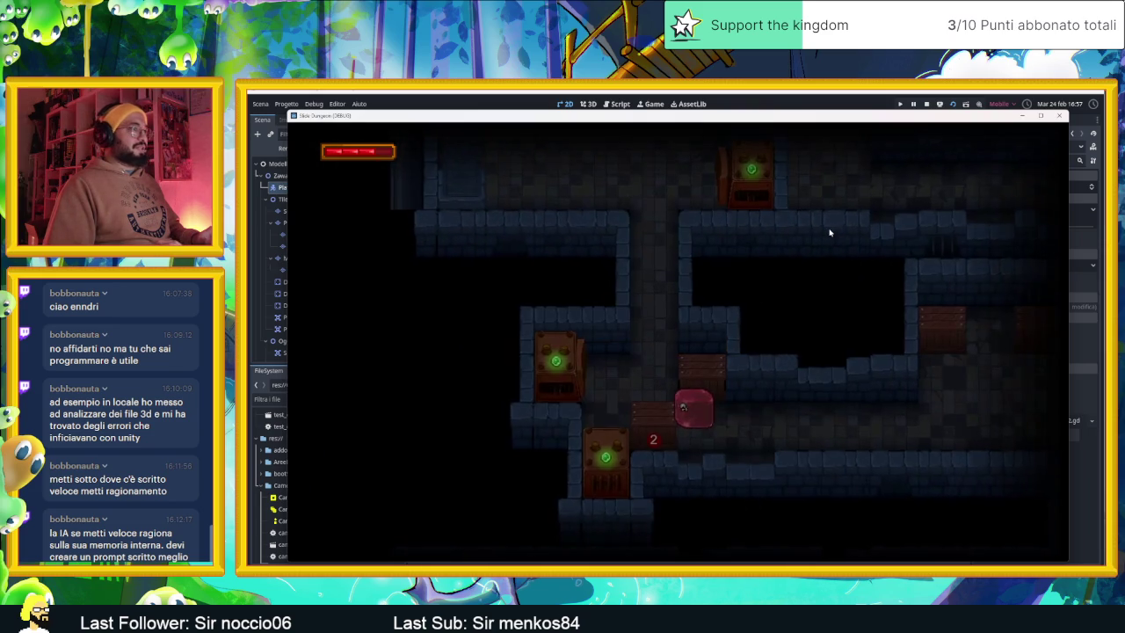
pyautogui.press('Up')
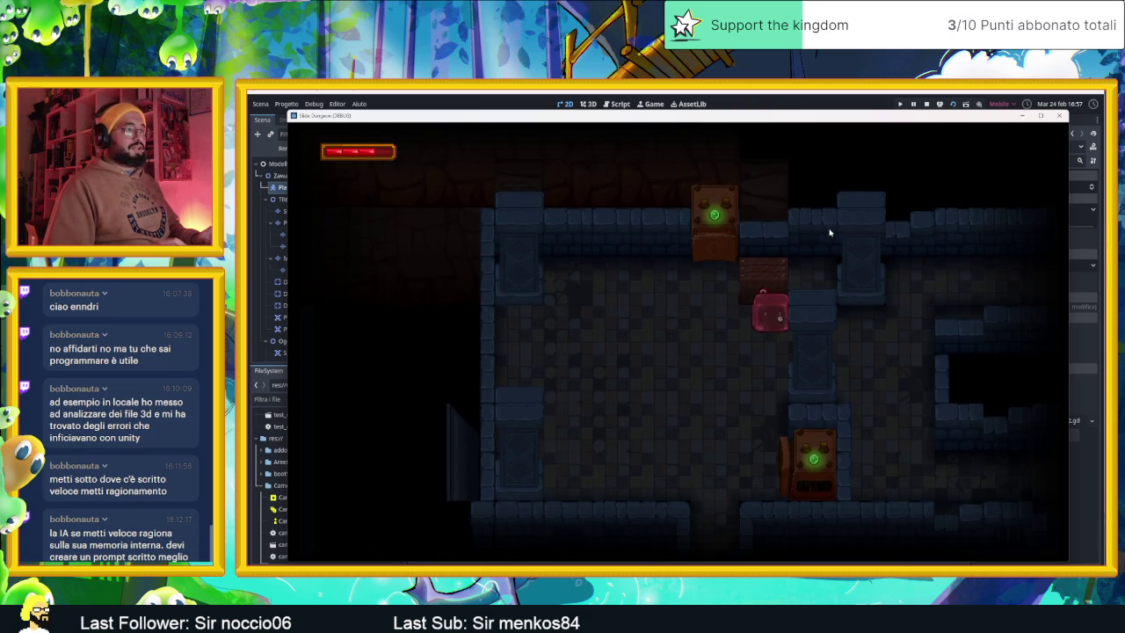
pyautogui.press('Right')
pyautogui.press('Up')
pyautogui.press('Down')
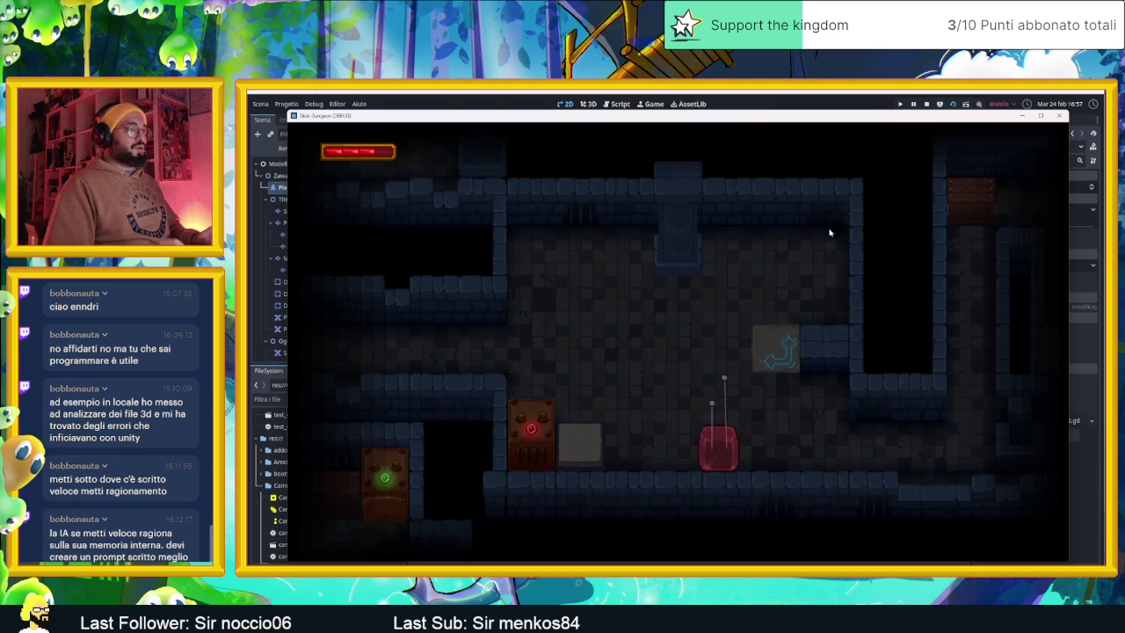
# Step: Slide the slime through the next rooms to the arrow tile and up beside the crate
pyautogui.press('Left')
pyautogui.press('Right')
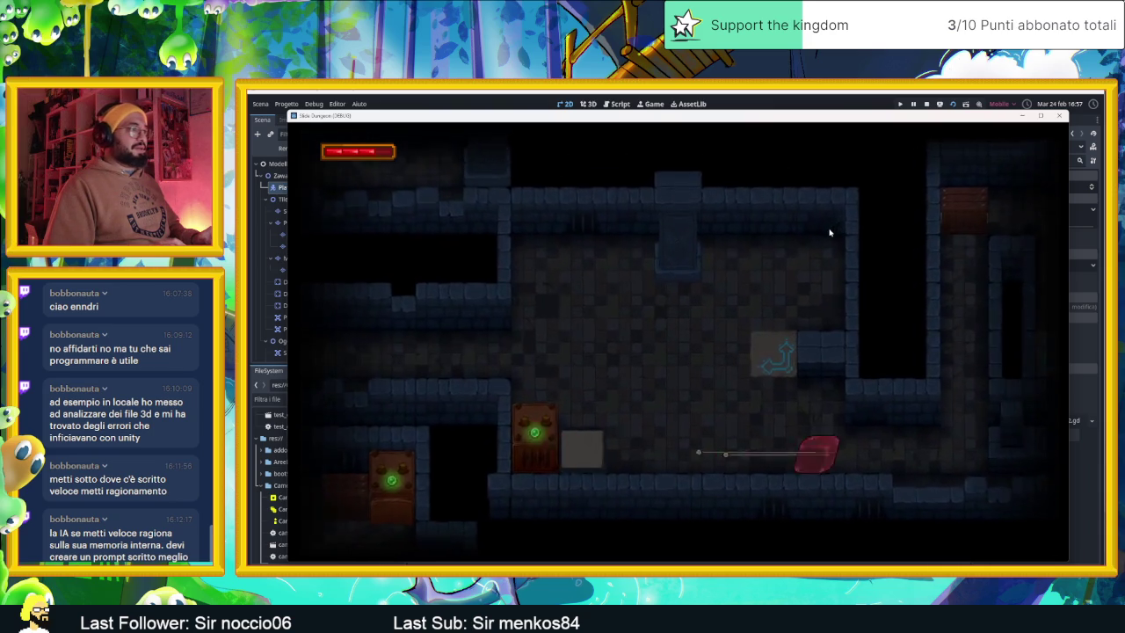
pyautogui.press('Down')
pyautogui.press('Up')
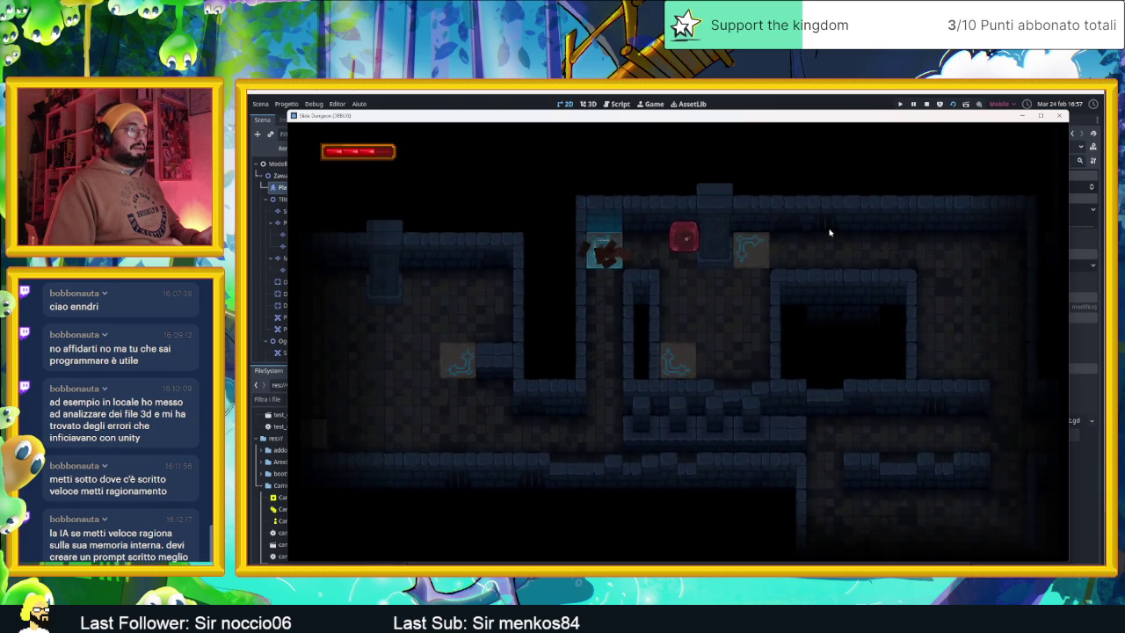
pyautogui.press('Right')
pyautogui.press('Down')
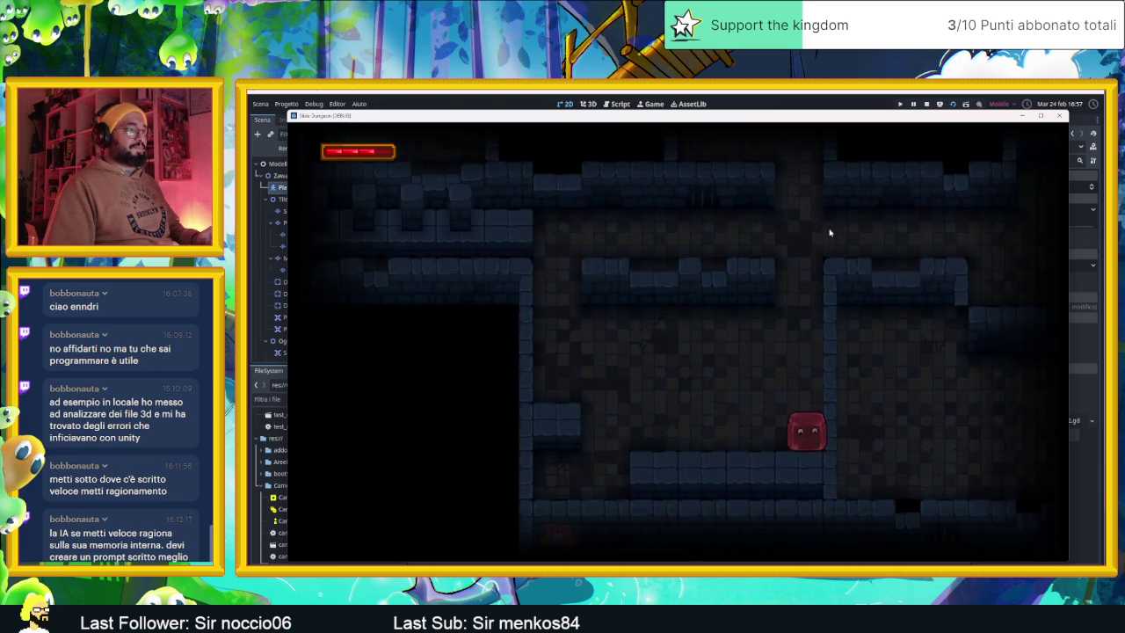
pyautogui.press('Left')
pyautogui.press('Up')
pyautogui.press('Right')
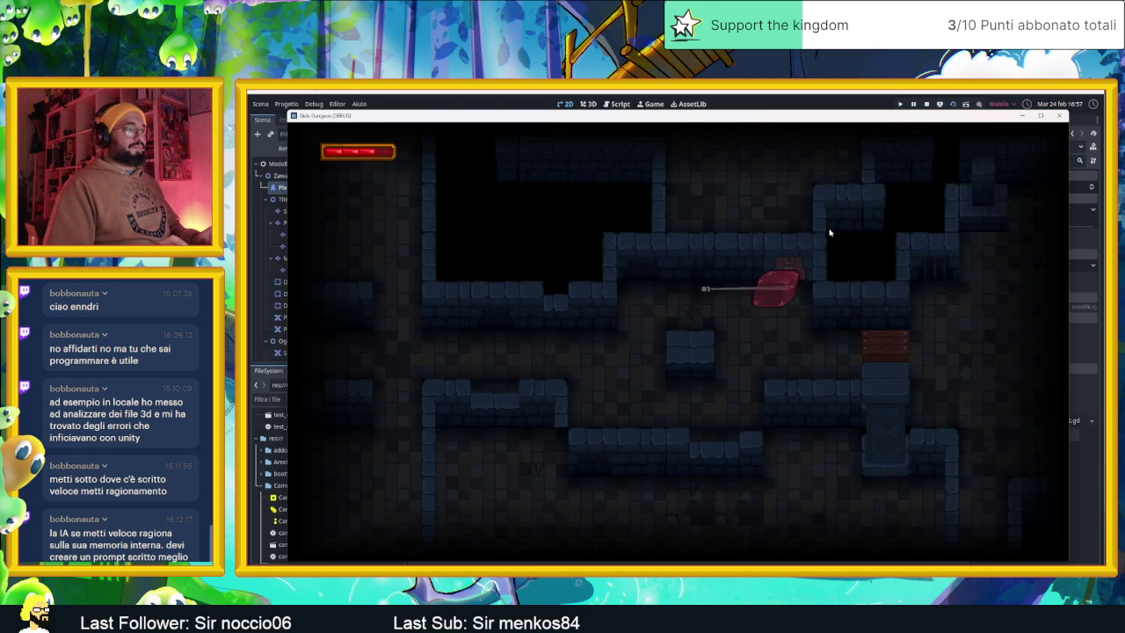
pyautogui.press('Left')
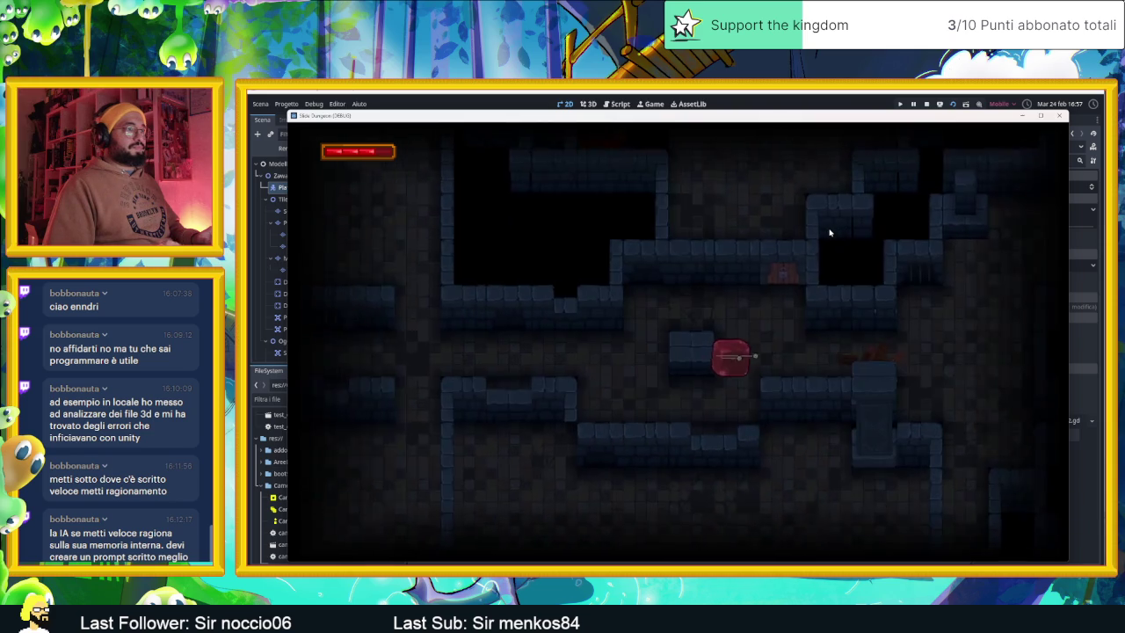
pyautogui.press('Up')
pyautogui.press('Right')
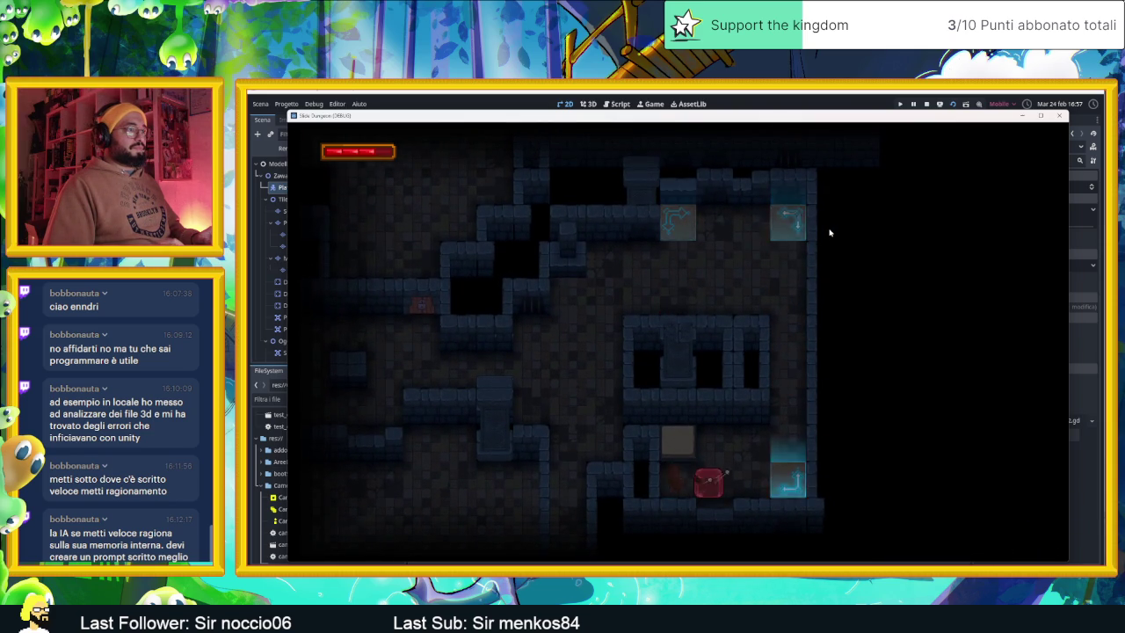
pyautogui.press('Up')
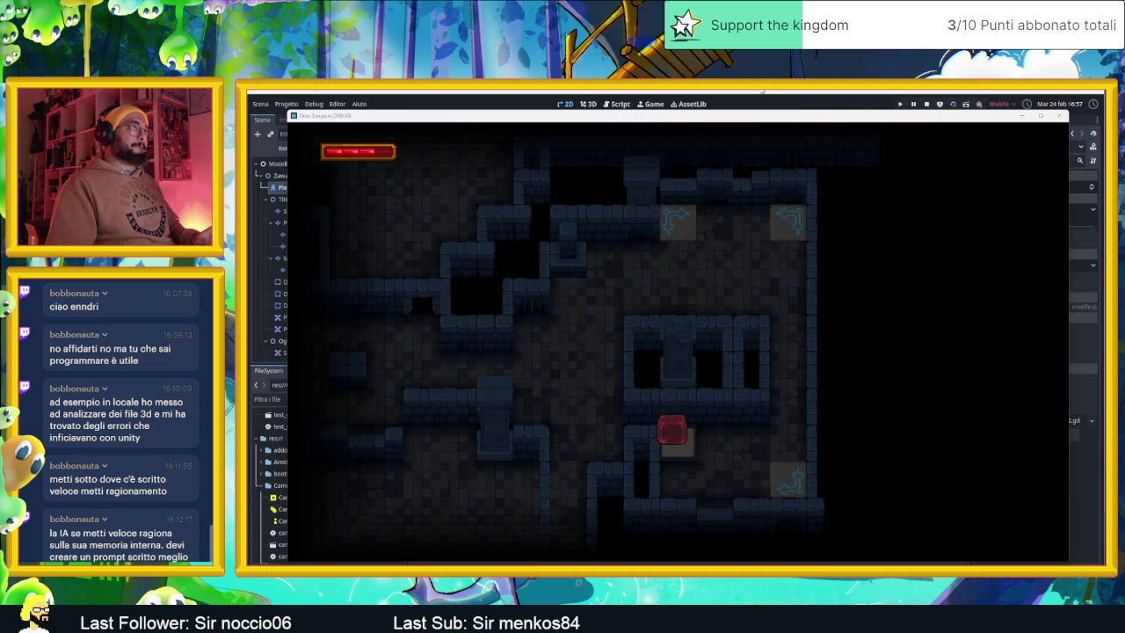
# Step: Shrink the game window to reveal the editor, then slide the player along the arrow tiles into another room
pyautogui.moveTo(834, 123)
pyautogui.mouseDown()
pyautogui.moveTo(791, 233)
pyautogui.moveTo(748, 284)
pyautogui.moveTo(752, 334)
pyautogui.moveTo(804, 194)
pyautogui.moveTo(892, 172)
pyautogui.mouseUp()
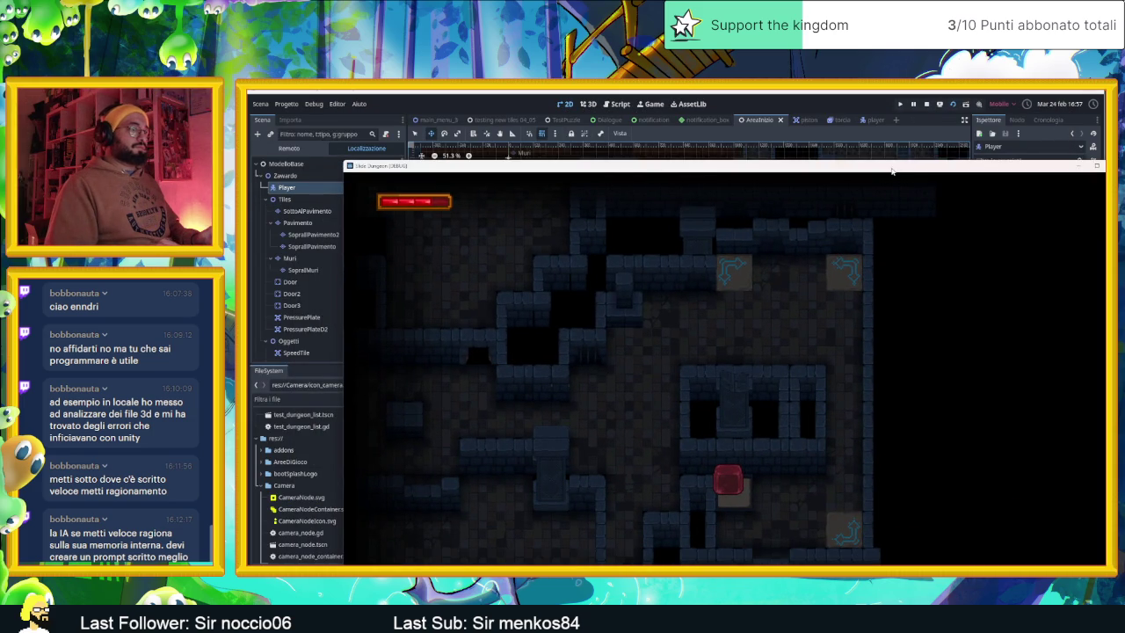
pyautogui.press('Right')
pyautogui.press('Up')
pyautogui.press('Left')
pyautogui.press('Down')
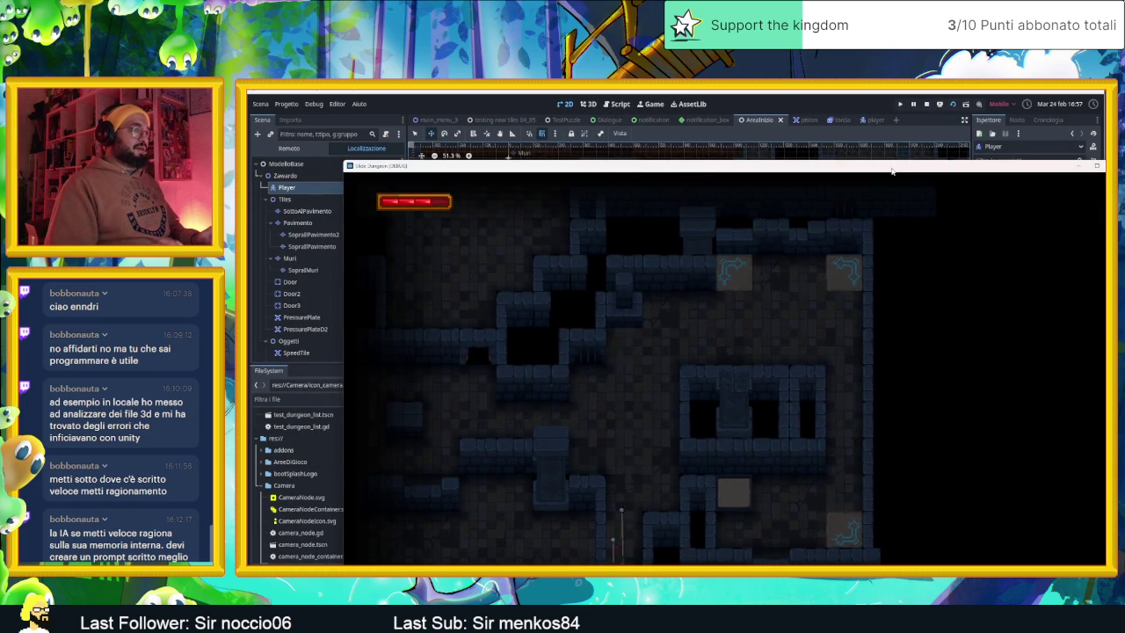
pyautogui.press('Right')
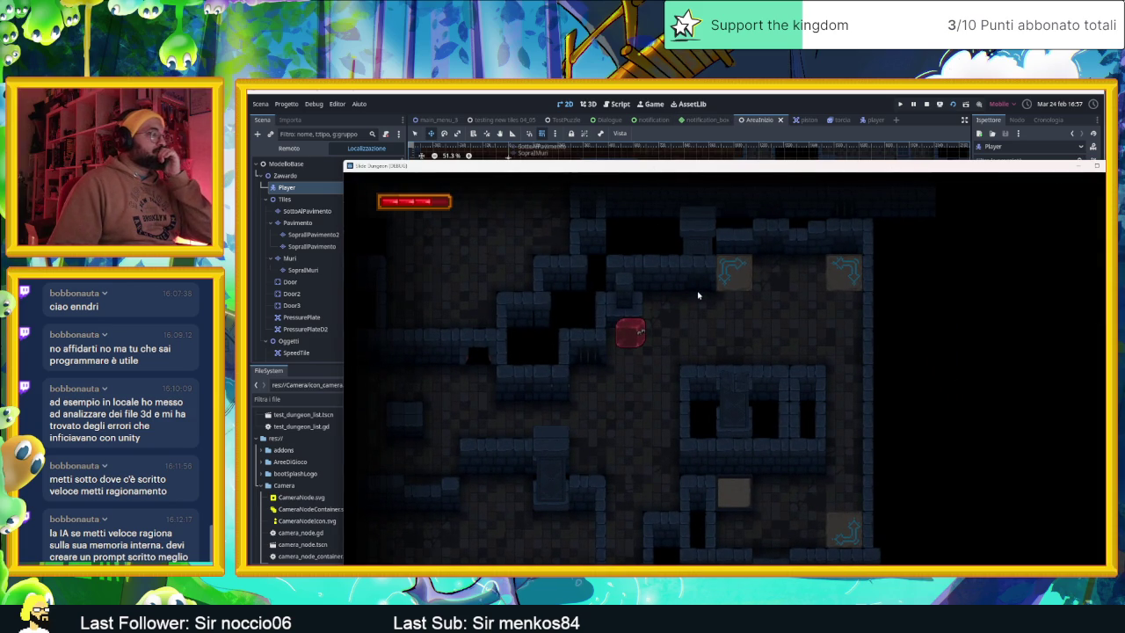
# Step: Stop the game with F8, then open Player2.gd and read through its colpo() and callHit() code
pyautogui.press('F8')
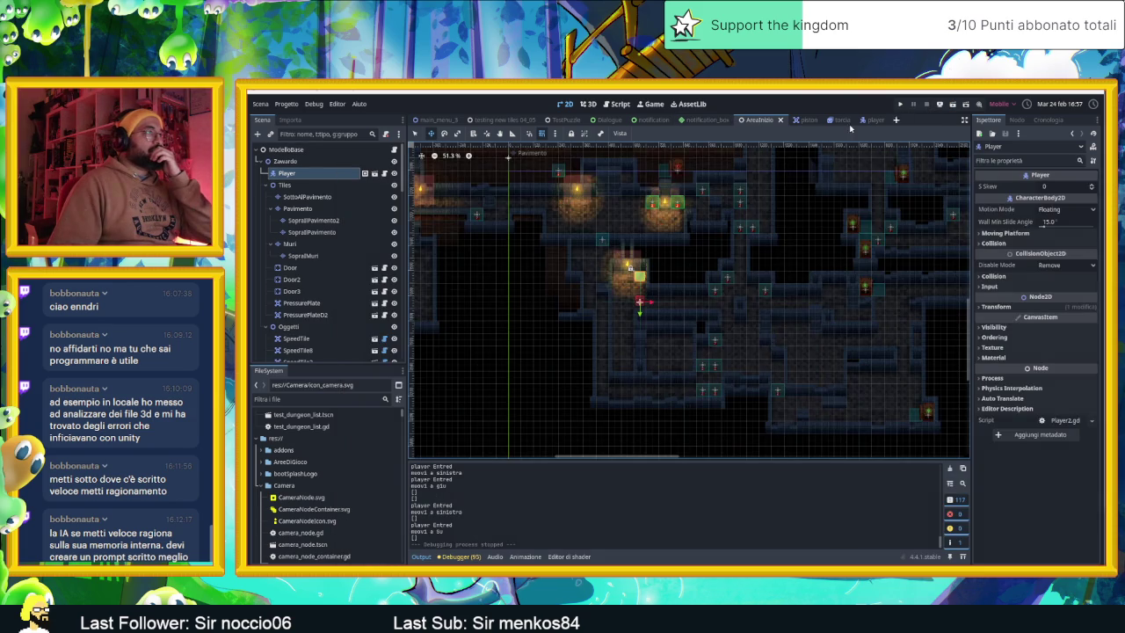
pyautogui.click(385, 175)
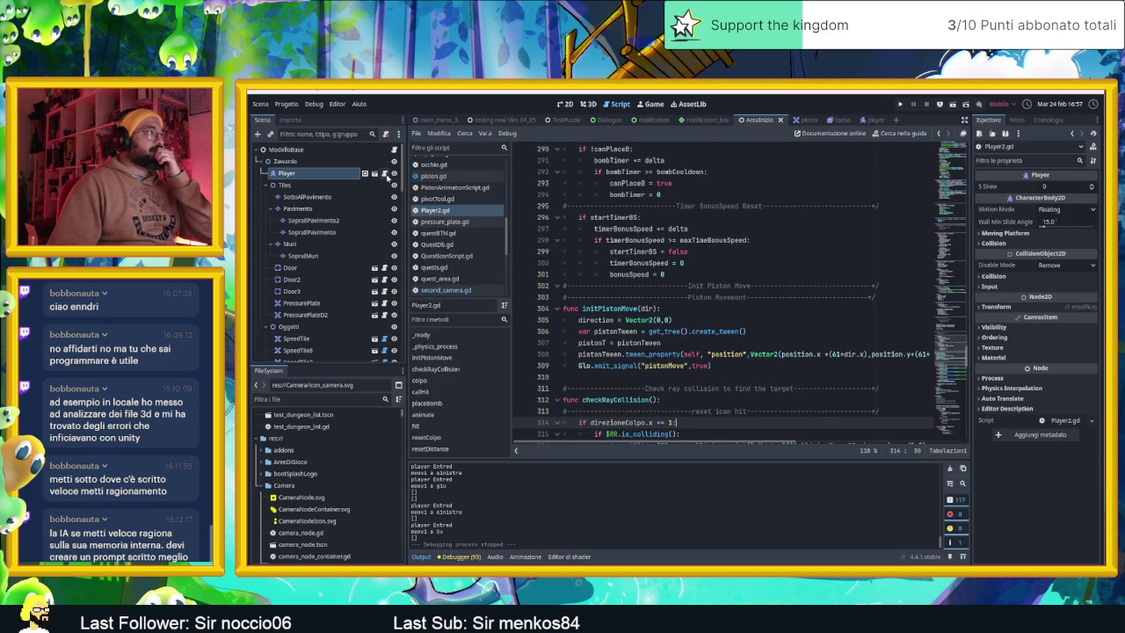
pyautogui.scroll(-10, 703, 404)
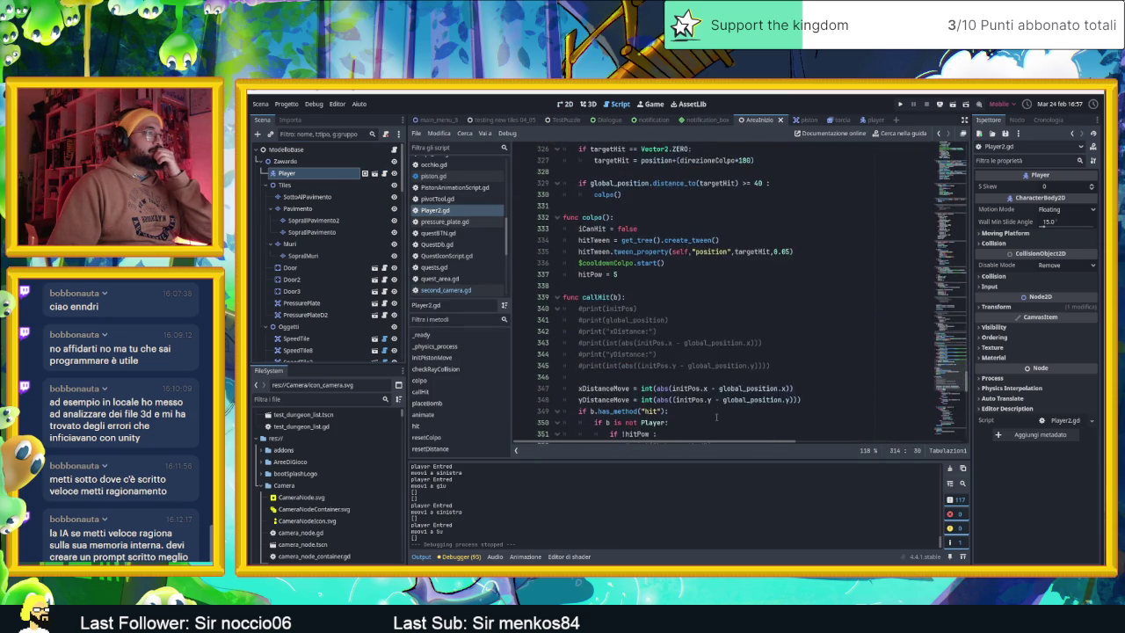
pyautogui.scroll(7, 717, 418)
pyautogui.scroll(6, 718, 416)
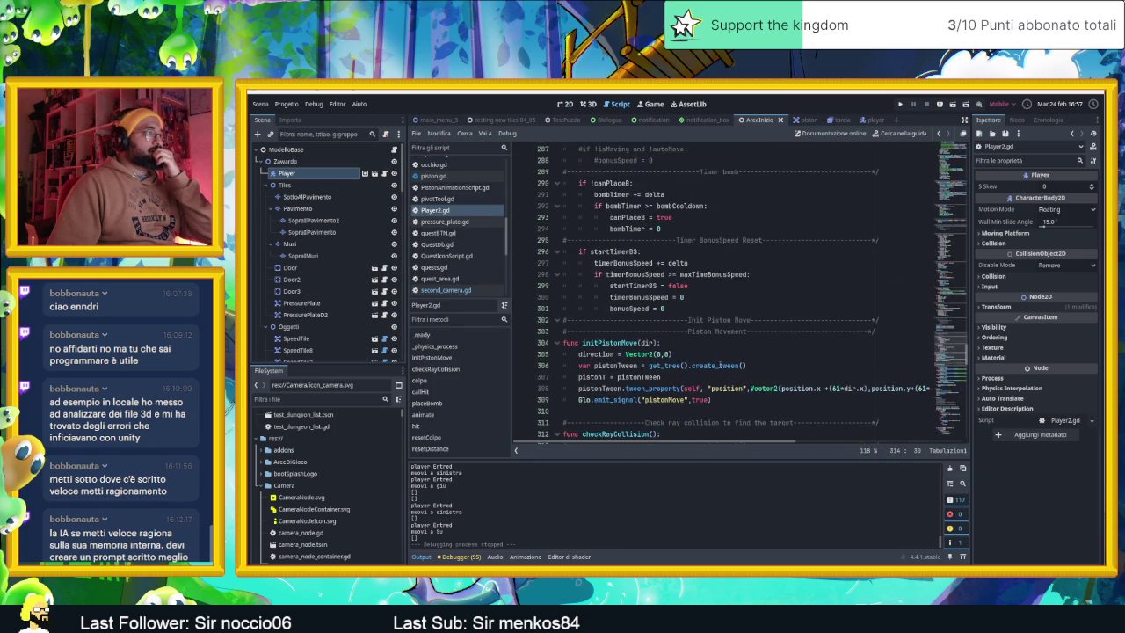
pyautogui.scroll(-14, 719, 364)
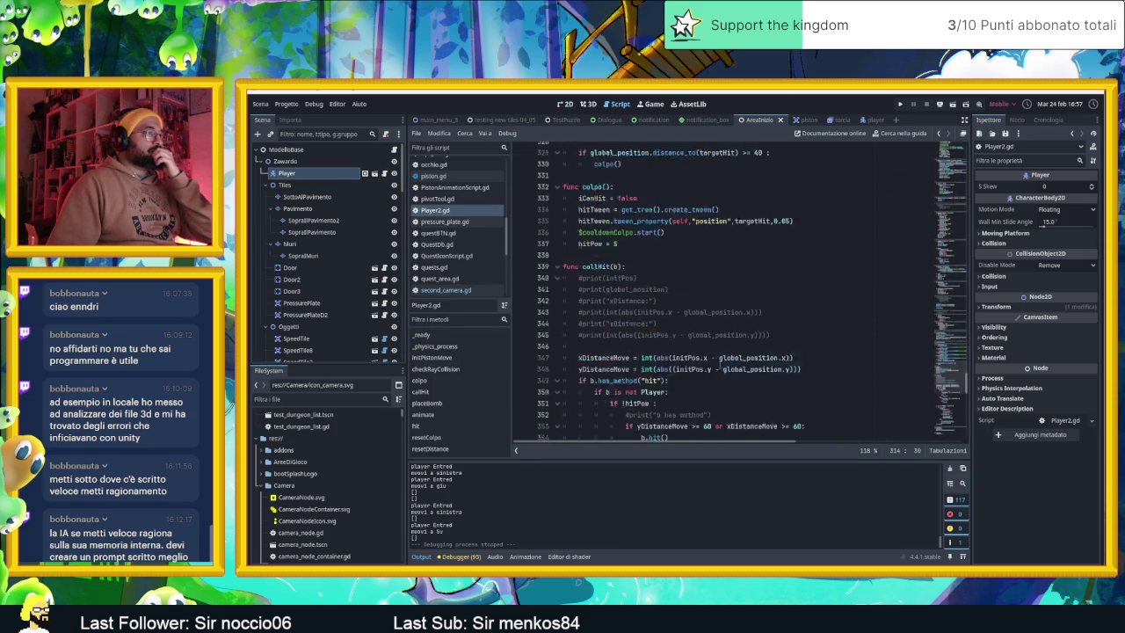
pyautogui.scroll(-1, 719, 363)
pyautogui.scroll(-10, 374, 308)
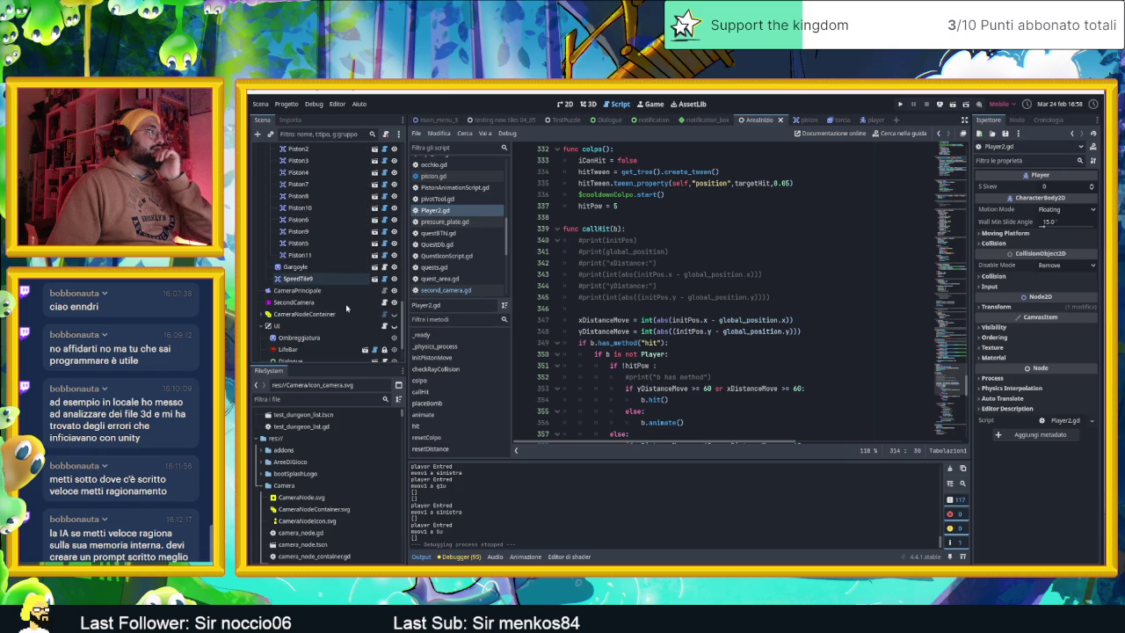
# Step: Open SecondCamera's second_camera.gd and add 't = 0' after tStart = false in deactivate()
pyautogui.click(299, 302)
pyautogui.click(385, 302)
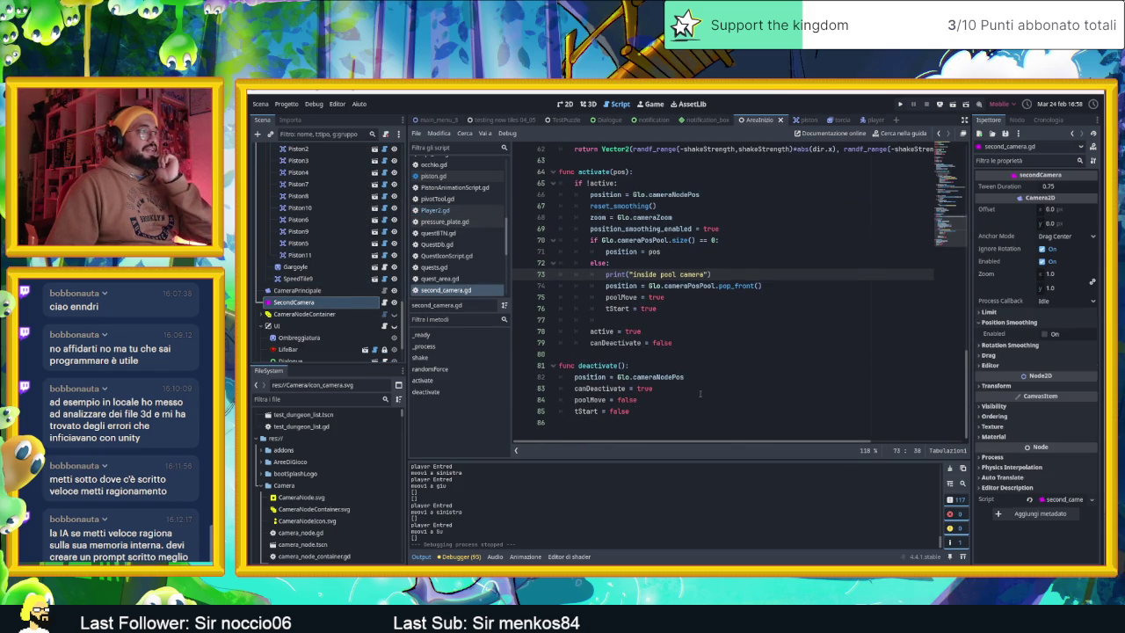
pyautogui.scroll(6, 703, 392)
pyautogui.scroll(1, 710, 383)
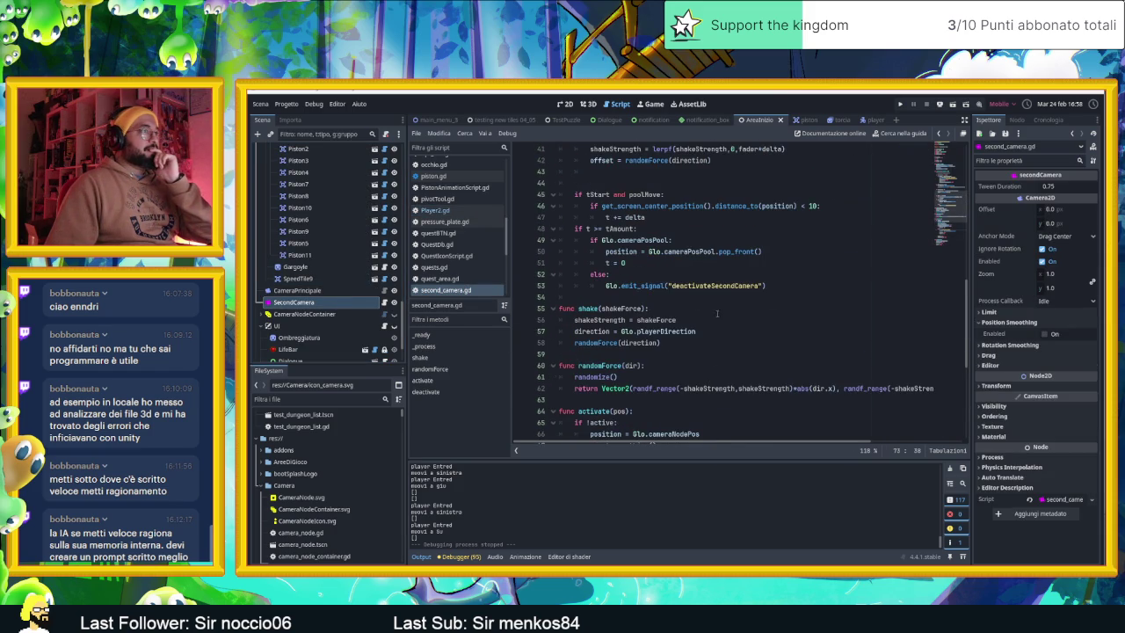
pyautogui.scroll(-7, 645, 276)
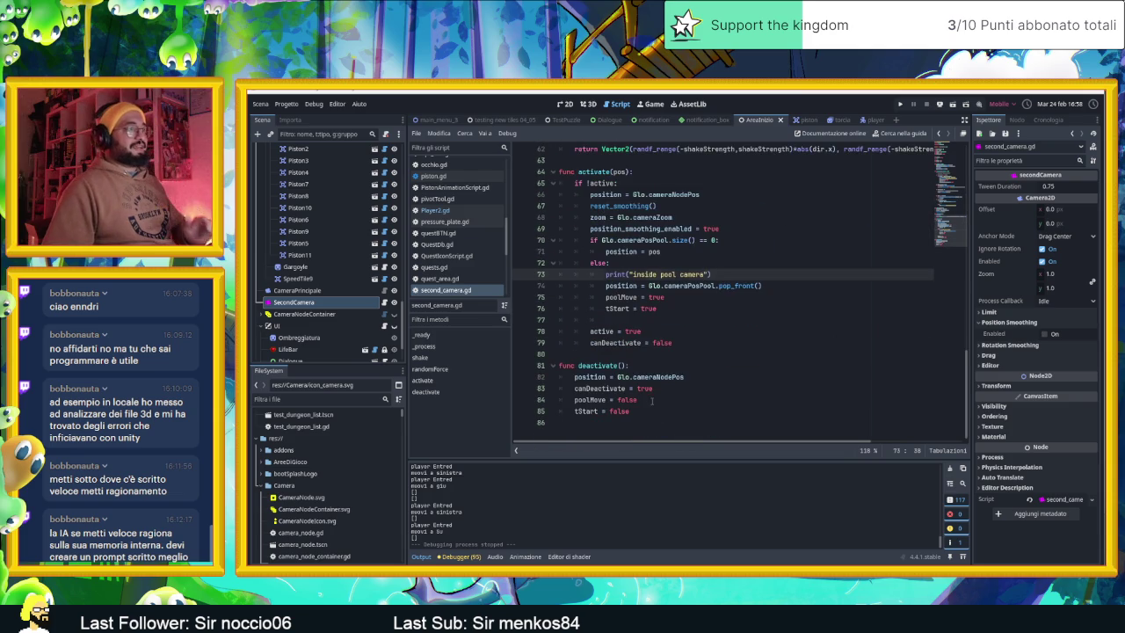
pyautogui.click(651, 401)
pyautogui.press('Down')
pyautogui.press('Return')
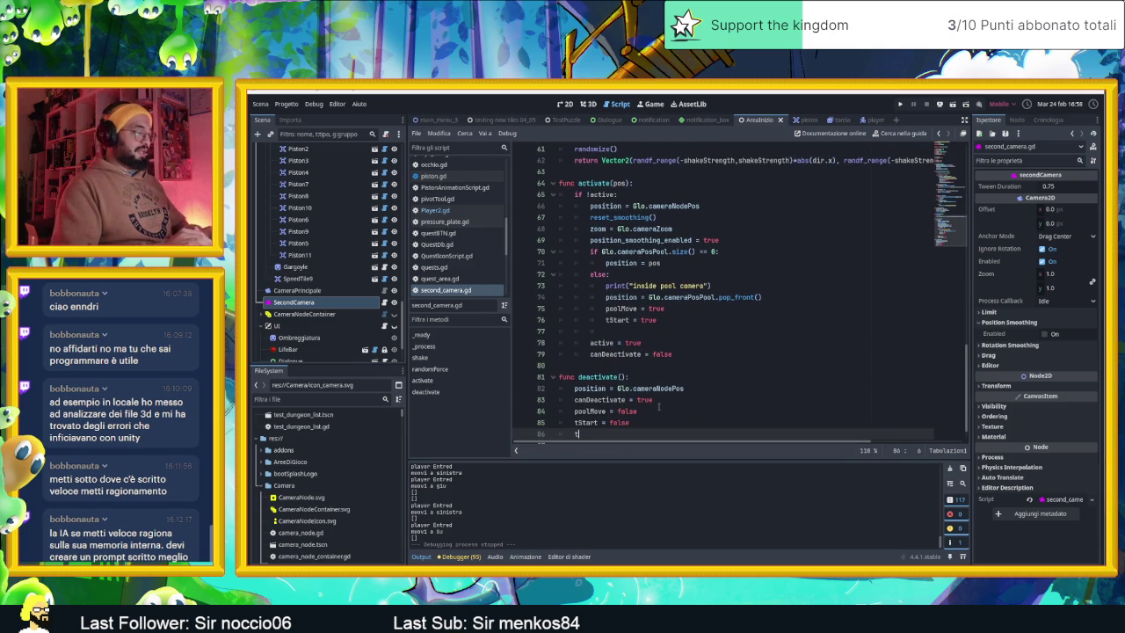
pyautogui.write(' = 0')
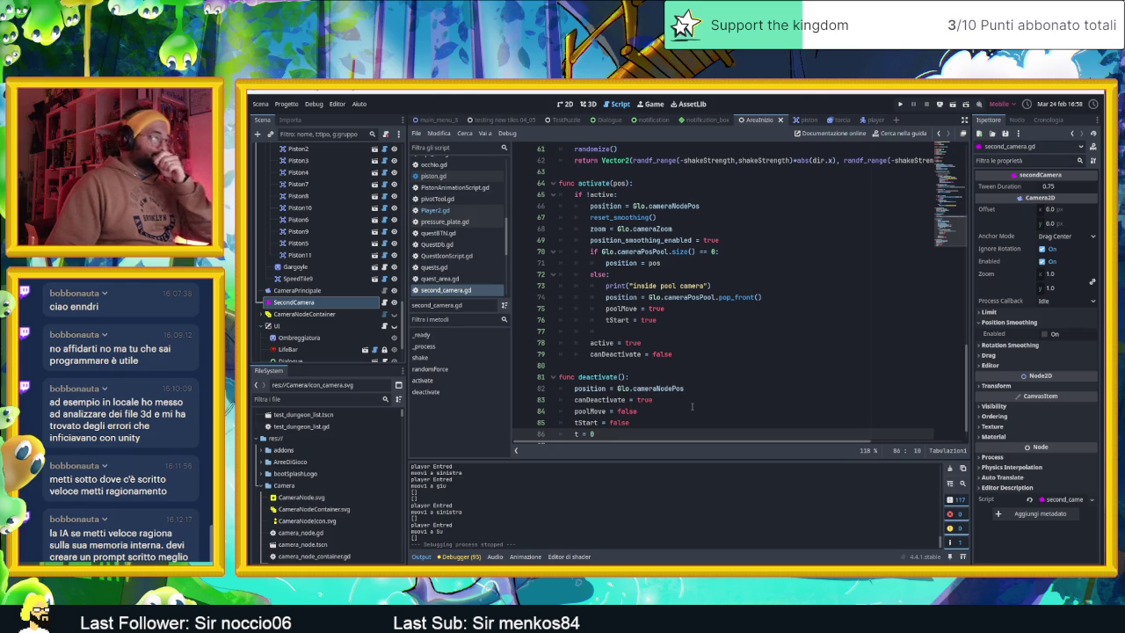
pyautogui.scroll(-1, 692, 406)
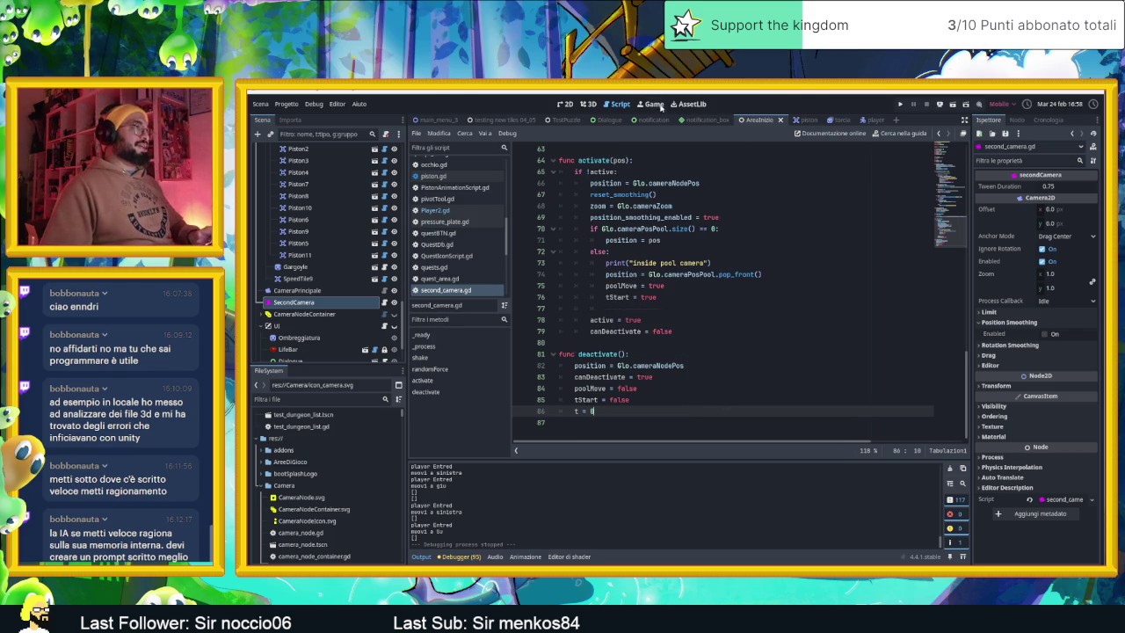
# Step: Return to the 2D view, save and launch the game, and slide the slime down through the door
pyautogui.click(565, 104)
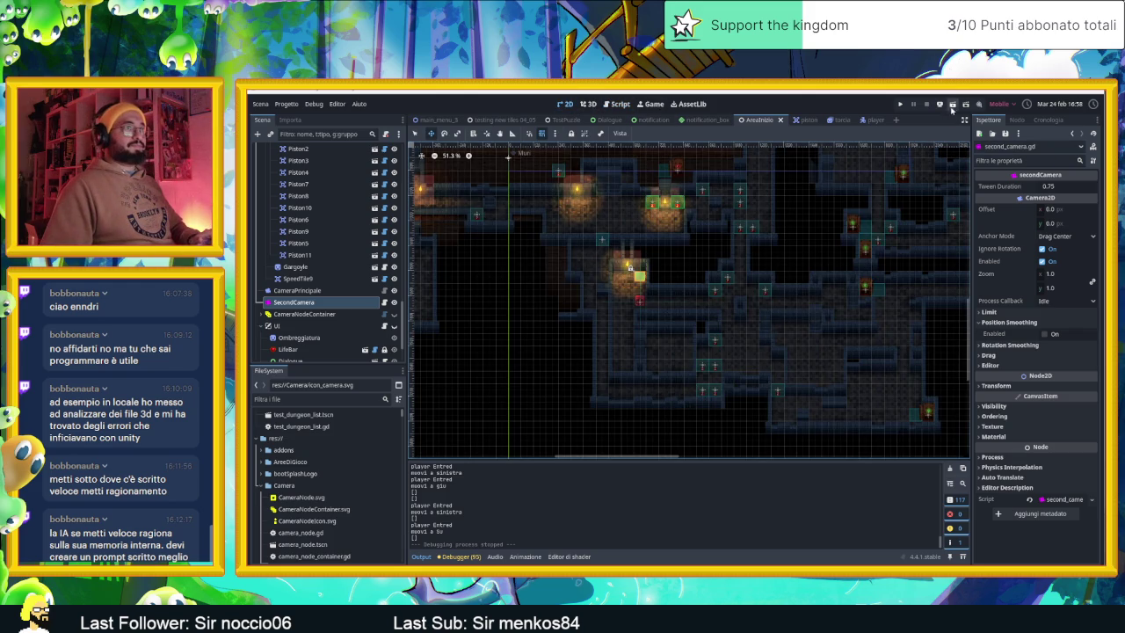
pyautogui.hotkey('ctrl', 's')
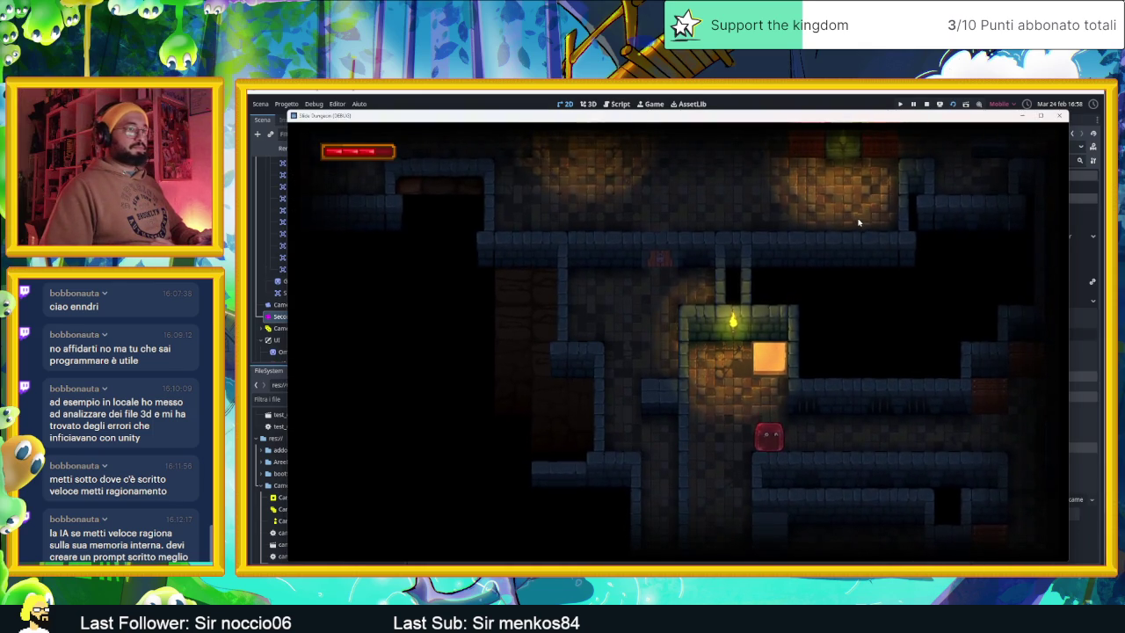
pyautogui.press('Up')
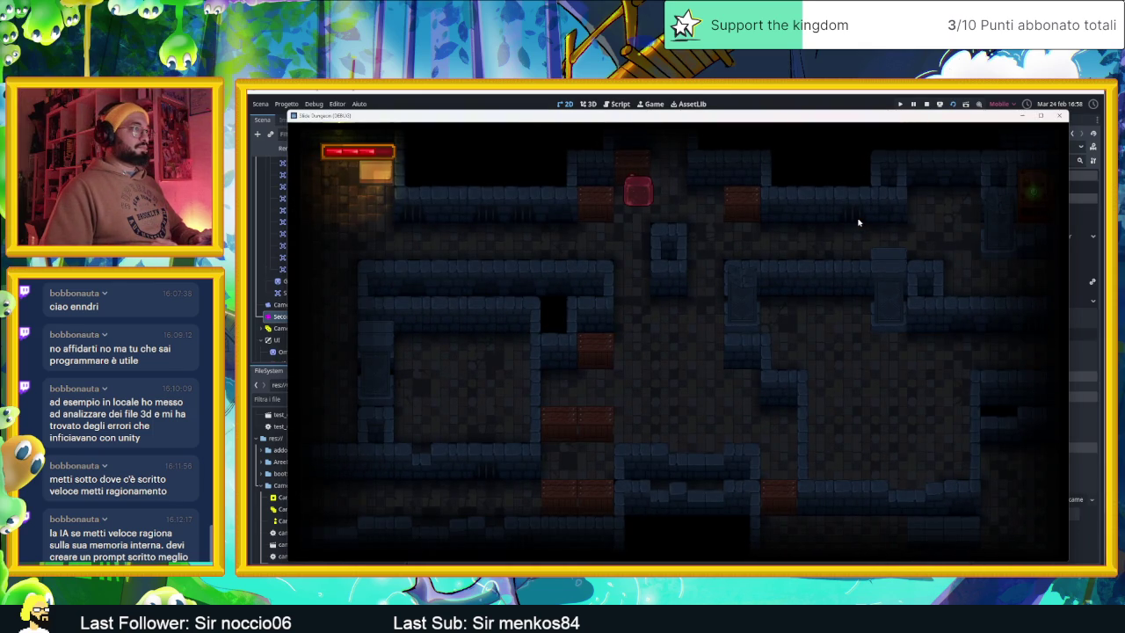
pyautogui.press('Right')
pyautogui.press('Left')
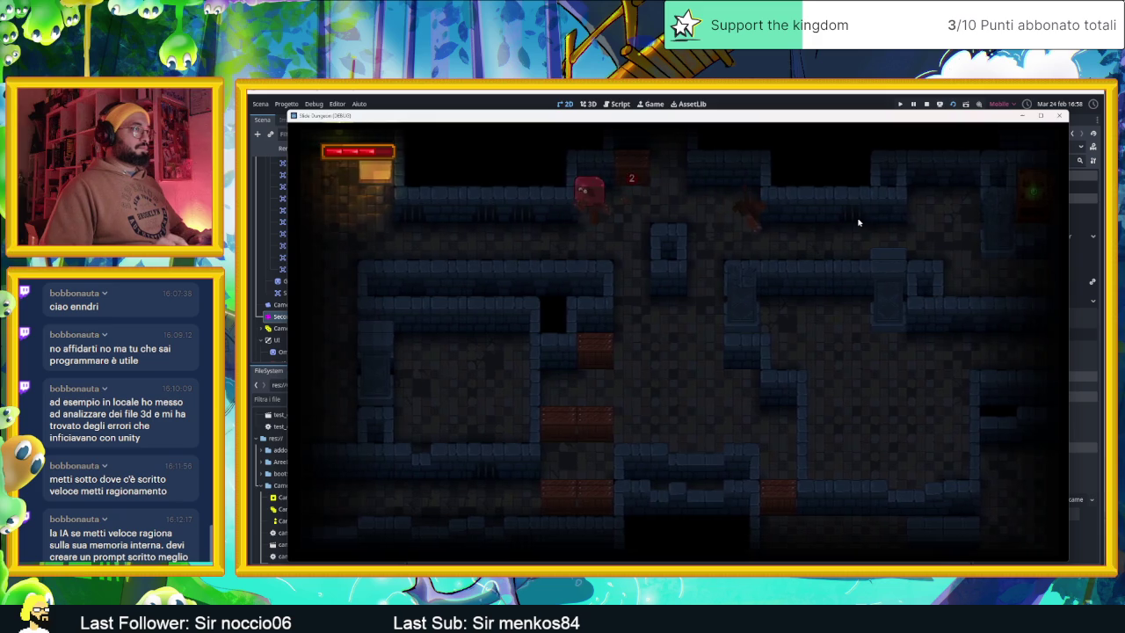
pyautogui.press('Down')
# Step: Slide the slime past the orange block into the arrow-tile room beside the crate
pyautogui.press('Up')
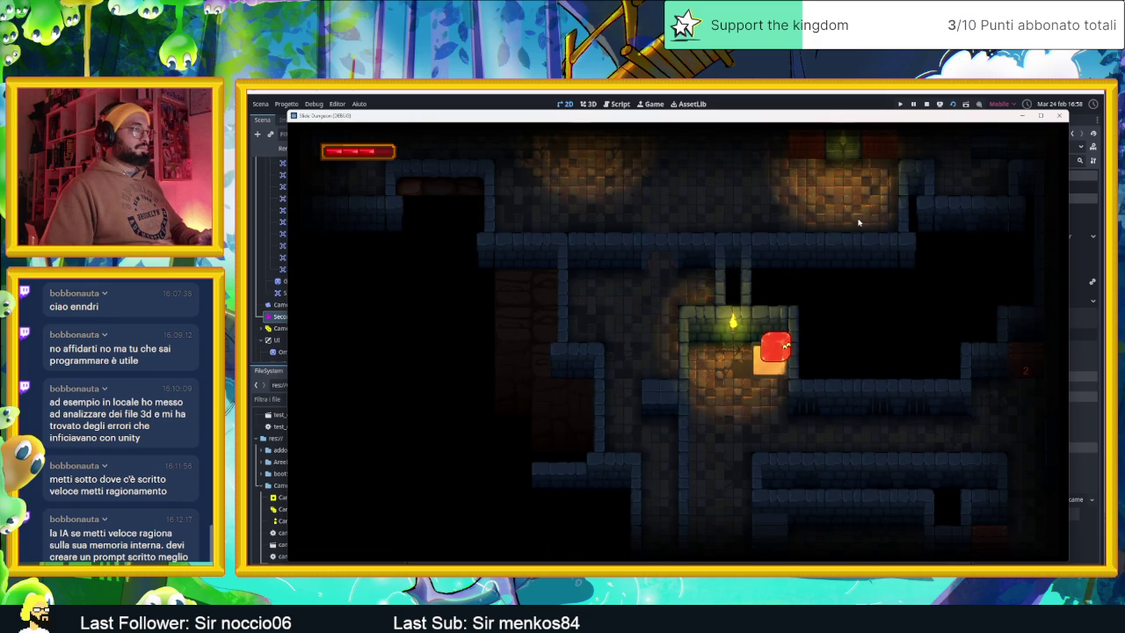
pyautogui.press('Down')
pyautogui.press('Left')
pyautogui.press('Up')
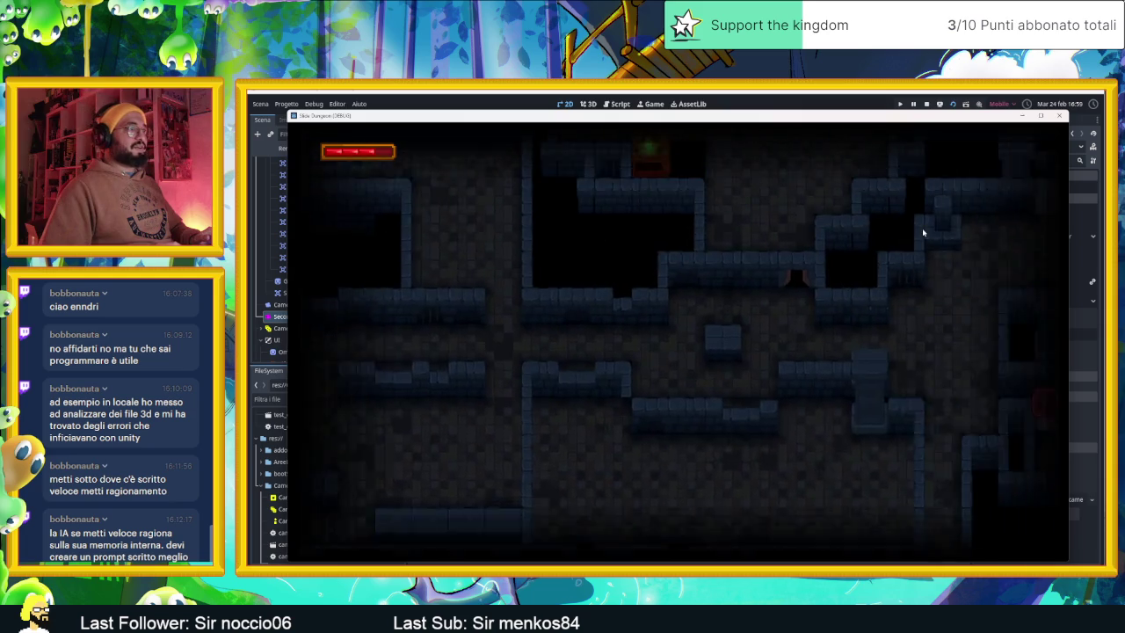
pyautogui.press('Right')
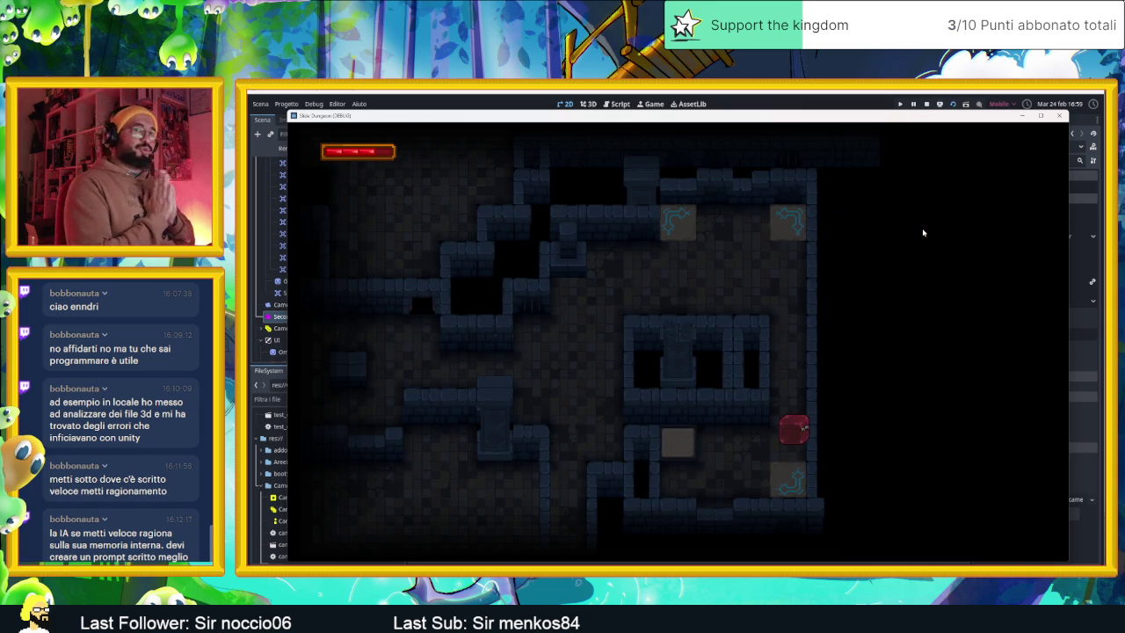
pyautogui.click(926, 105)
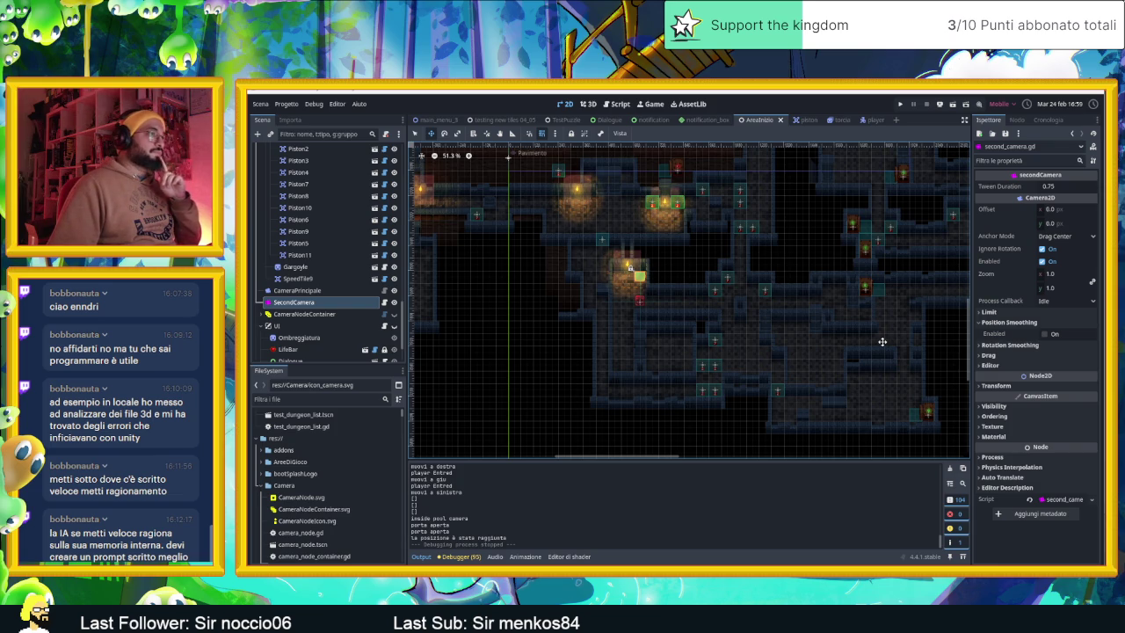
pyautogui.moveTo(887, 340); pyautogui.dragTo(724, 342)
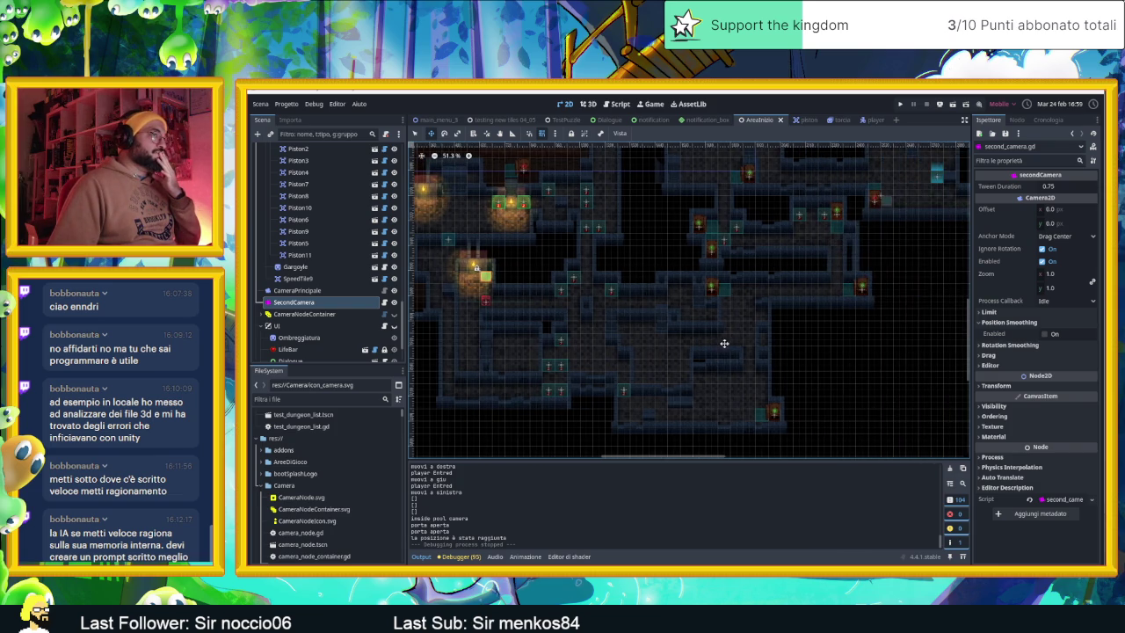
pyautogui.moveTo(832, 309); pyautogui.dragTo(775, 350)
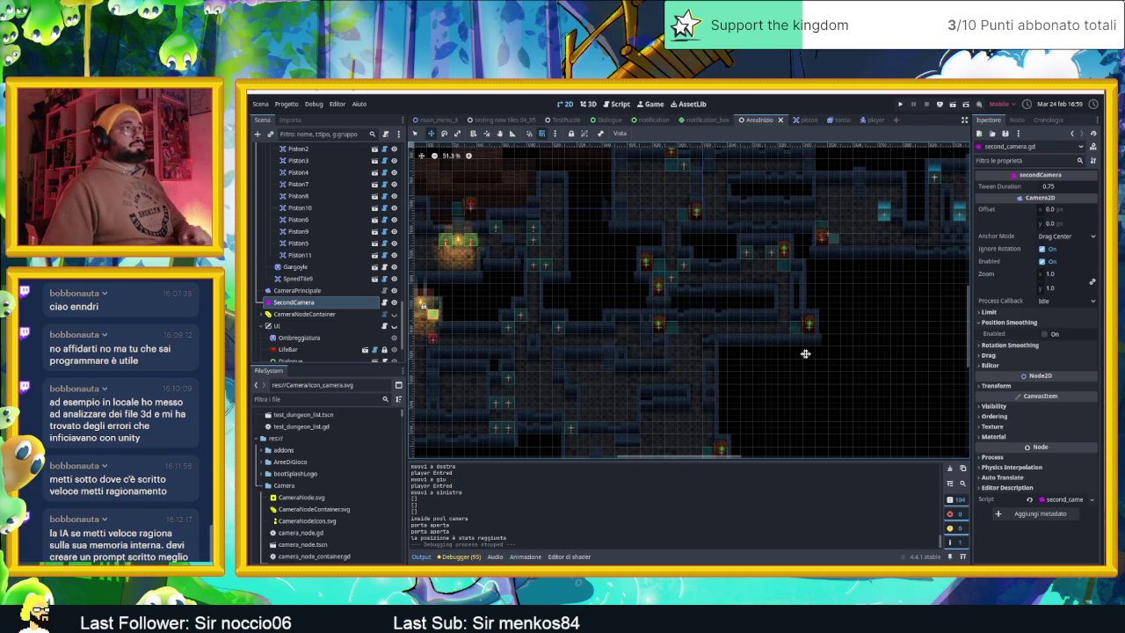
pyautogui.moveTo(776, 350); pyautogui.dragTo(732, 395)
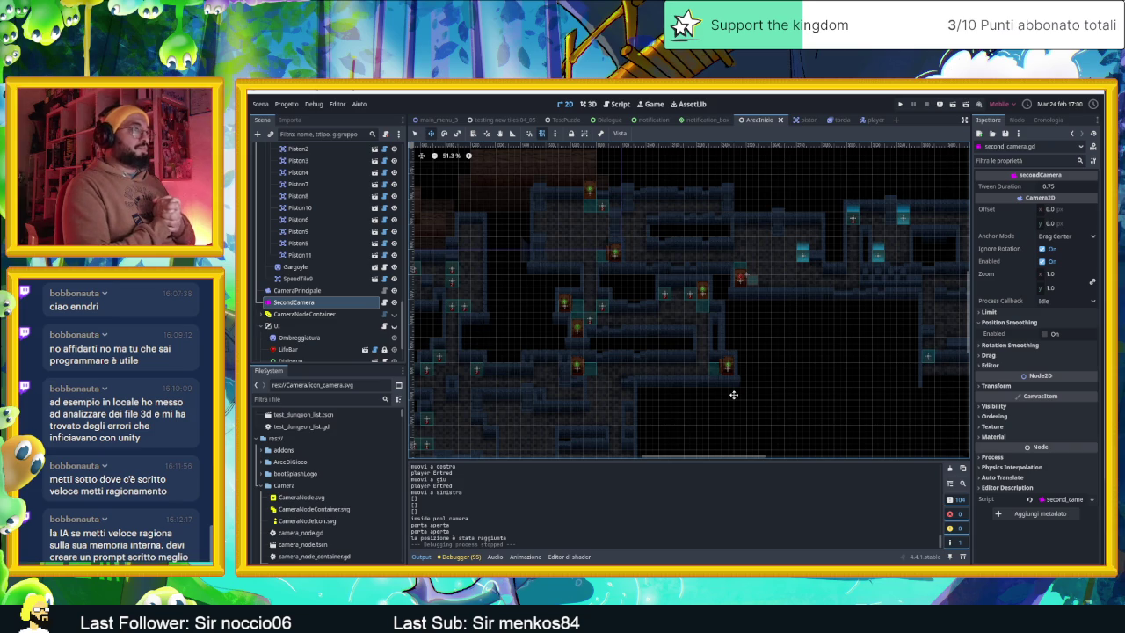
pyautogui.scroll(-3, 732, 394)
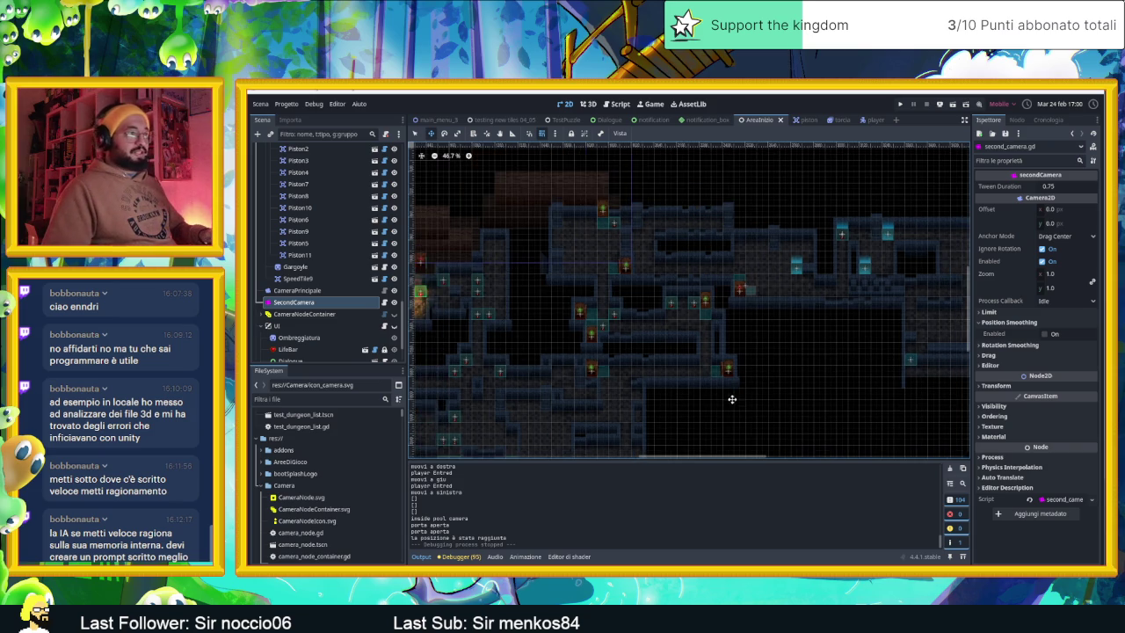
pyautogui.scroll(6, 639, 329)
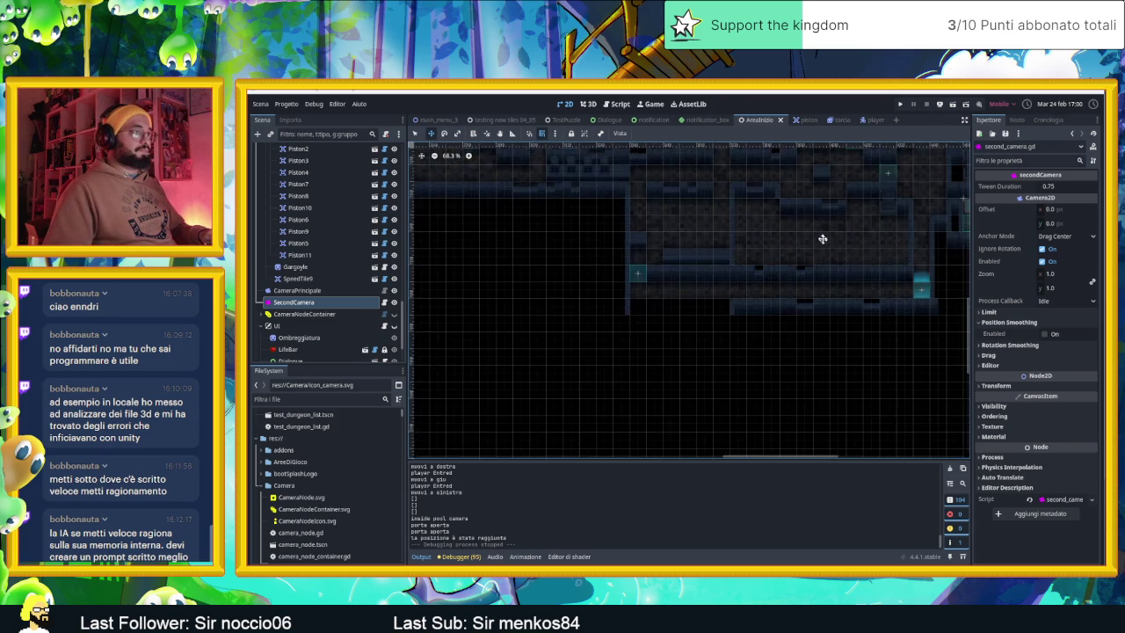
pyautogui.scroll(3, 703, 343)
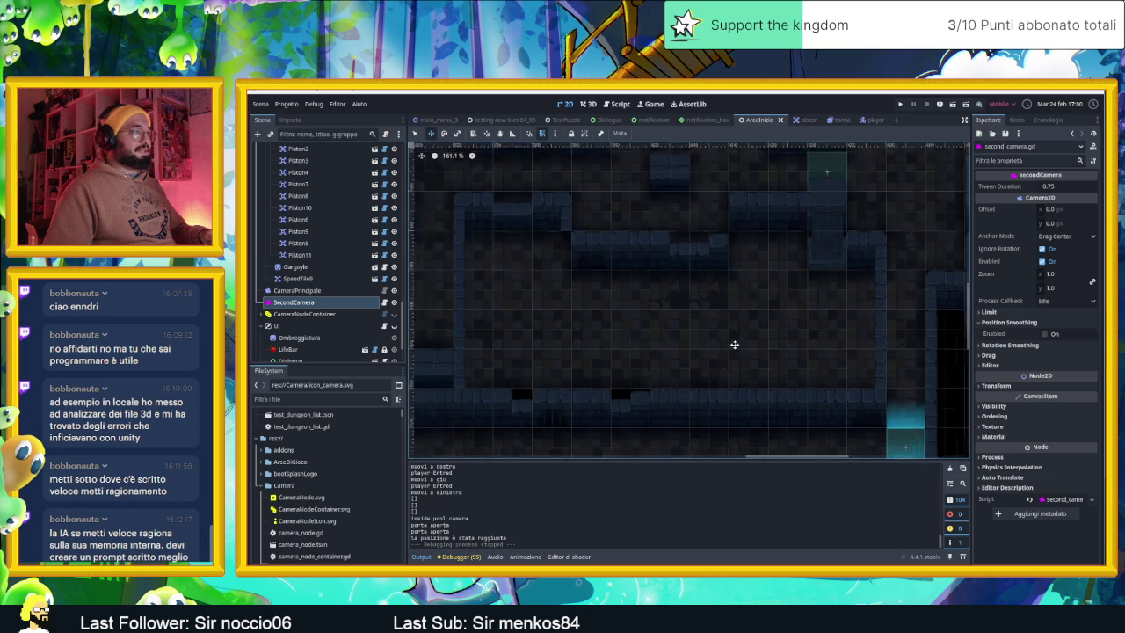
pyautogui.scroll(-2, 712, 366)
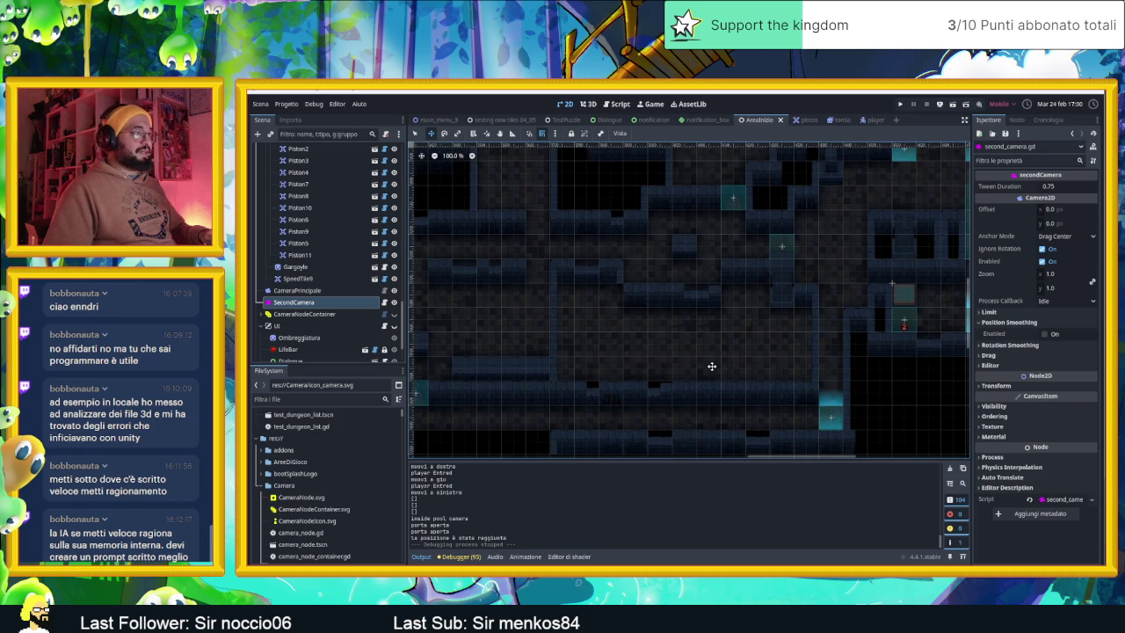
pyautogui.scroll(-1, 708, 375)
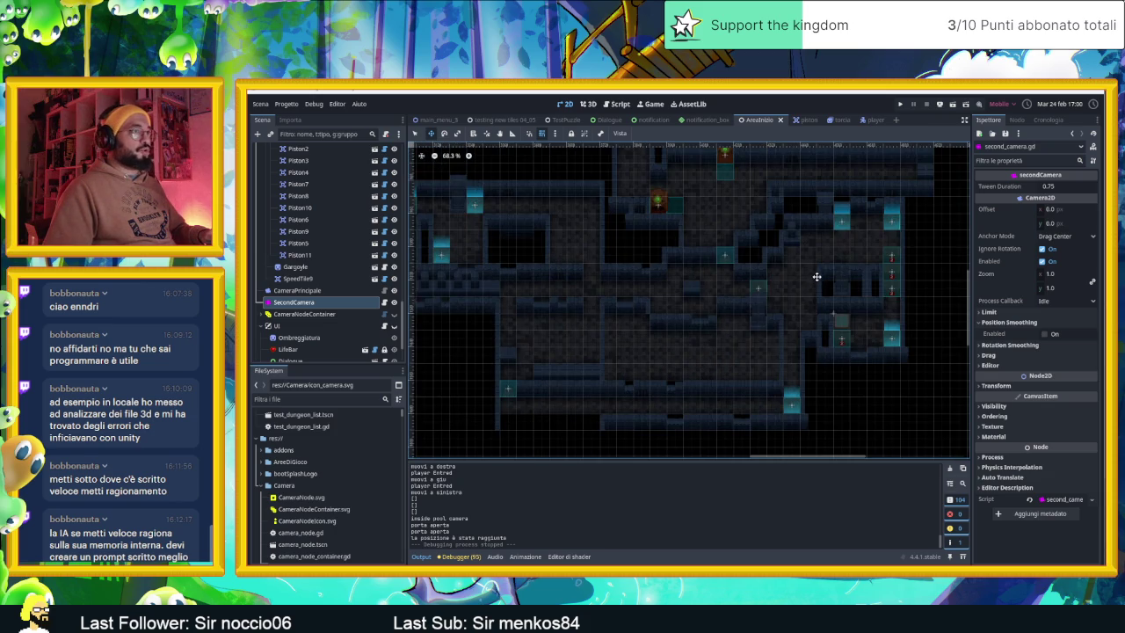
pyautogui.scroll(3, 816, 282)
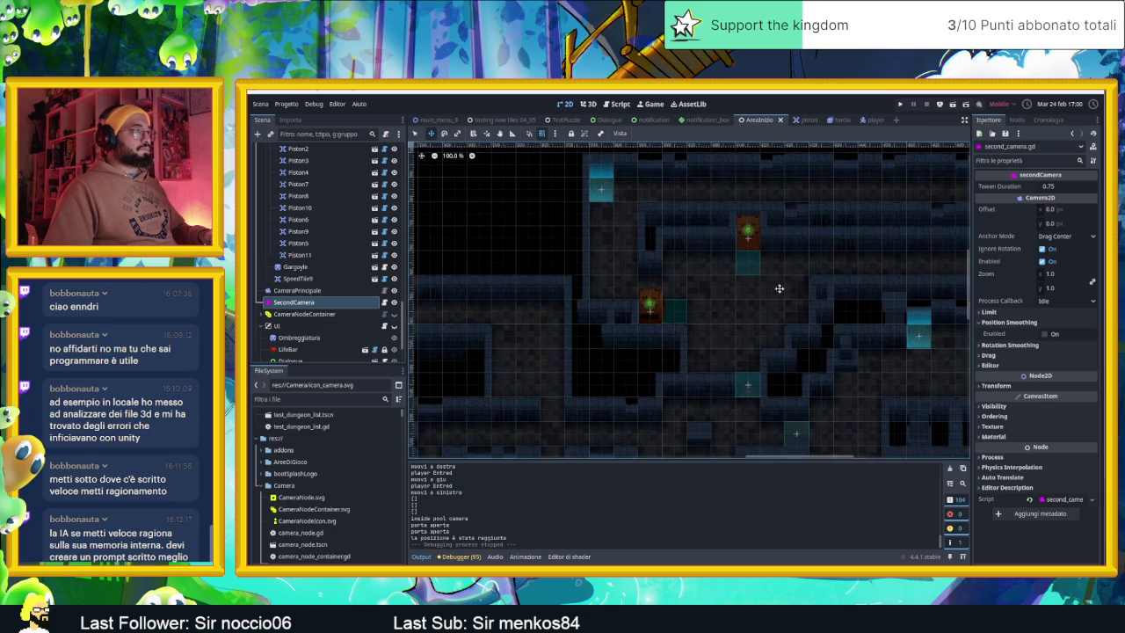
pyautogui.moveTo(779, 289)
pyautogui.mouseDown()
pyautogui.moveTo(673, 304)
pyautogui.moveTo(683, 366)
pyautogui.moveTo(754, 299)
pyautogui.moveTo(648, 387)
pyautogui.moveTo(698, 297)
pyautogui.moveTo(708, 367)
pyautogui.moveTo(714, 311)
pyautogui.moveTo(738, 290)
pyautogui.moveTo(727, 358)
pyautogui.mouseUp()
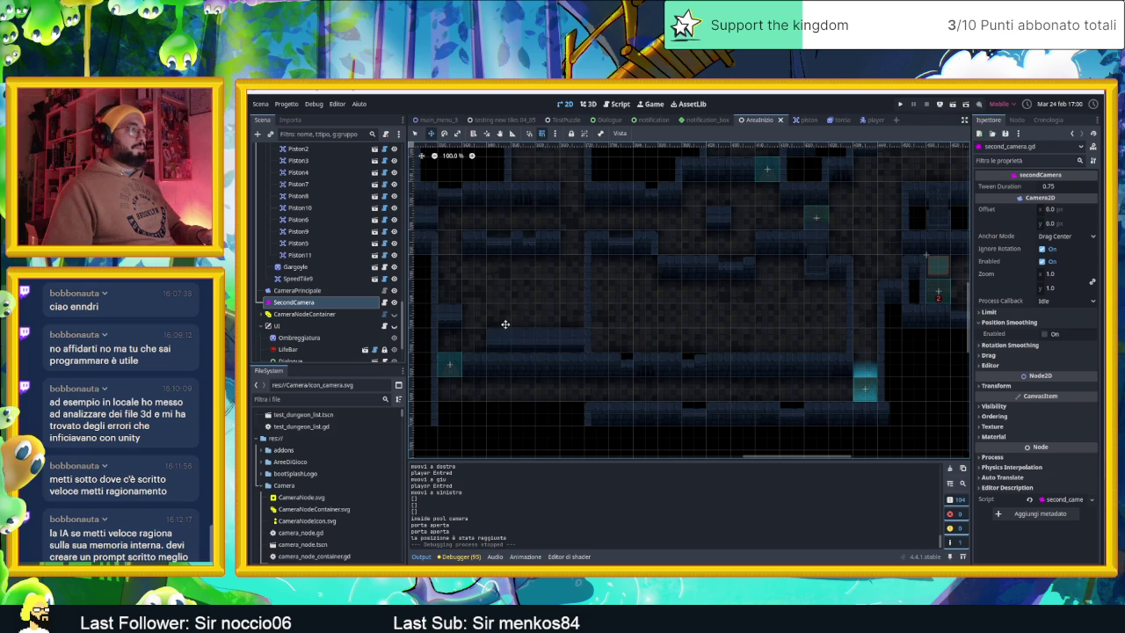
# Step: Switch to Select mode, deselect SecondCamera, and select the Door node in the Scene tree
pyautogui.click(415, 133)
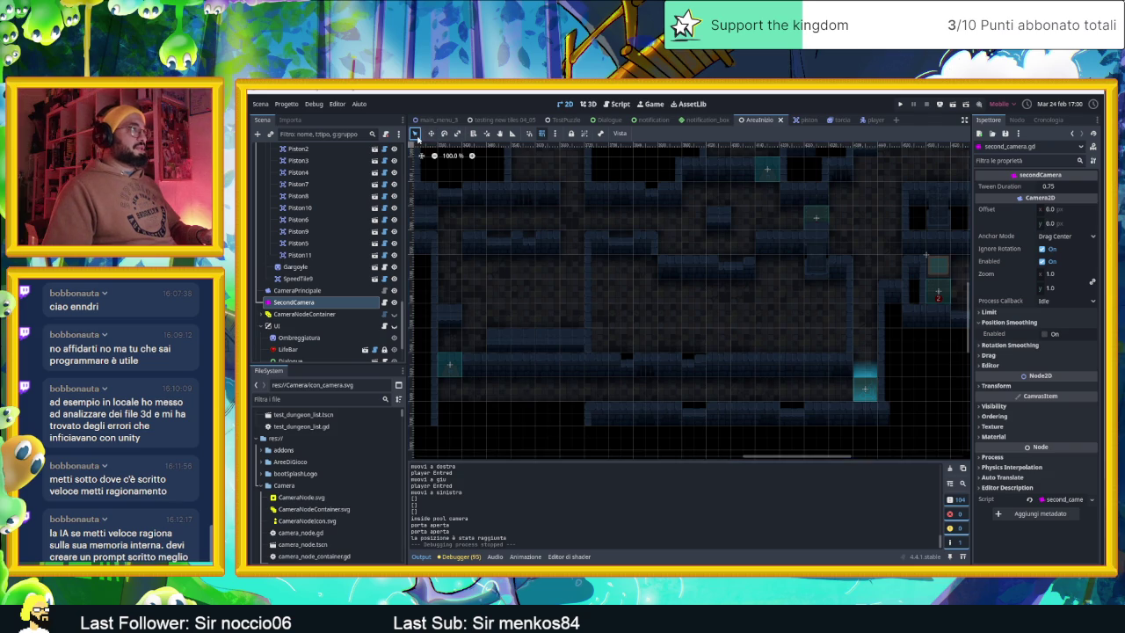
pyautogui.click(783, 446)
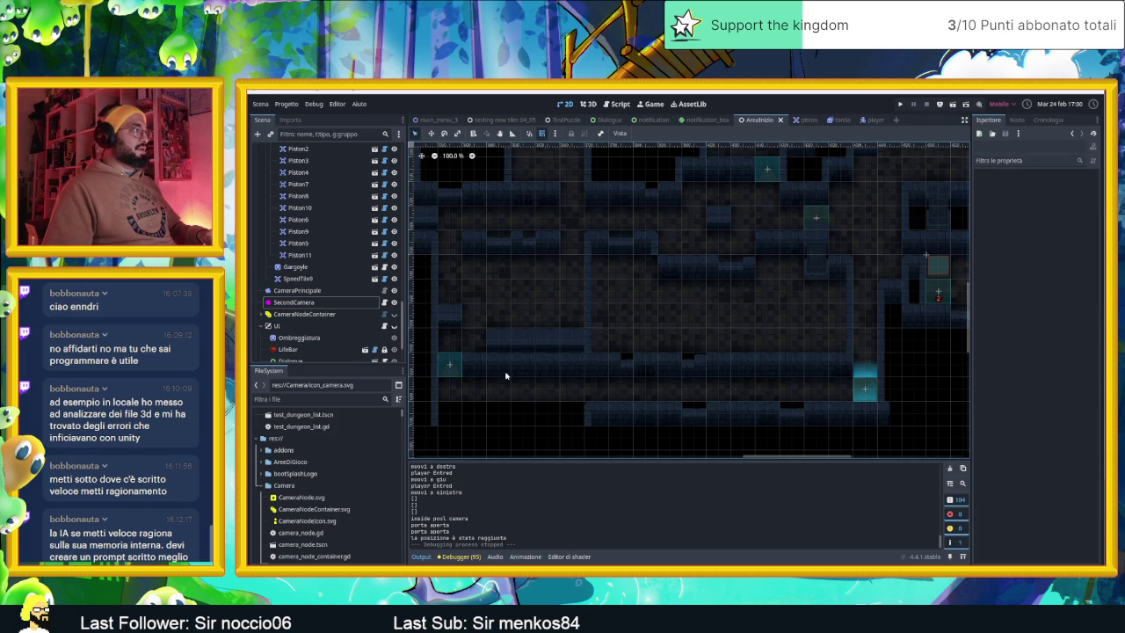
pyautogui.scroll(5, 325, 277)
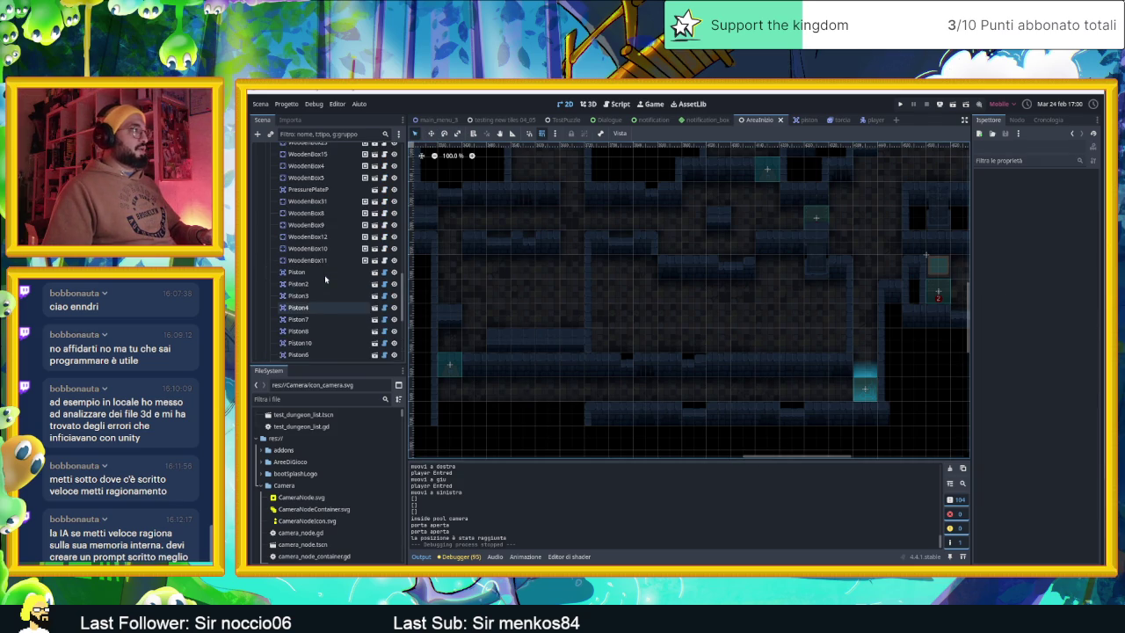
pyautogui.scroll(10, 326, 278)
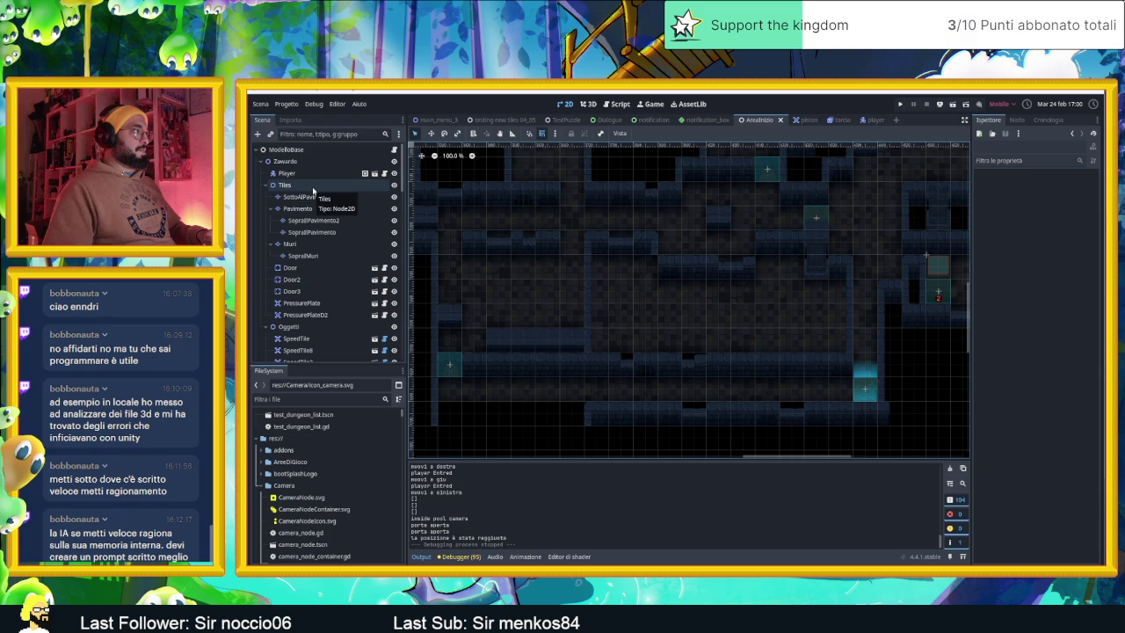
pyautogui.scroll(-2, 348, 290)
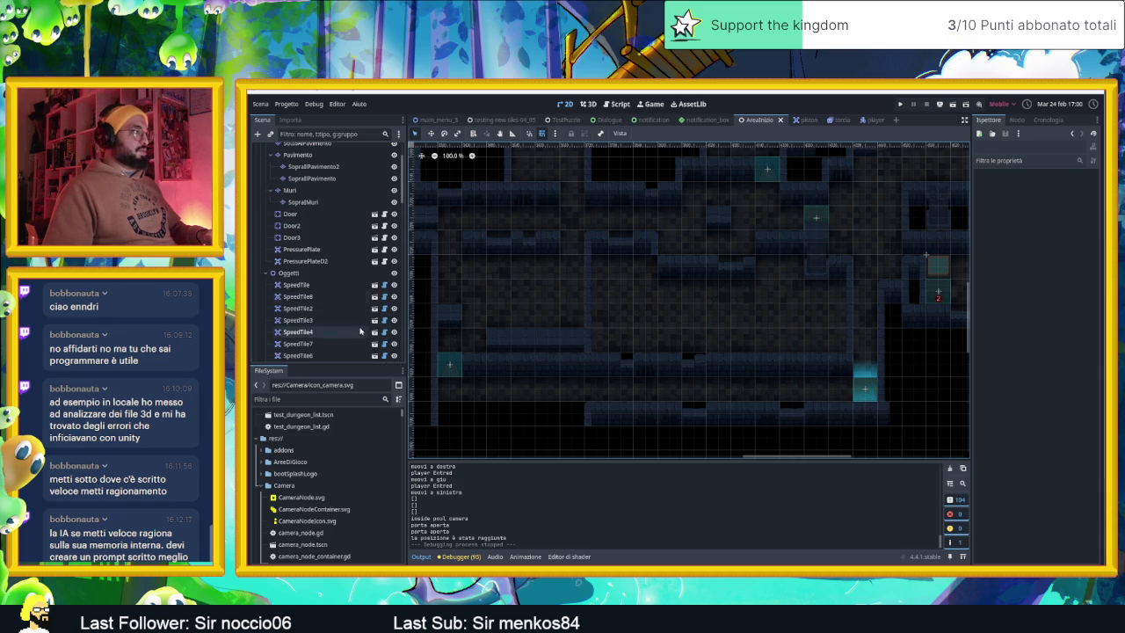
pyautogui.scroll(-5, 348, 290)
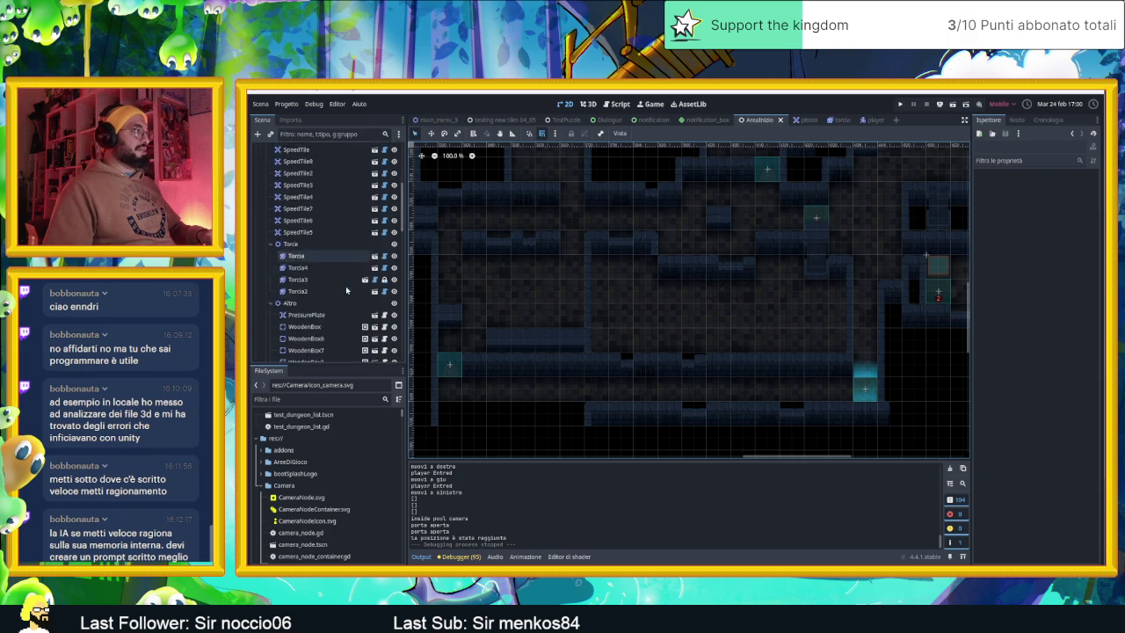
pyautogui.scroll(-10, 345, 286)
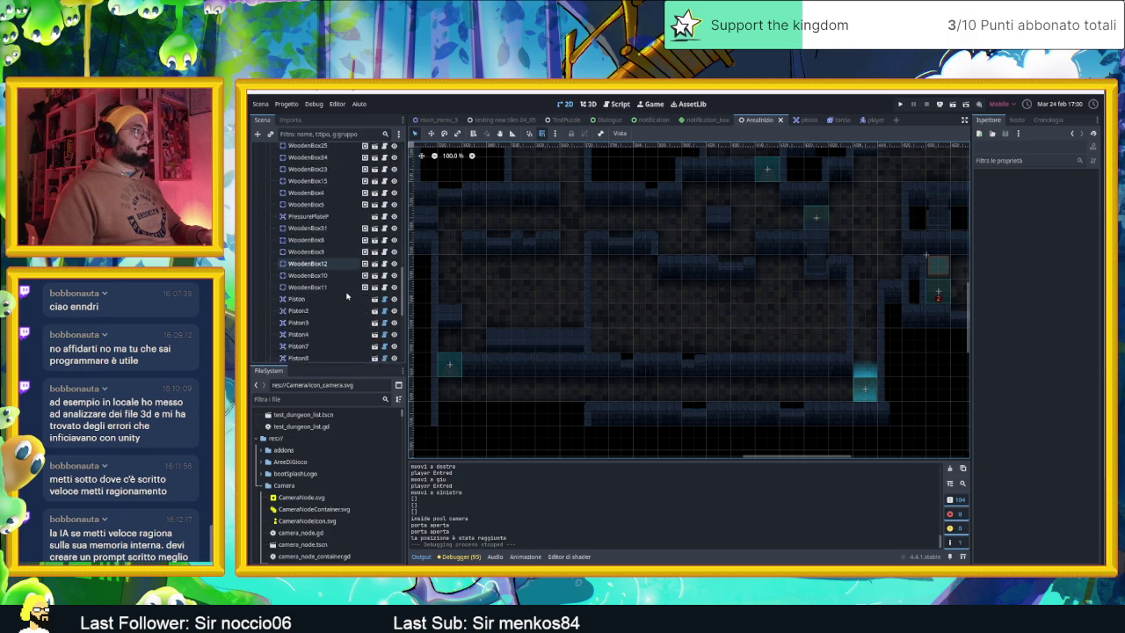
pyautogui.scroll(-1, 347, 295)
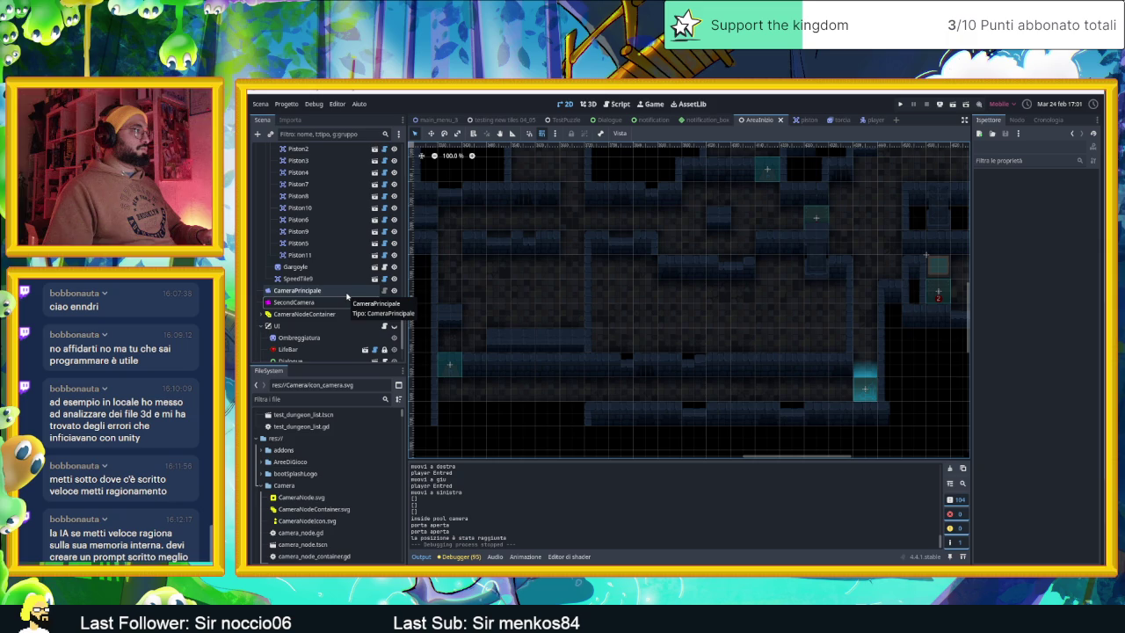
pyautogui.scroll(15, 347, 294)
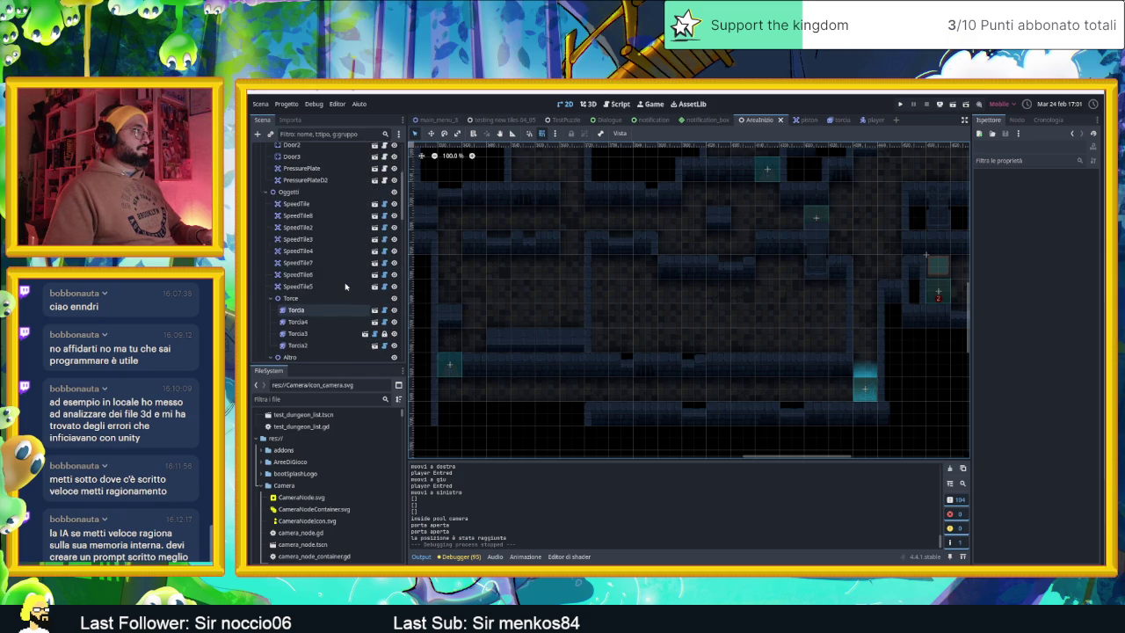
pyautogui.click(347, 267)
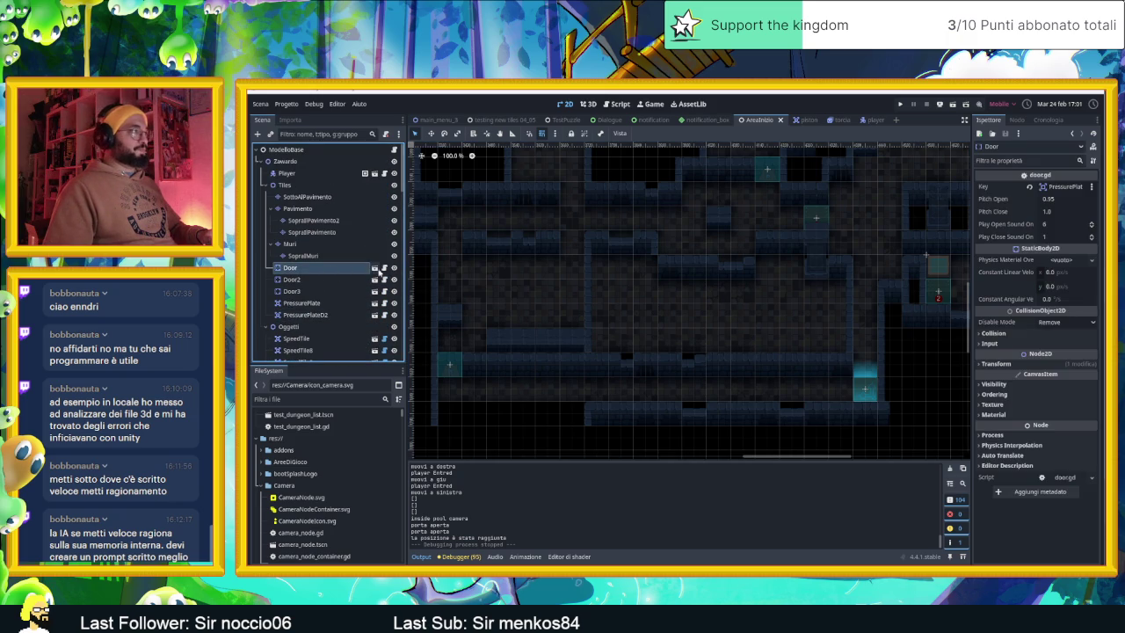
# Step: Open the Door scene and search the Add Child Node list for 'scree'
pyautogui.click(375, 267)
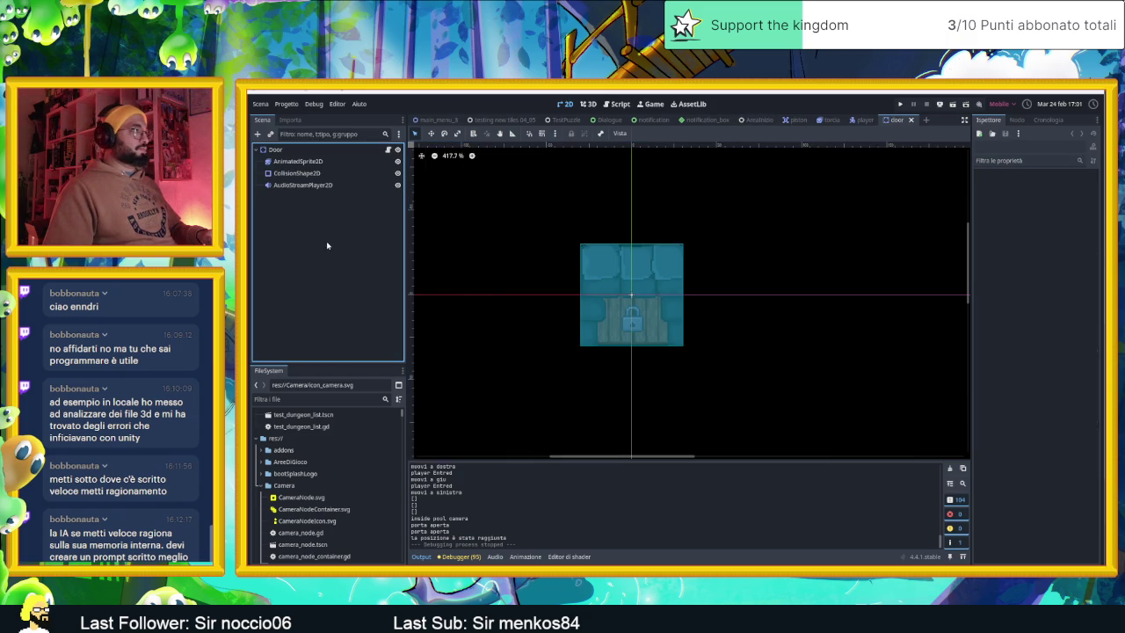
pyautogui.click(276, 150)
pyautogui.click(258, 133)
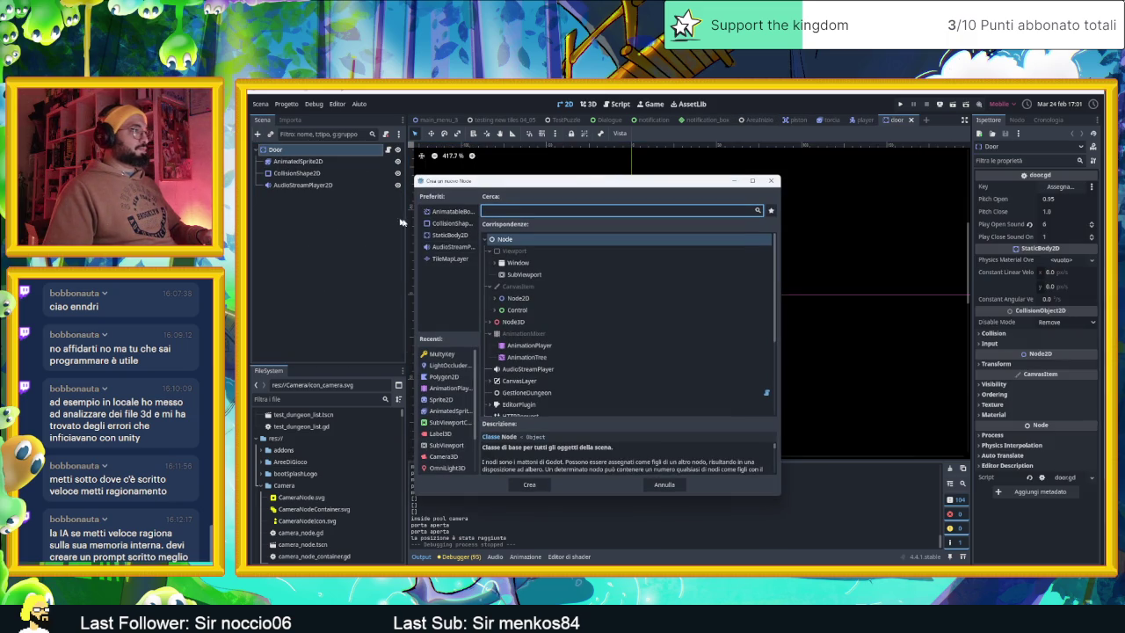
pyautogui.write('scree')
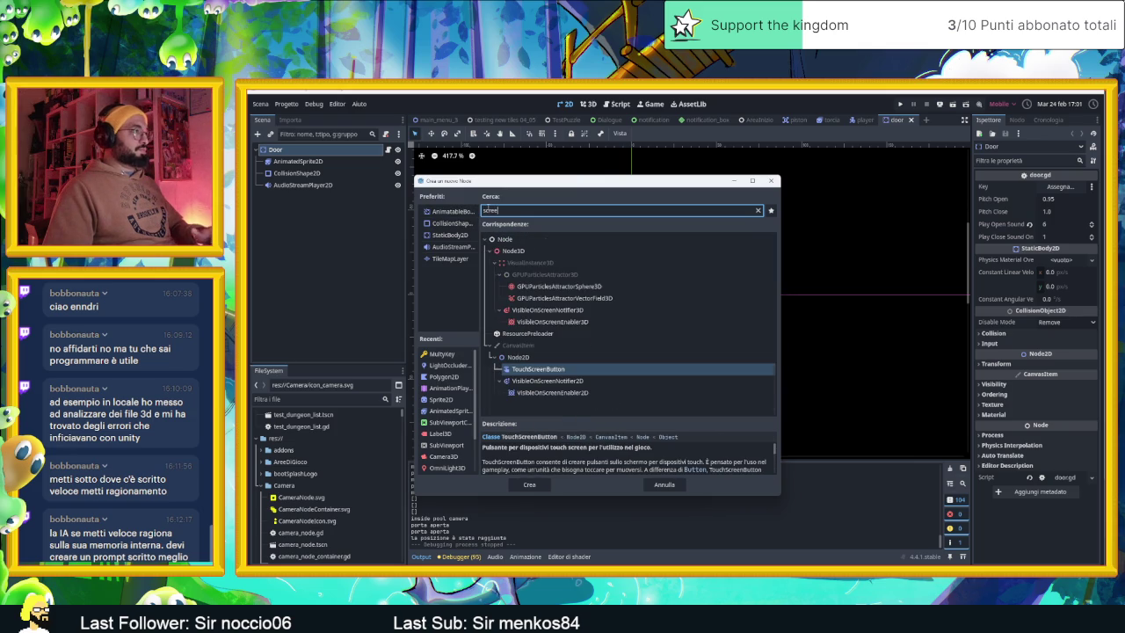
# Step: Compare the VisibleOnScreenNotifier2D and VisibleOnScreenEnabler2D descriptions, then add VisibleOnScreenNotifier2D under Door
pyautogui.click(568, 396)
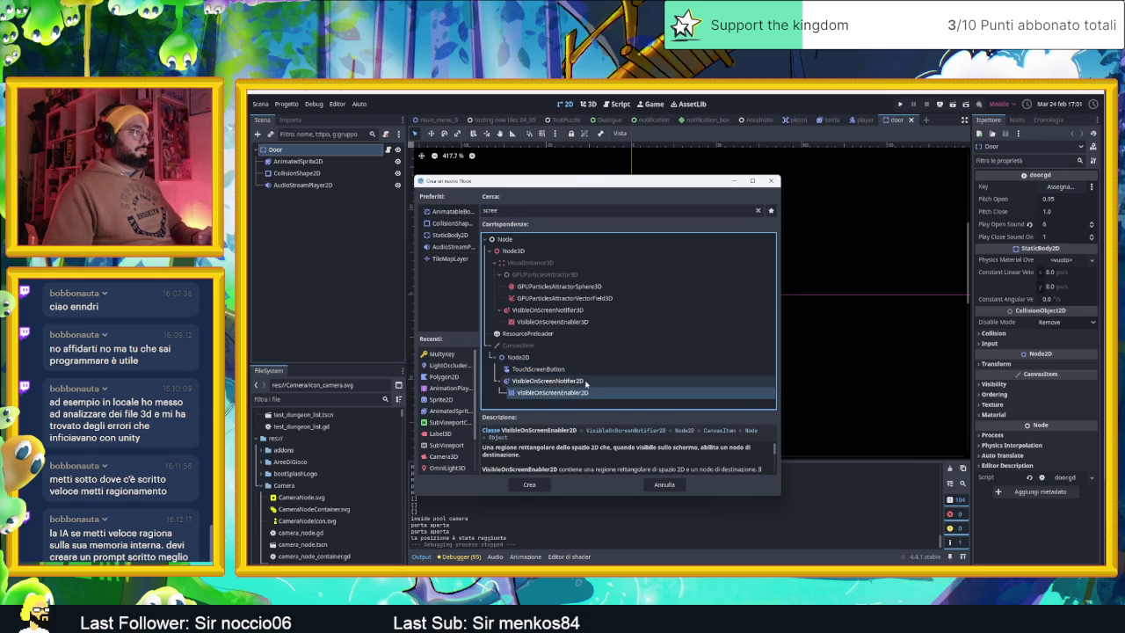
pyautogui.click(585, 383)
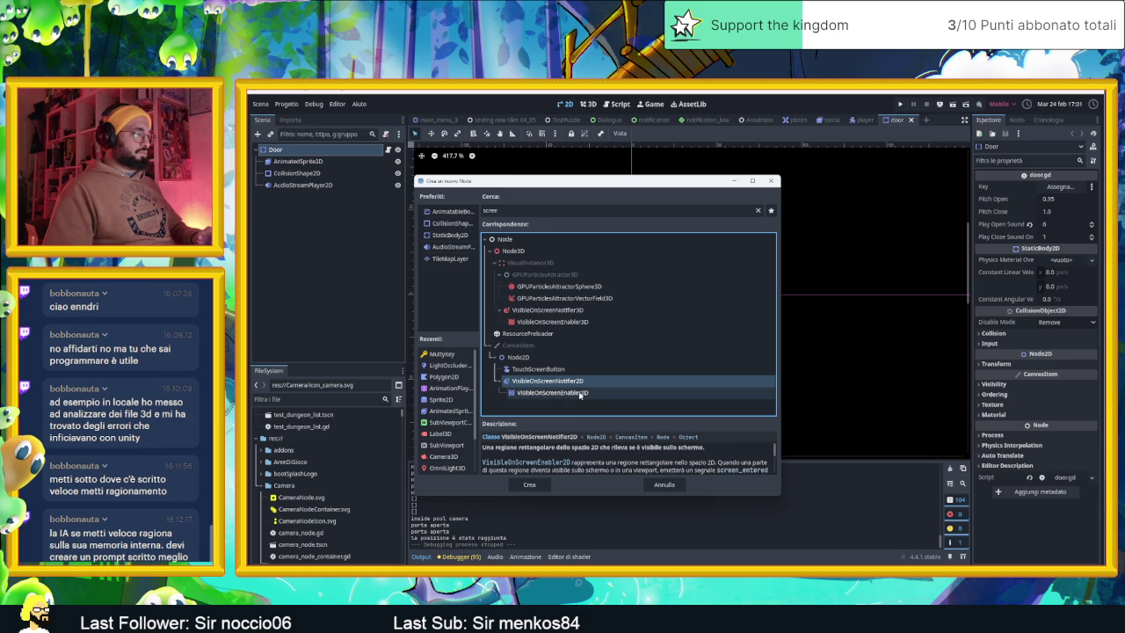
pyautogui.click(579, 393)
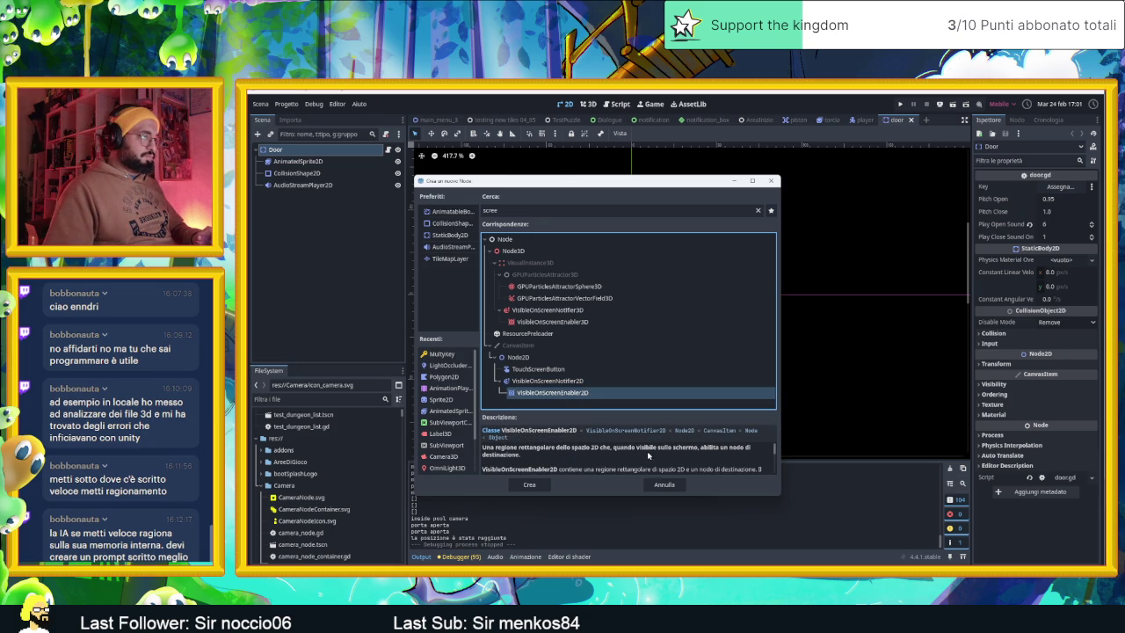
pyautogui.scroll(-4, 646, 459)
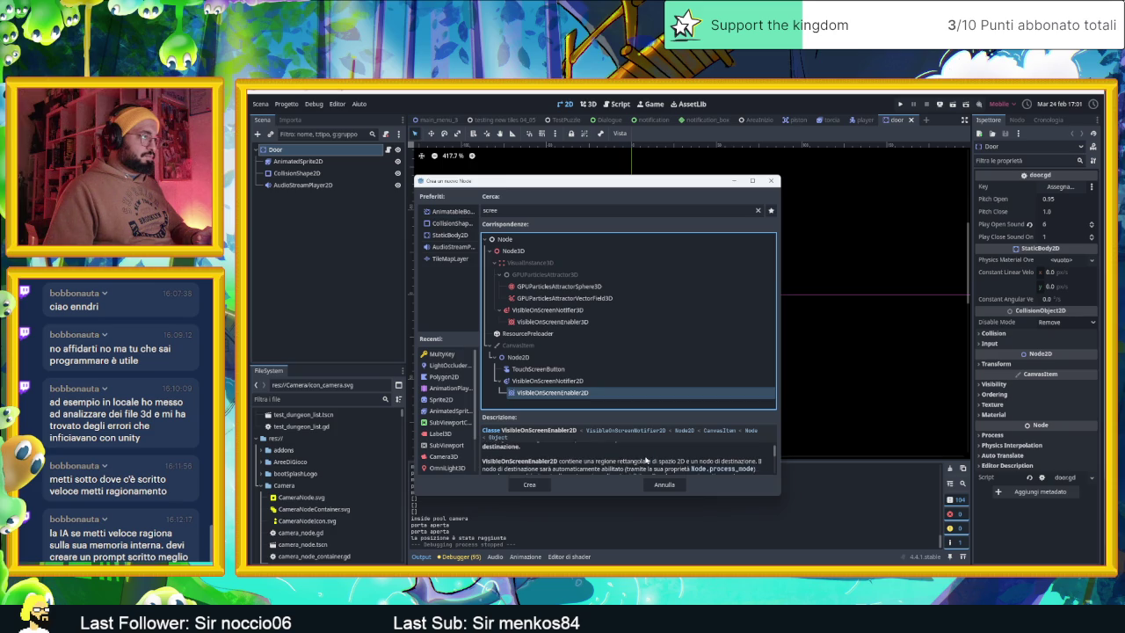
pyautogui.scroll(-1, 646, 460)
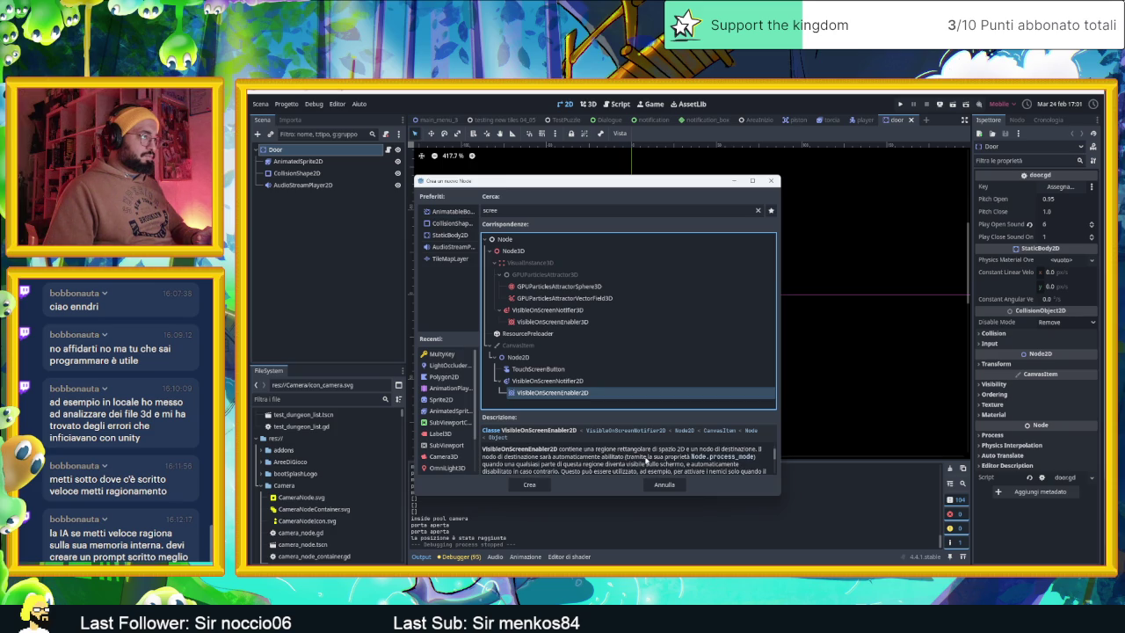
pyautogui.scroll(-1, 646, 460)
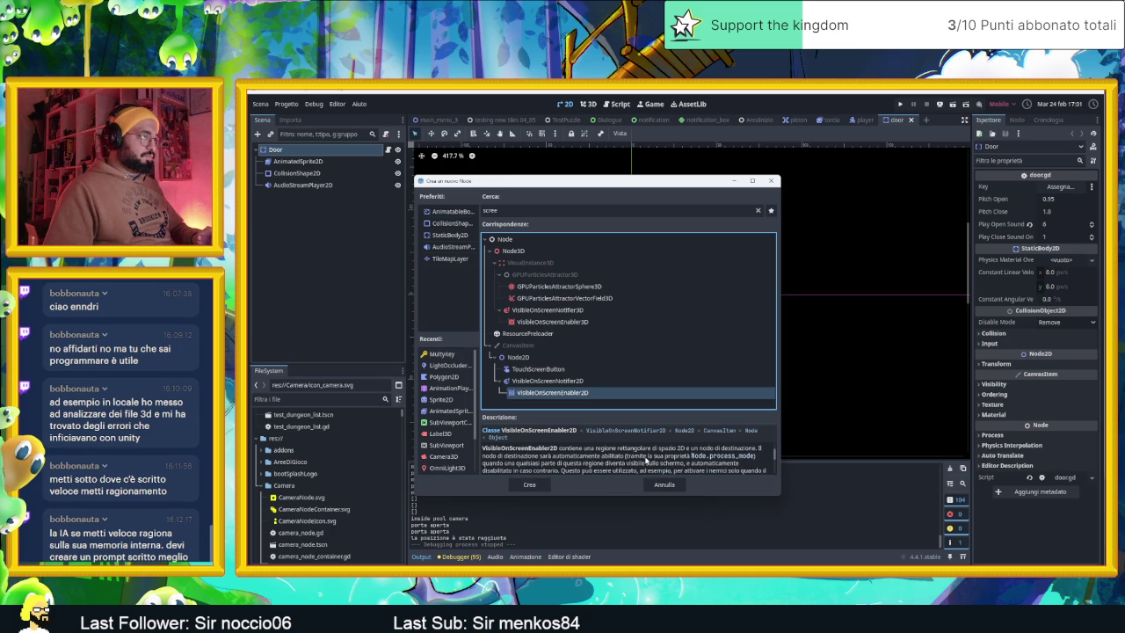
pyautogui.scroll(-1, 646, 460)
pyautogui.scroll(5, 646, 460)
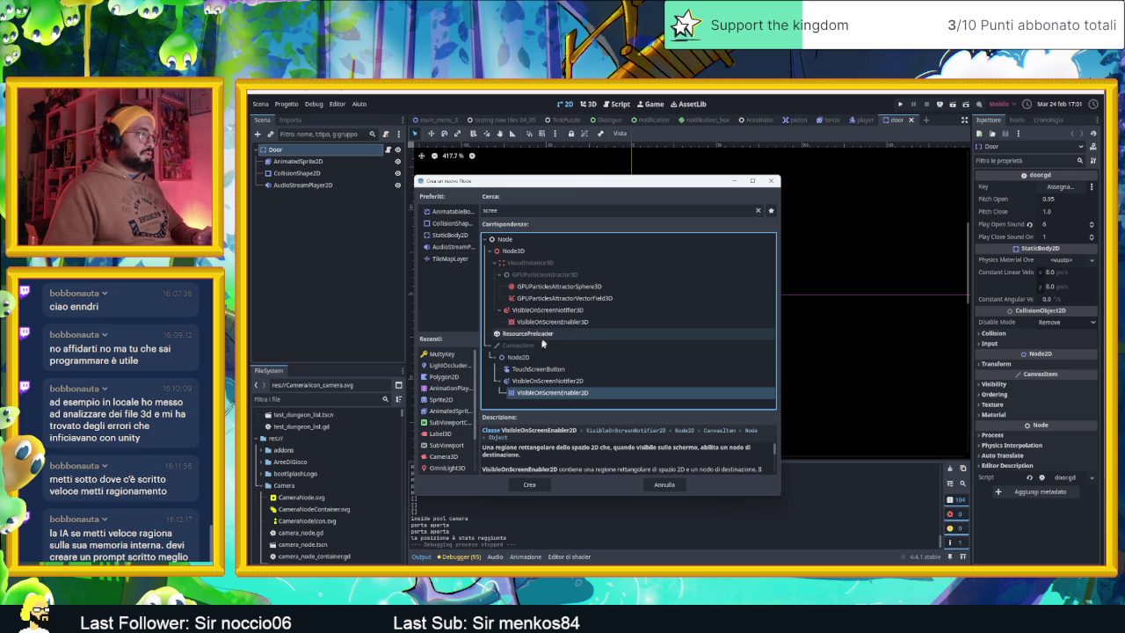
pyautogui.click(572, 380)
pyautogui.doubleClick(572, 381)
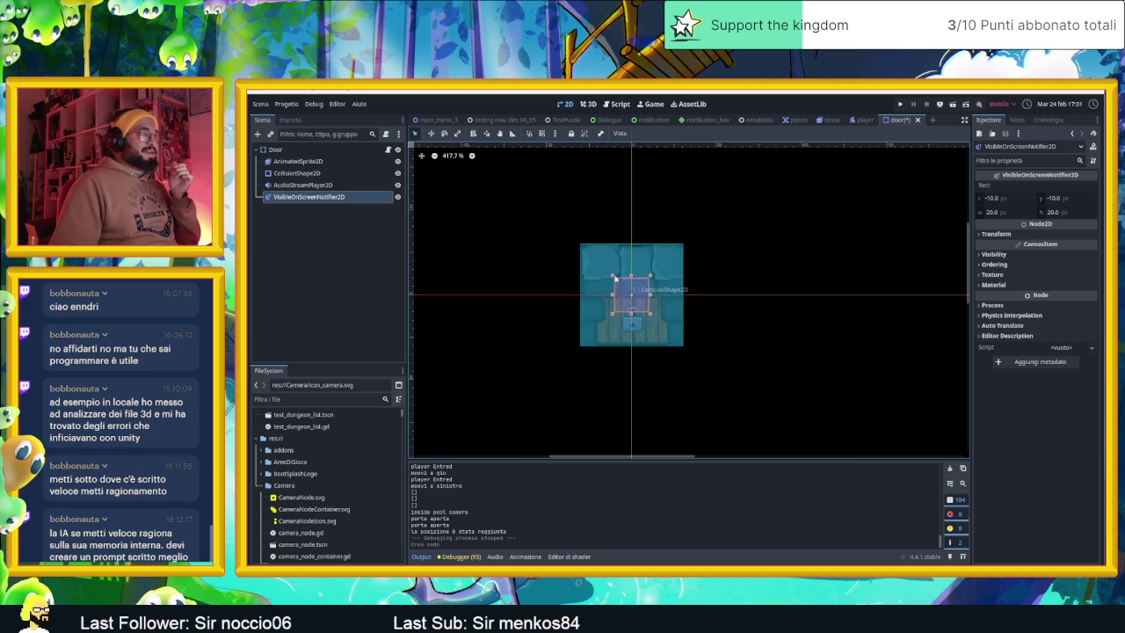
# Step: Stretch the notifier rectangle up-left and down-right until it covers the door sprite
pyautogui.moveTo(614, 277); pyautogui.dragTo(578, 242)
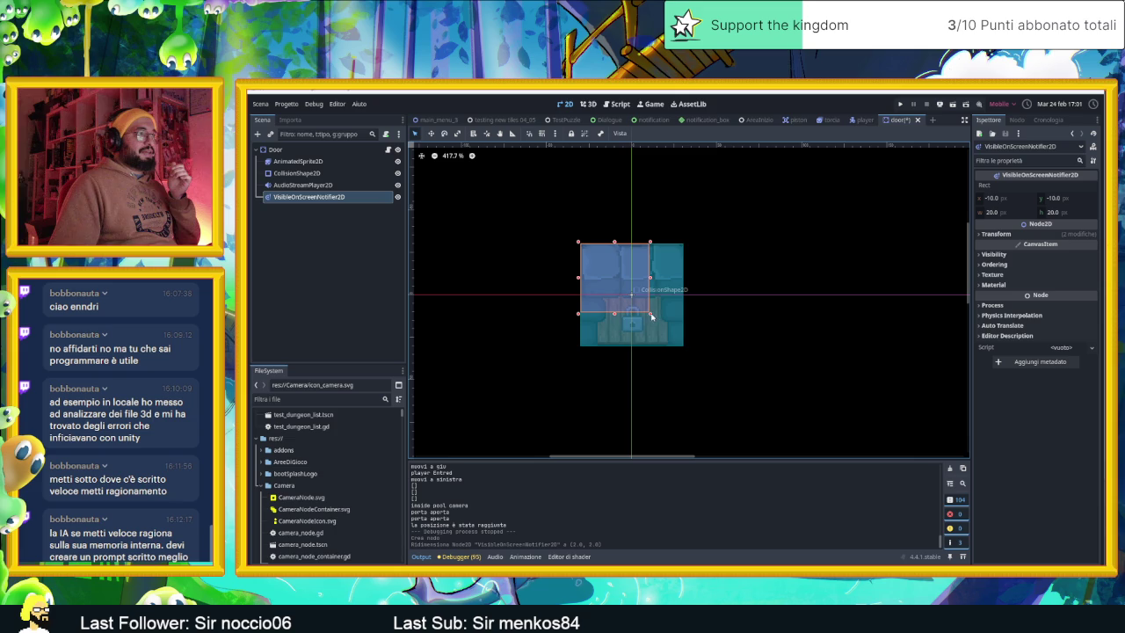
pyautogui.moveTo(651, 314); pyautogui.dragTo(689, 351)
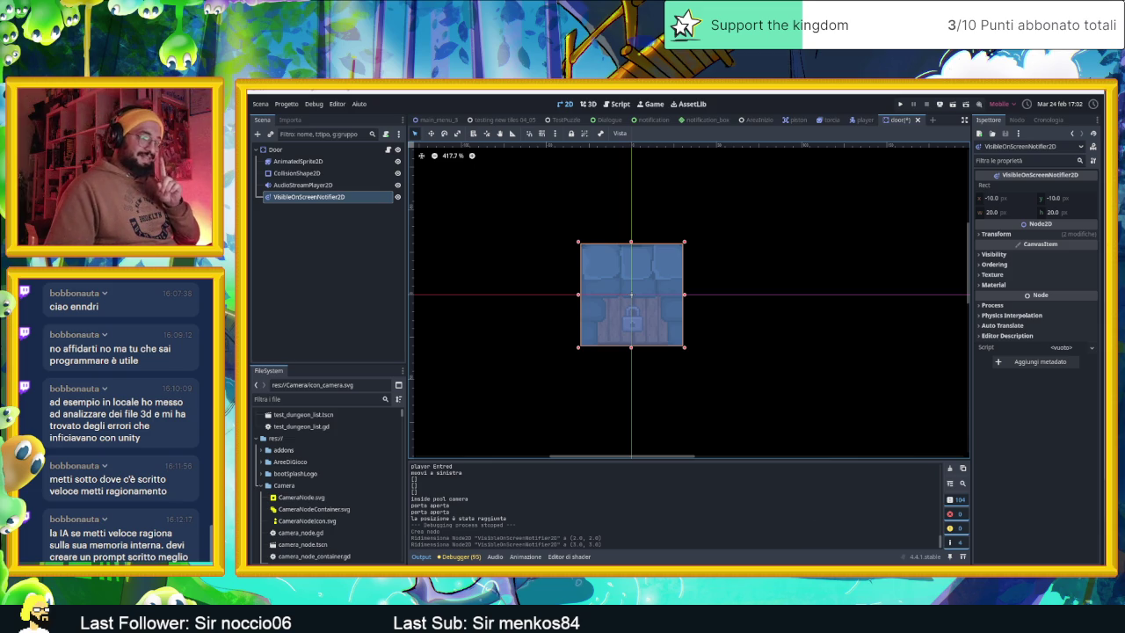
pyautogui.hotkey('alt', 'Tab')
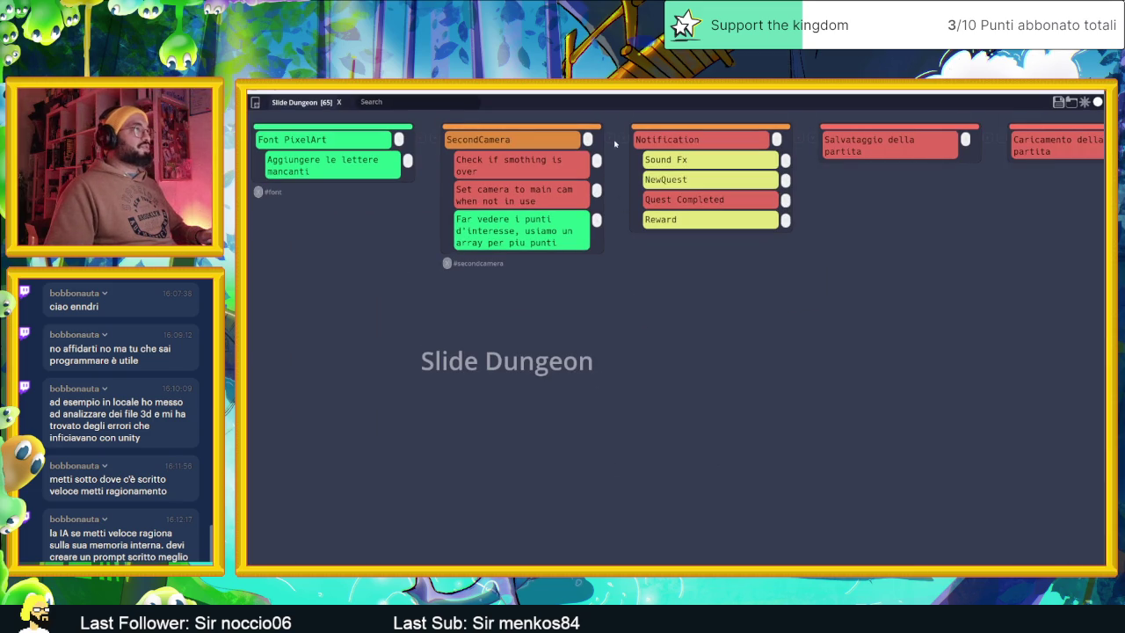
# Step: Add a dialogue-events subtask ('Aggiungere eventi dialogo…') under SecondCamera and save over Slide Dungeon.tasks
pyautogui.click(587, 138)
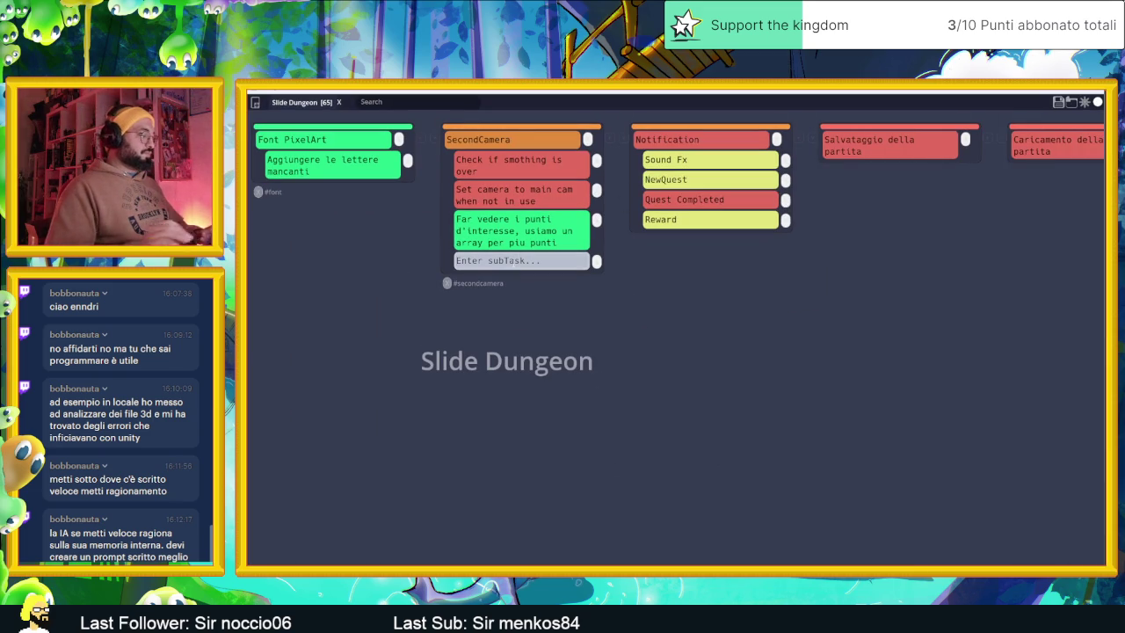
pyautogui.write('Aggiungere p')
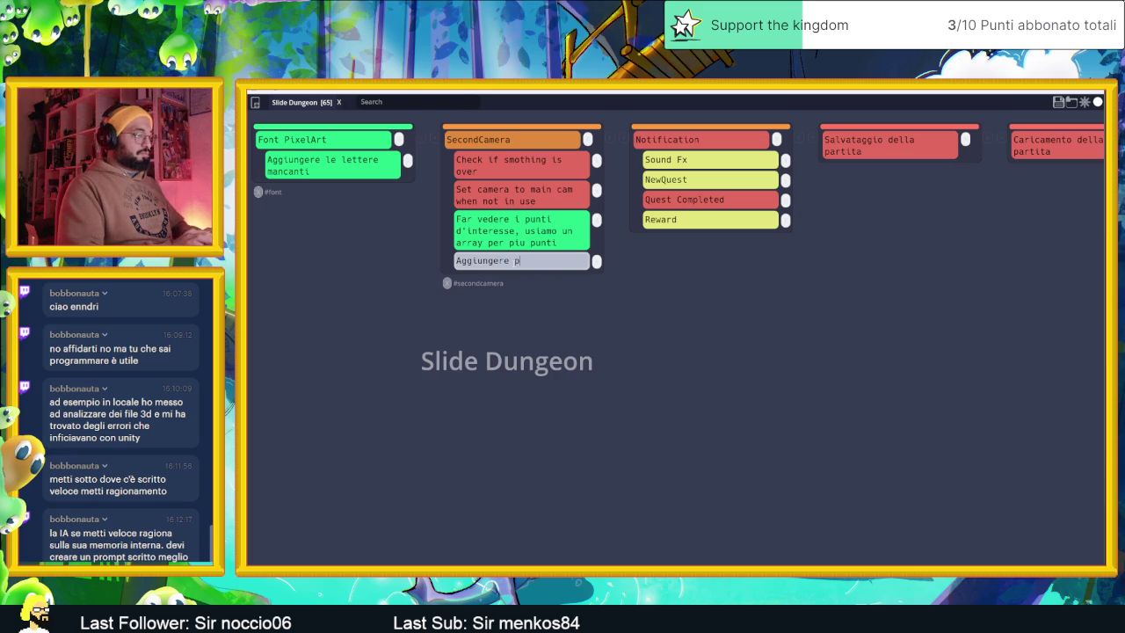
pyautogui.write('er  event')
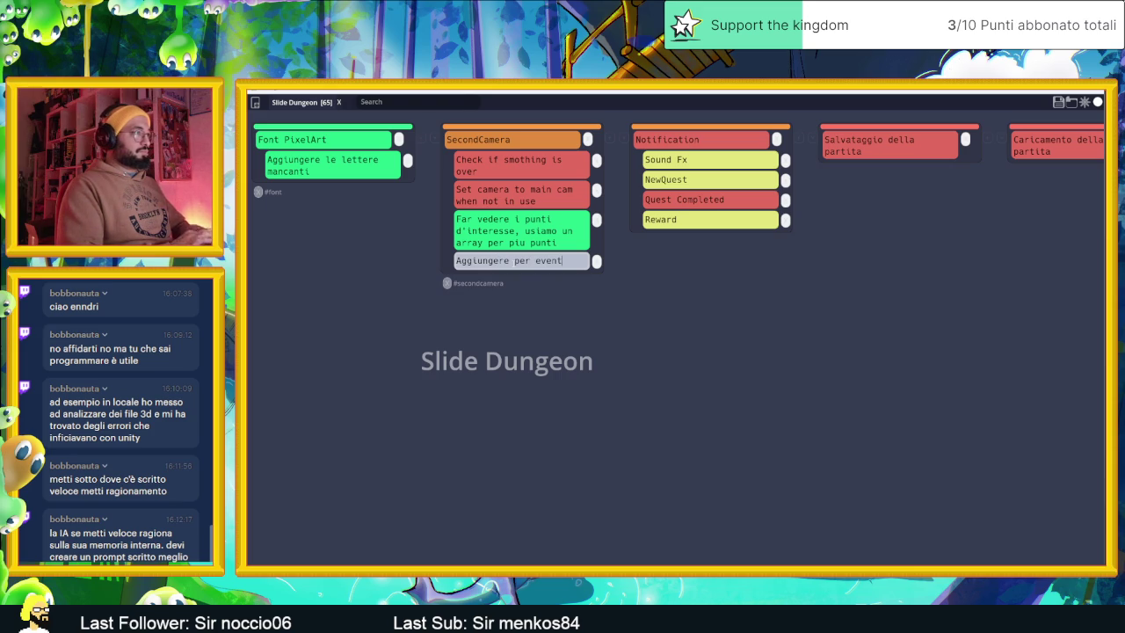
pyautogui.write('i di dialogo ')
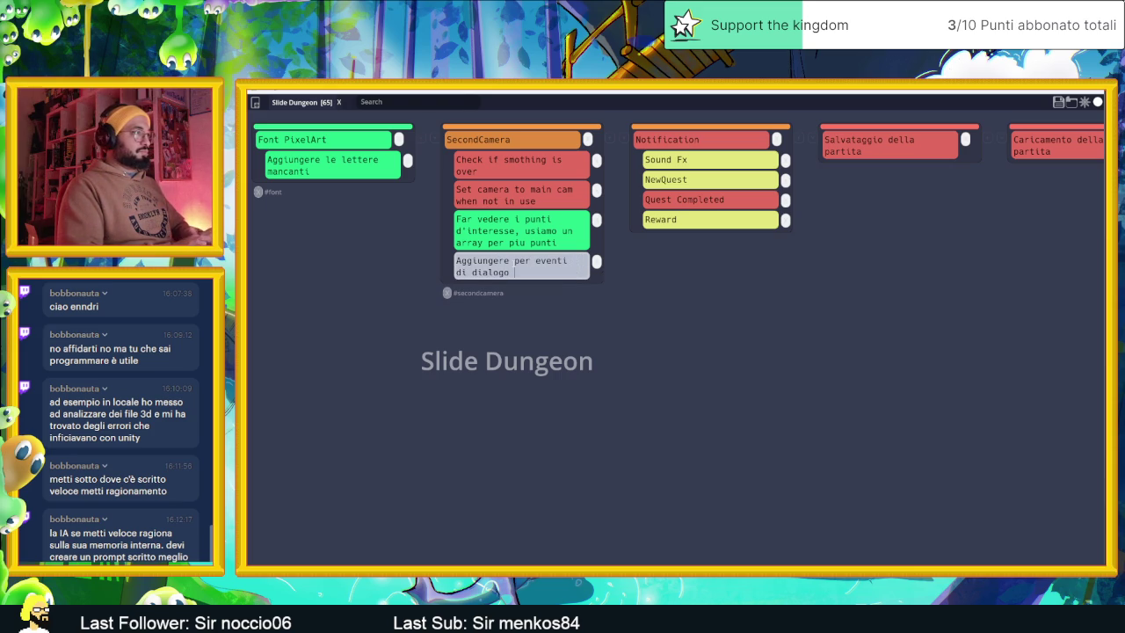
pyautogui.write('di avere e')
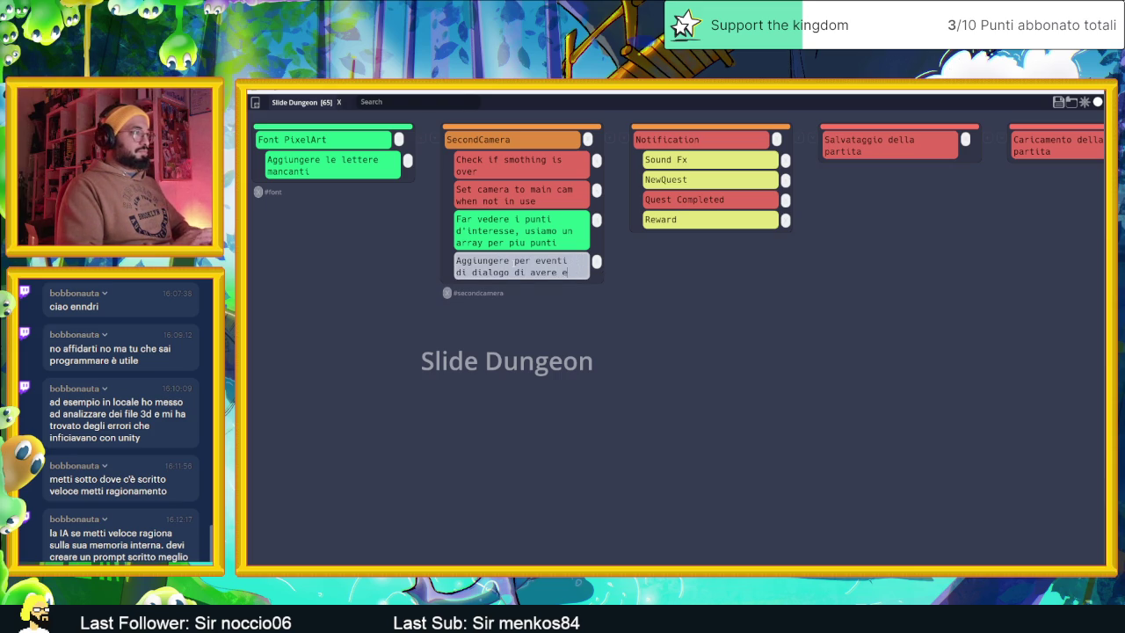
pyautogui.write('ntrambe')
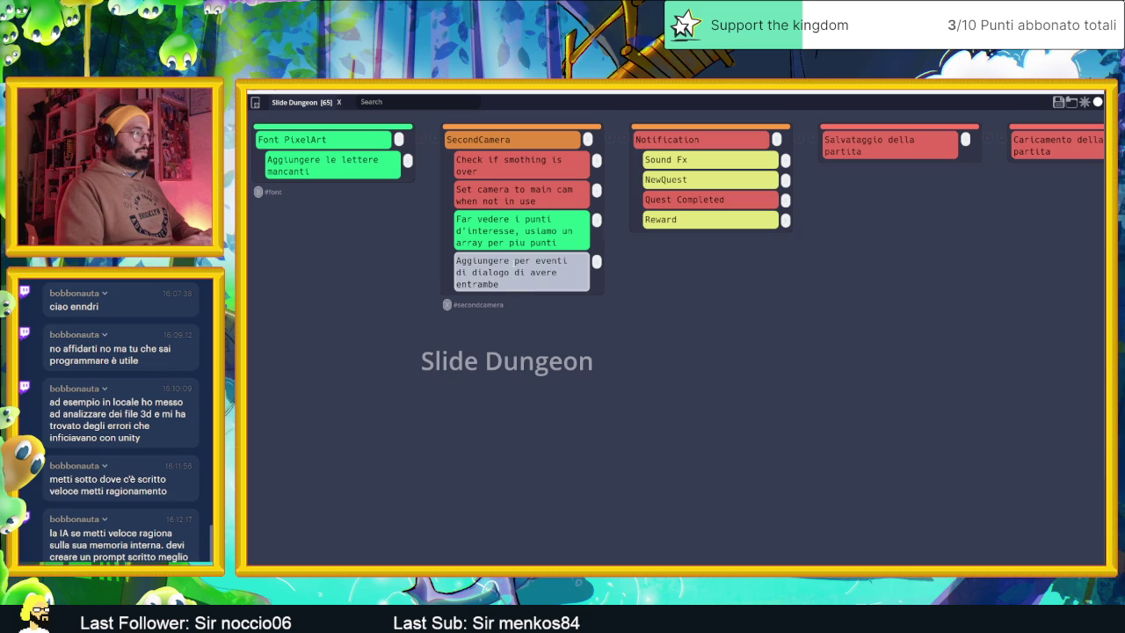
pyautogui.write(' le versioni')
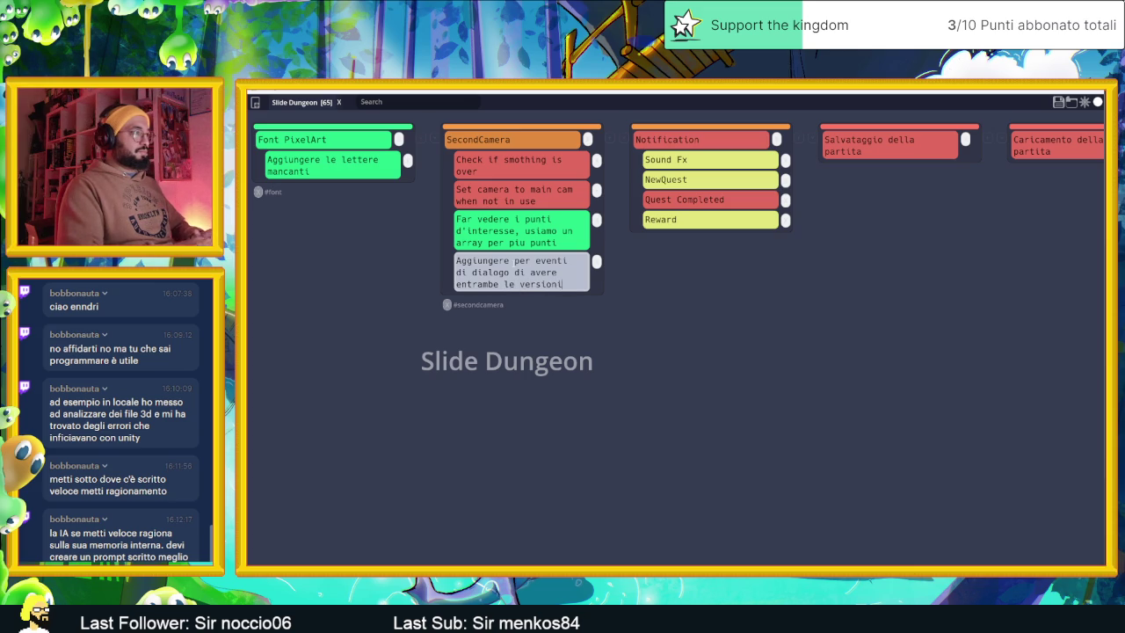
pyautogui.write(' sia pool ')
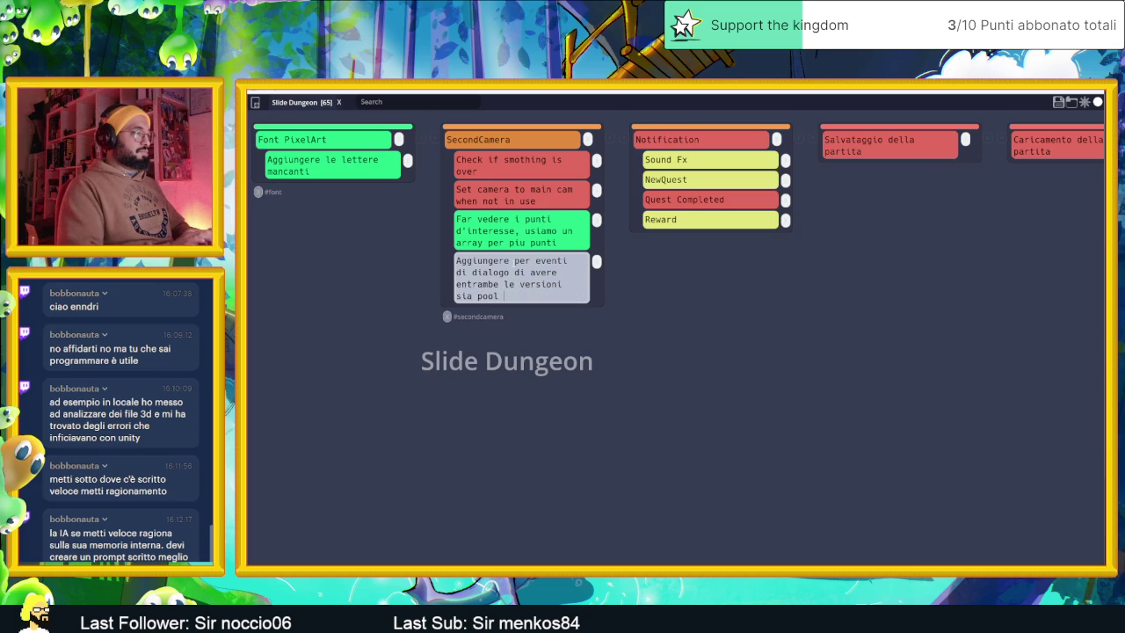
pyautogui.write('movement')
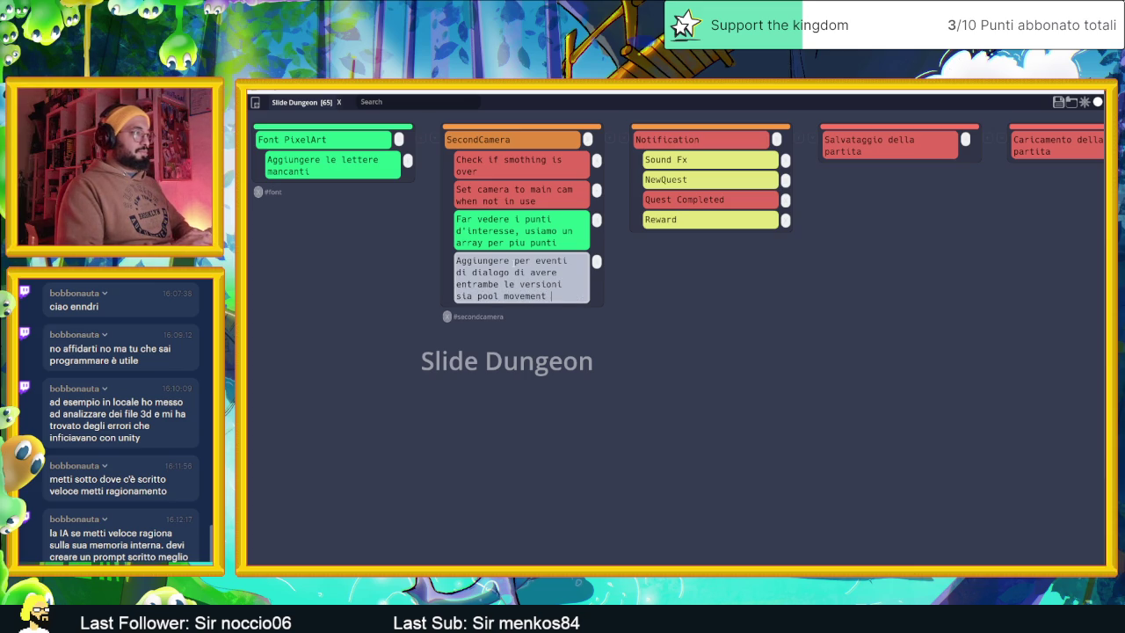
pyautogui.write('che static su')
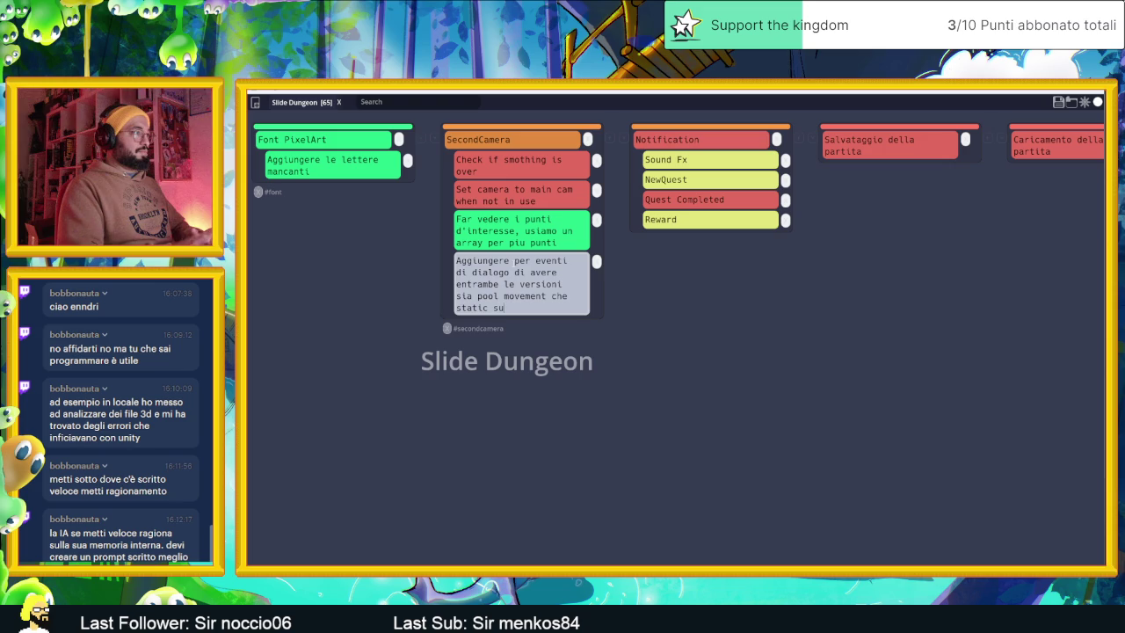
pyautogui.write('perrsonaggio')
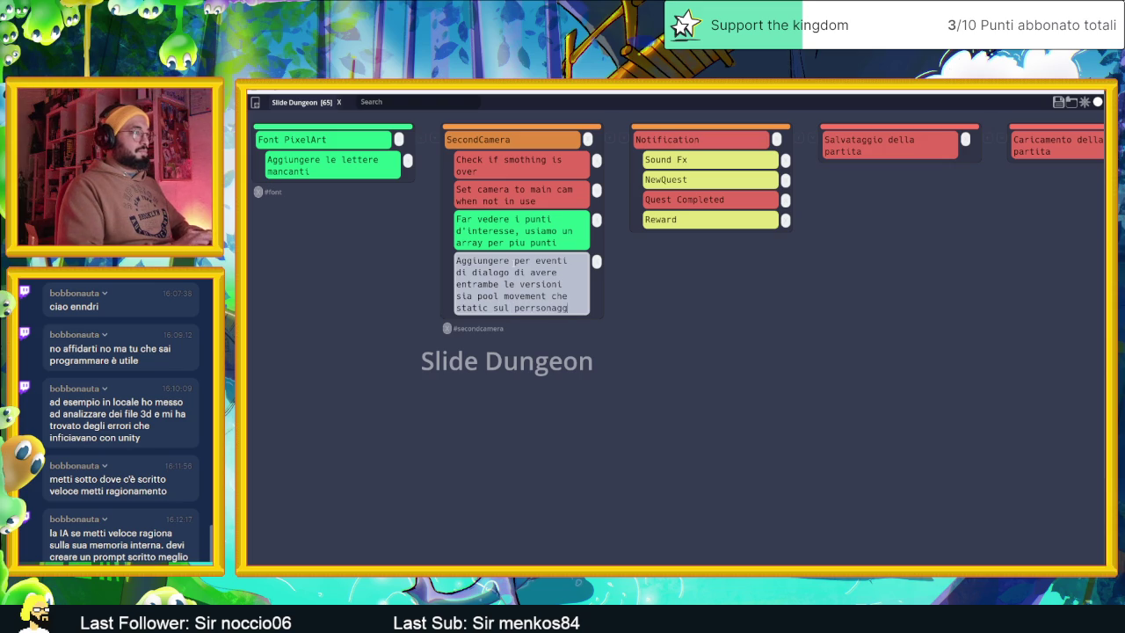
pyautogui.click(581, 292)
pyautogui.click(1058, 102)
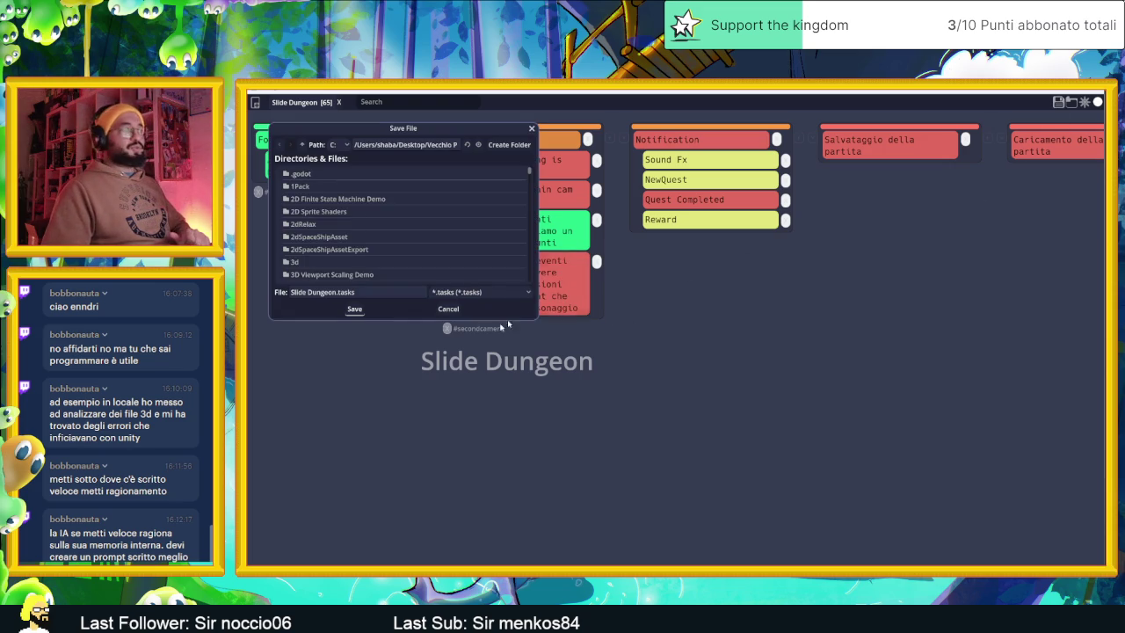
pyautogui.click(354, 310)
pyautogui.click(614, 343)
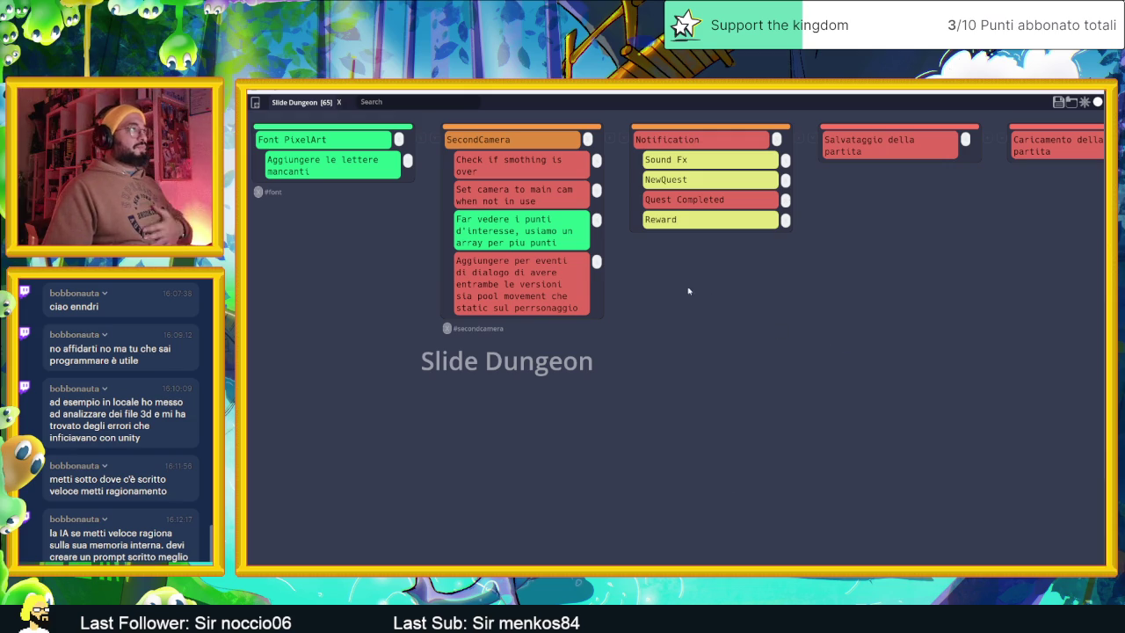
# Step: Mark the smoothing-check and main-camera subtasks done, save over Slide Dungeon.tasks, and close the board
pyautogui.click(544, 164)
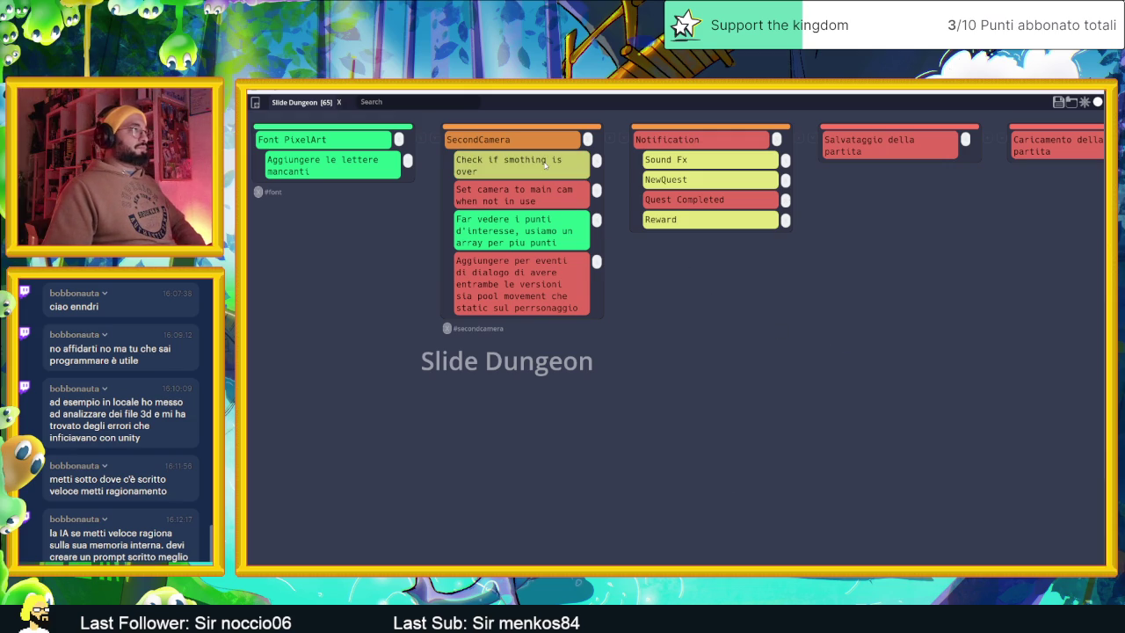
pyautogui.click(544, 165)
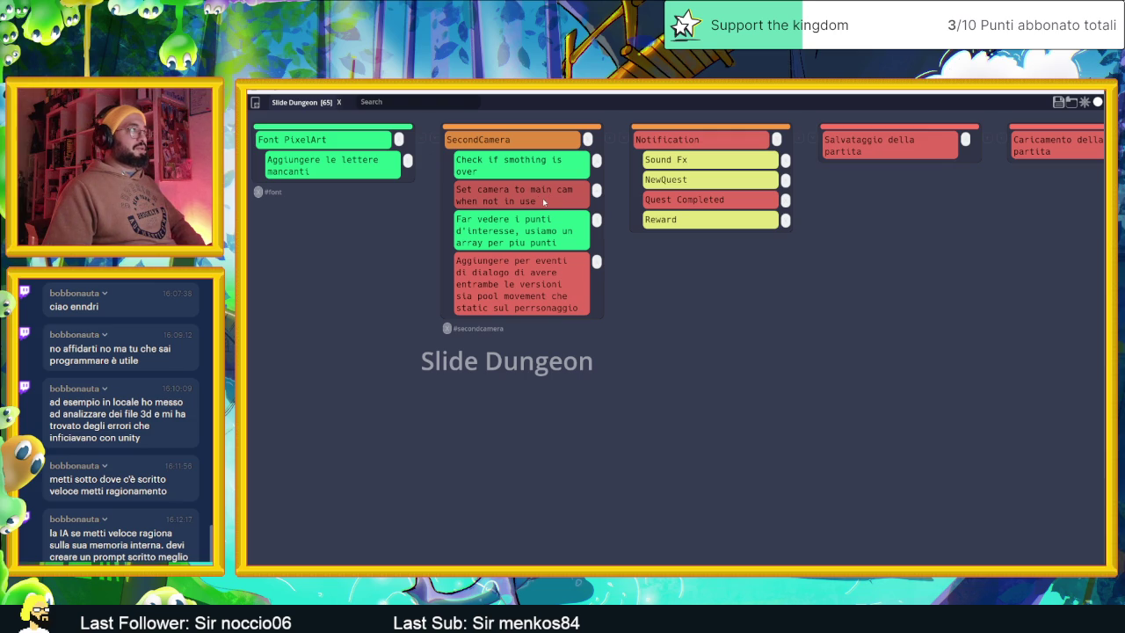
pyautogui.click(558, 201)
pyautogui.click(558, 201)
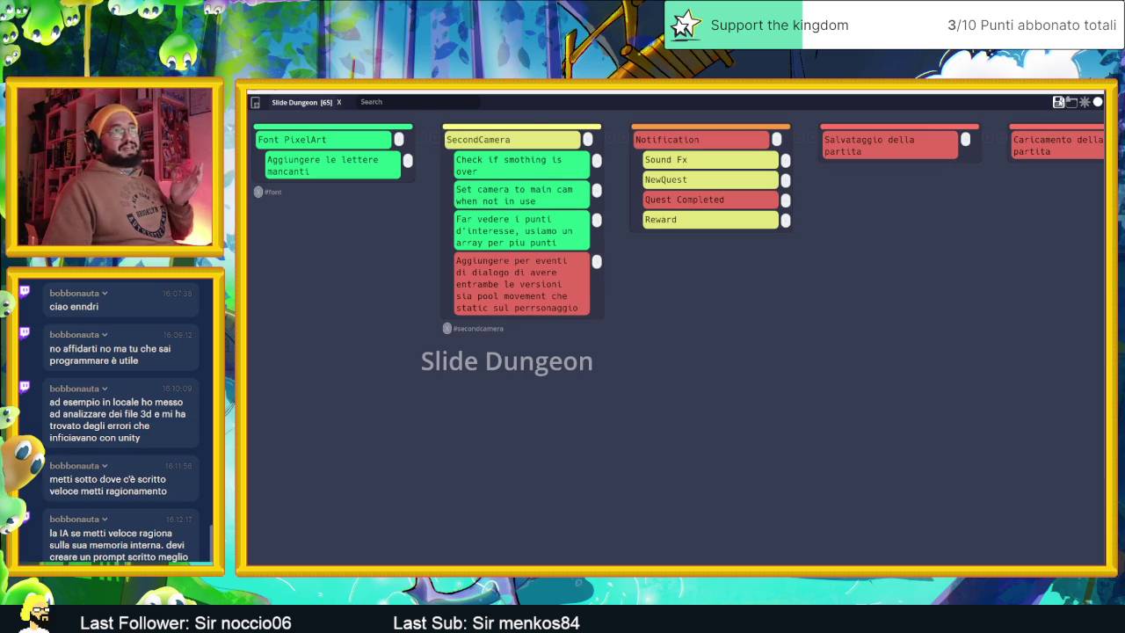
pyautogui.click(1059, 101)
pyautogui.click(355, 308)
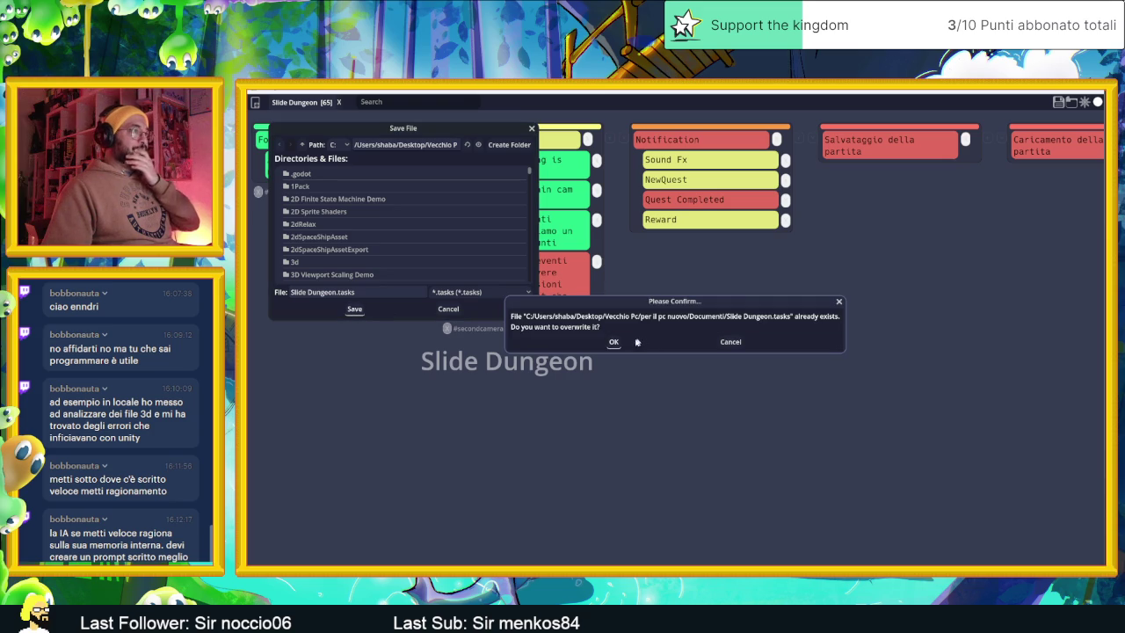
pyautogui.click(677, 343)
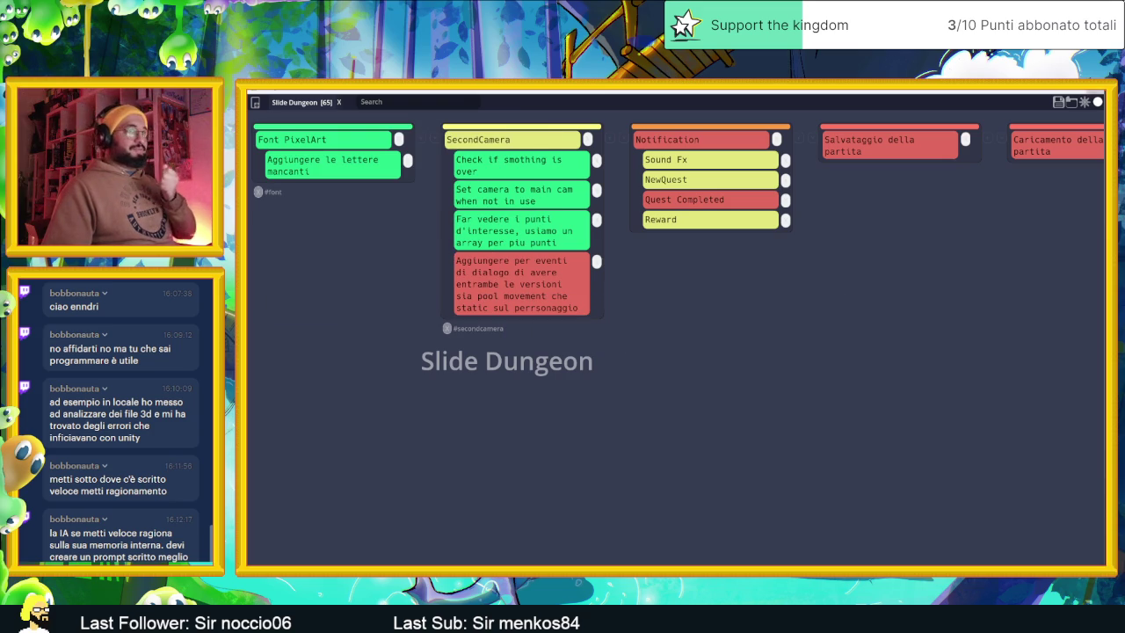
pyautogui.click(1097, 102)
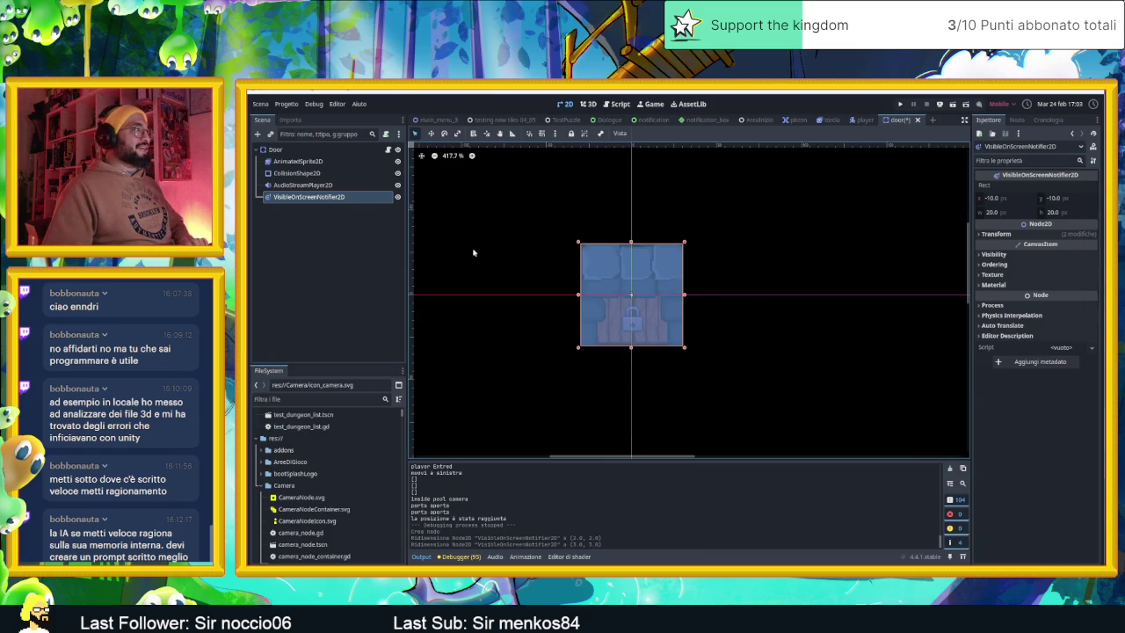
# Step: Move VisibleOnScreenNotifier2D to the top of Door's children and open door.gd
pyautogui.moveTo(305, 199); pyautogui.dragTo(297, 164)
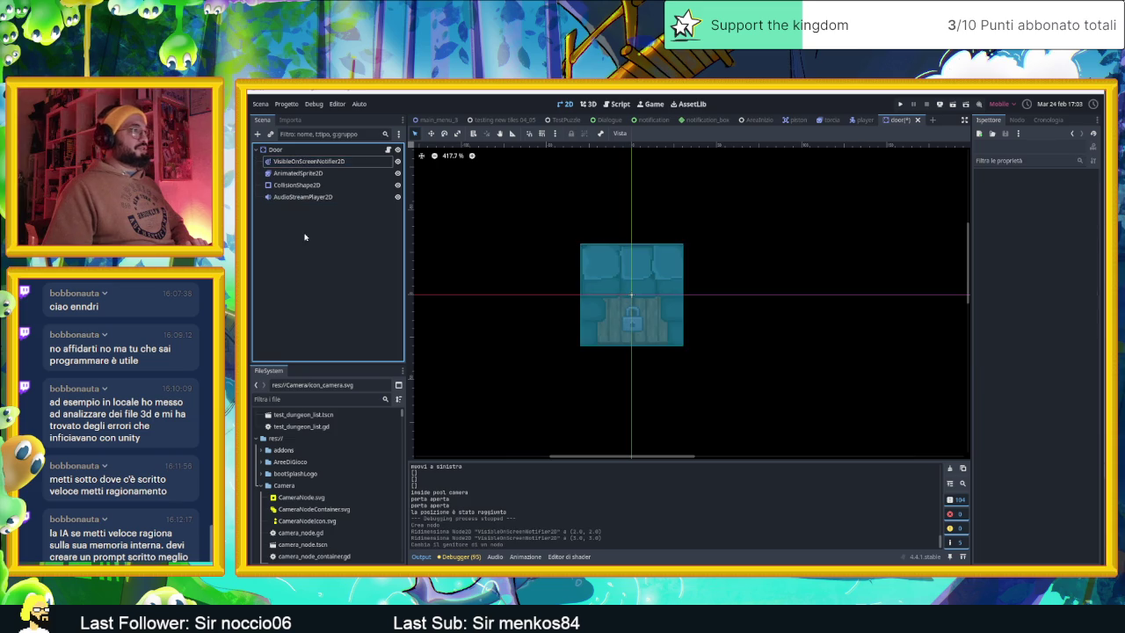
pyautogui.click(276, 151)
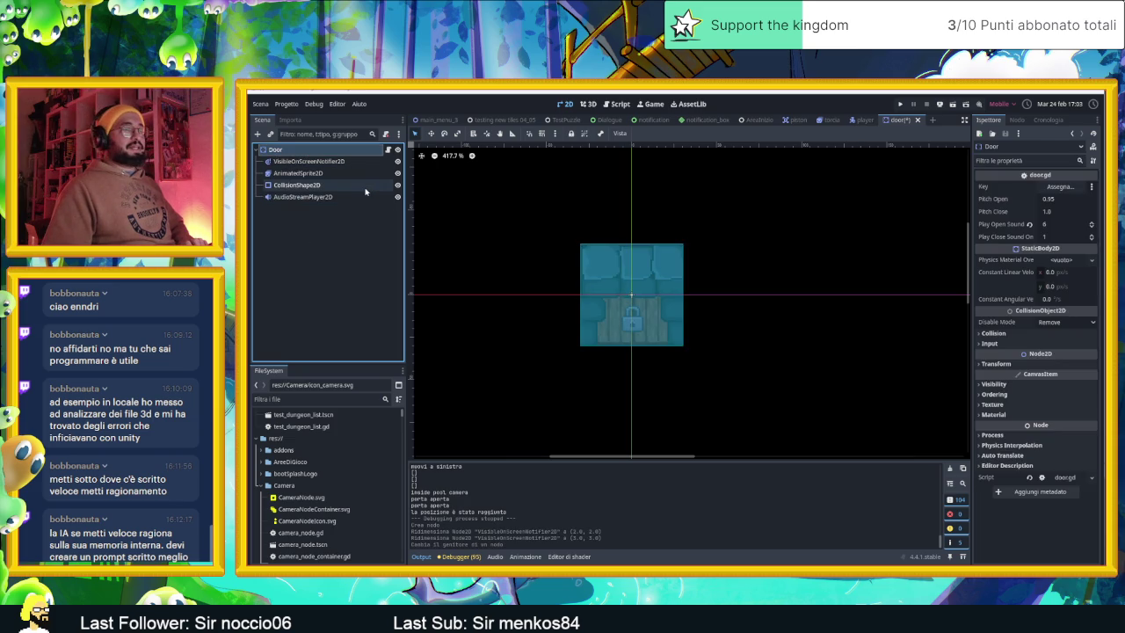
pyautogui.click(328, 165)
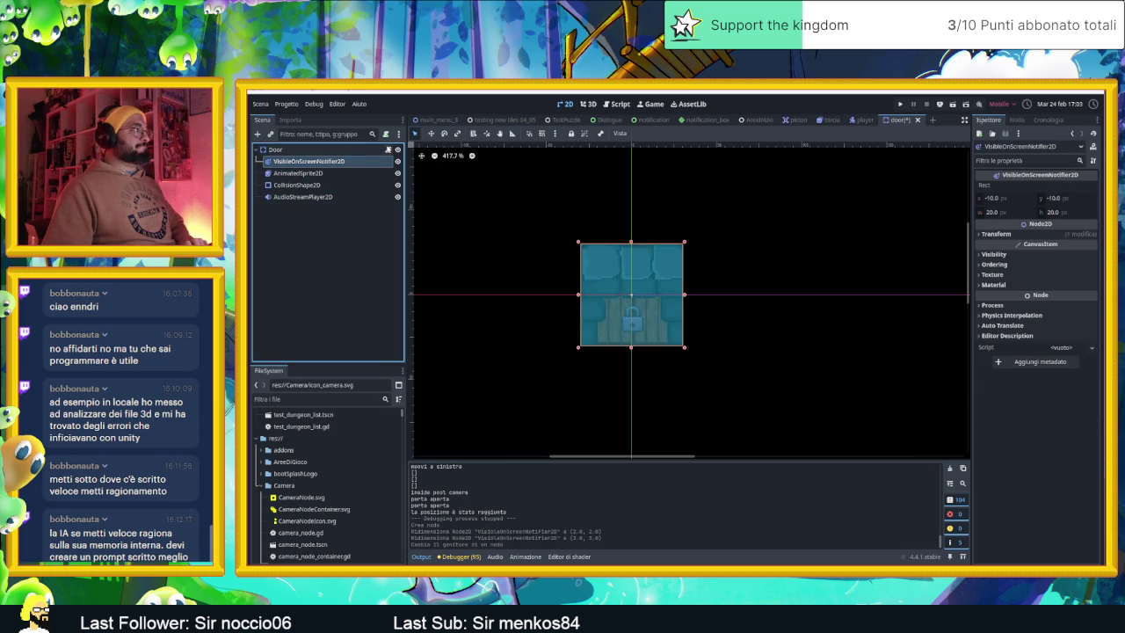
pyautogui.click(388, 150)
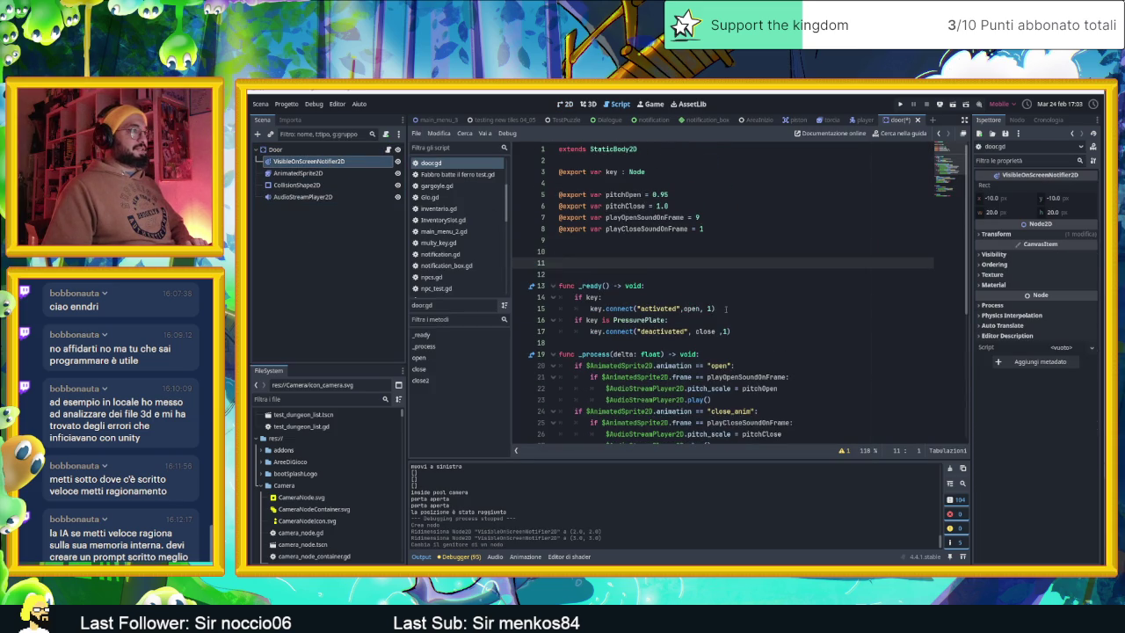
# Step: Add a new line in _ready starting $VisibleOnScreenNotifier2D.connect( via autocomplete
pyautogui.click(665, 285)
pyautogui.press('Return')
pyautogui.write('fun')
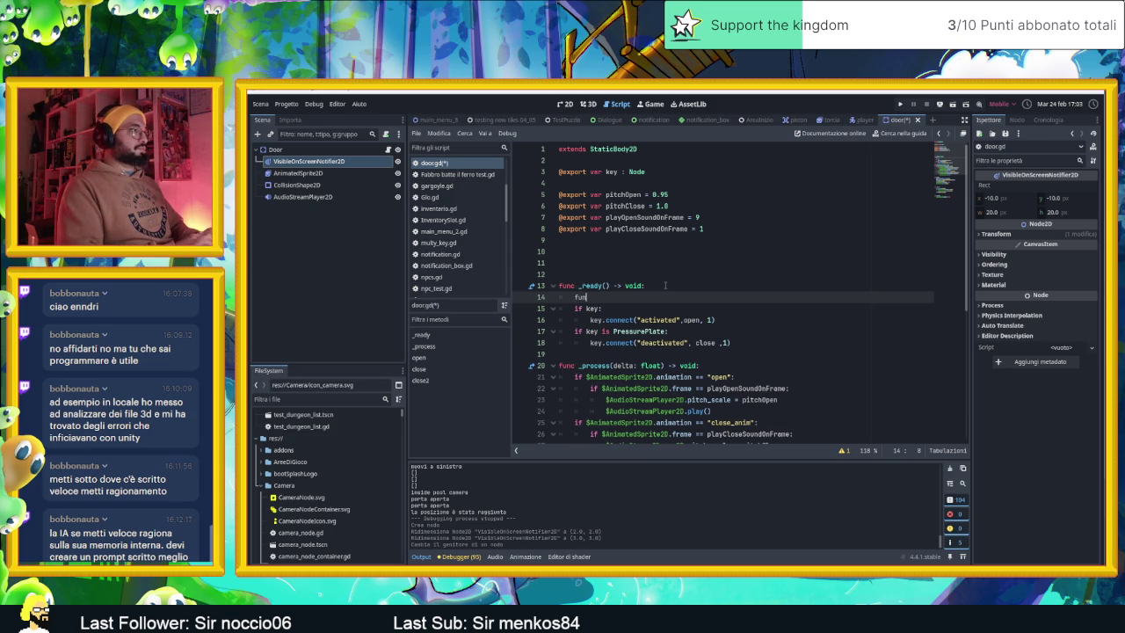
pyautogui.press('BackSpace')
pyautogui.press('BackSpace')
pyautogui.press('BackSpace')
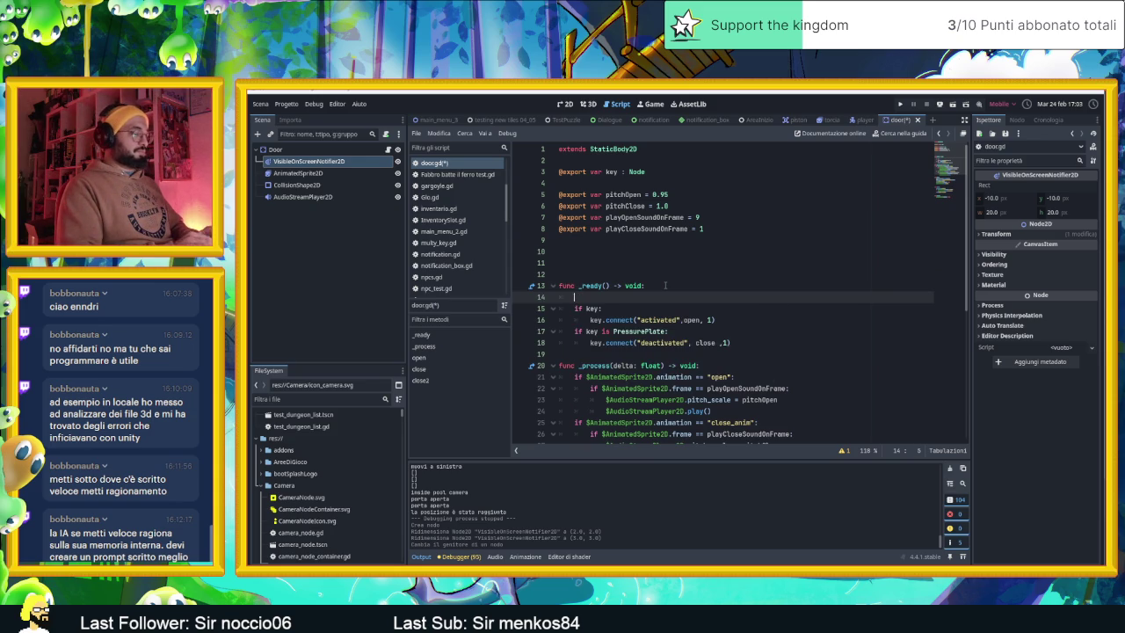
pyautogui.write('con$')
pyautogui.press('Escape')
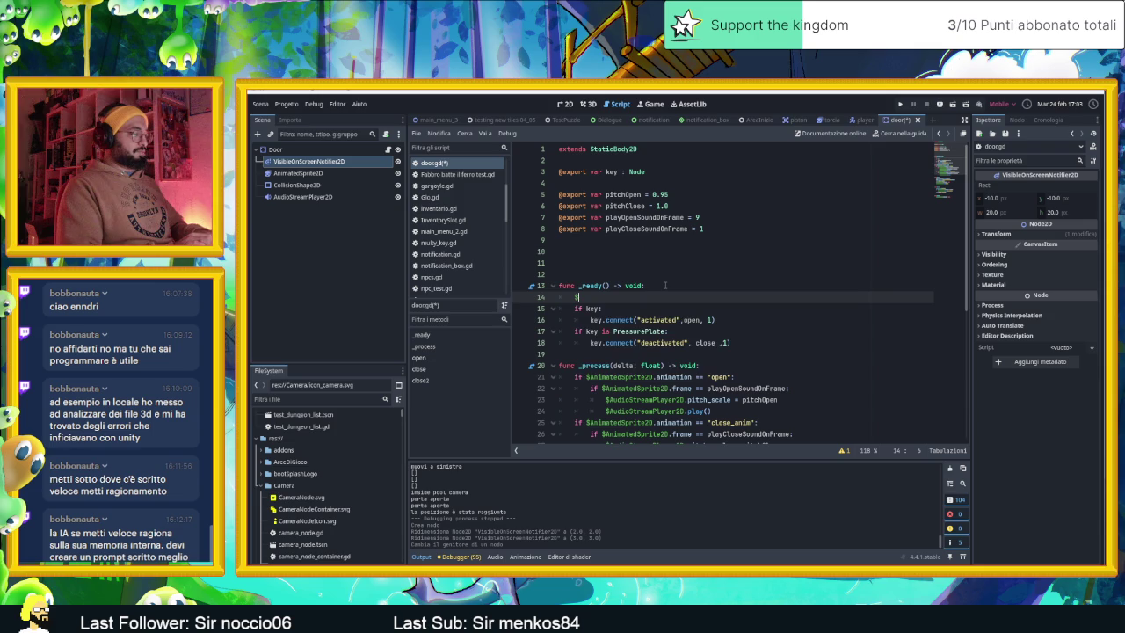
pyautogui.hotkey('ctrl', 'space')
pyautogui.write('vi')
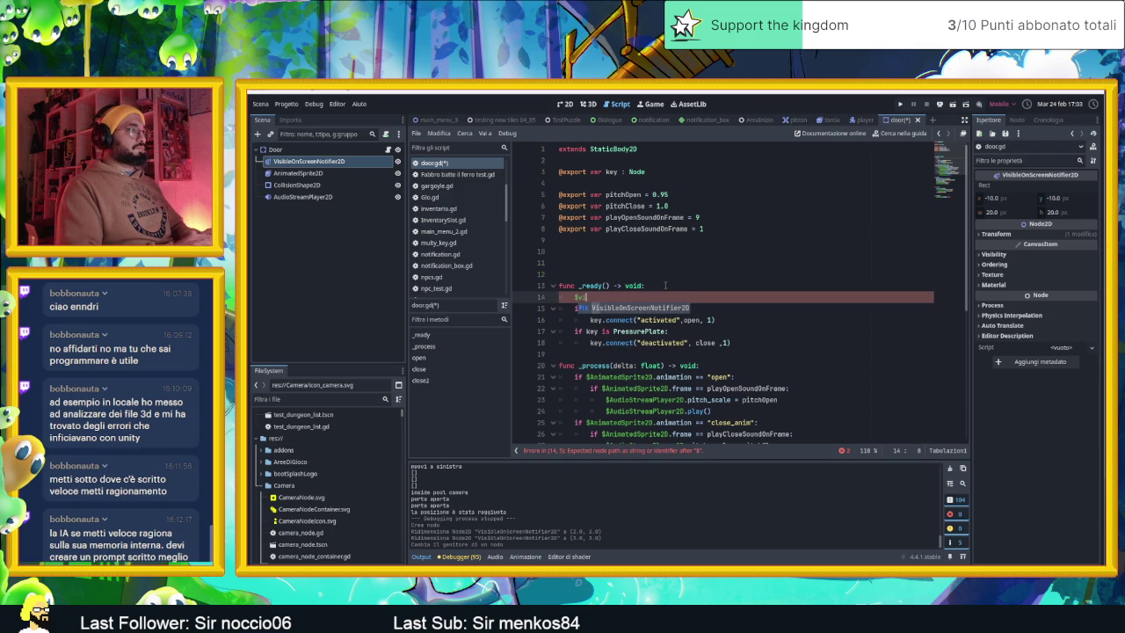
pyautogui.press('Return')
pyautogui.write('.conn')
pyautogui.press('Return')
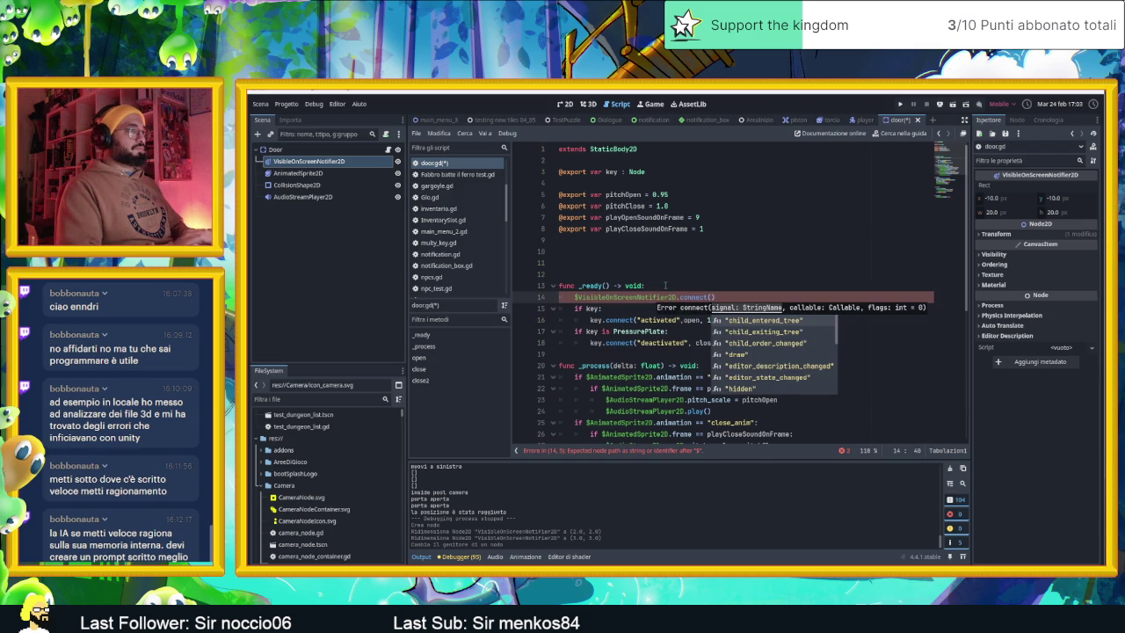
# Step: Browse the notifier's signal suggestions down to screen_entered
pyautogui.press('Down')
pyautogui.press('Down')
pyautogui.press('Down')
pyautogui.press('Down')
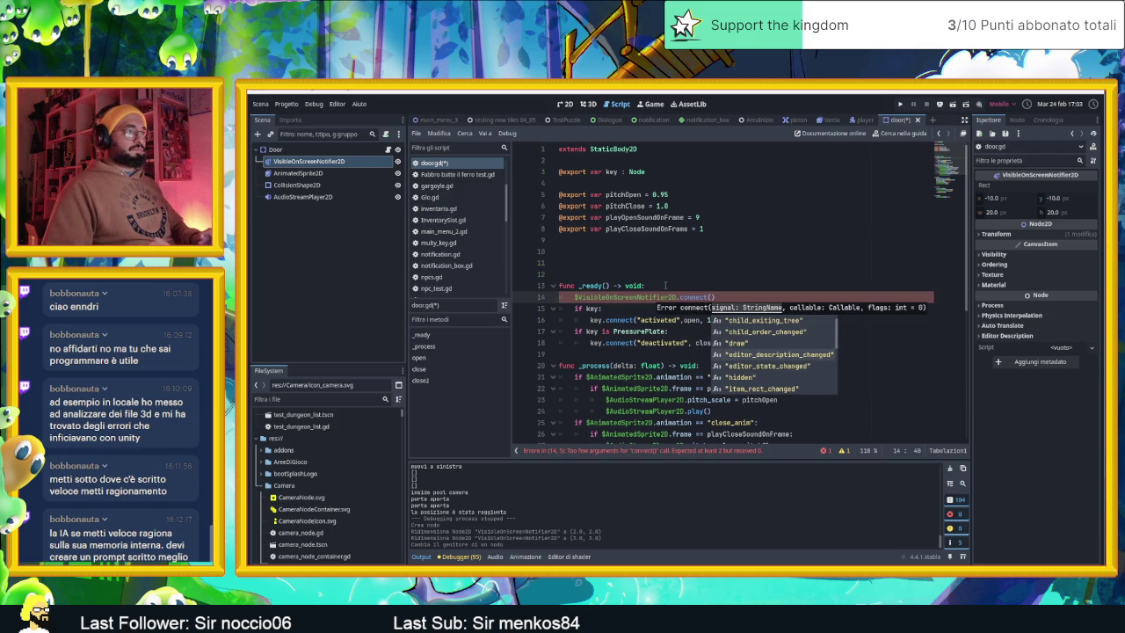
pyautogui.press('Down')
pyautogui.press('Down')
pyautogui.press('Down')
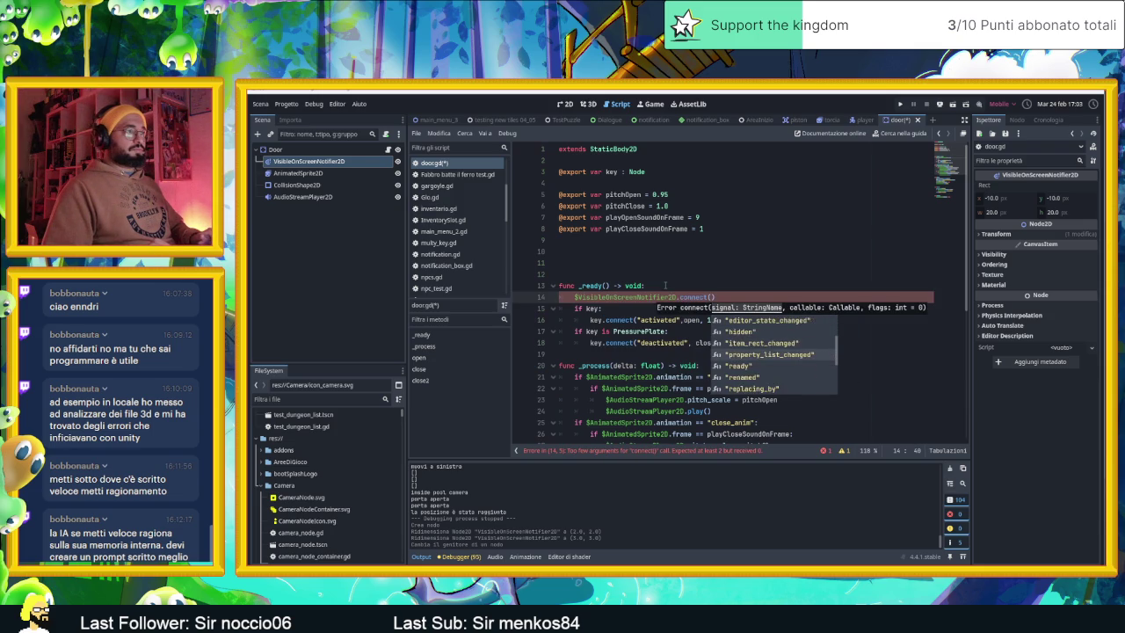
pyautogui.press('Down')
pyautogui.press('Down')
pyautogui.press('Down')
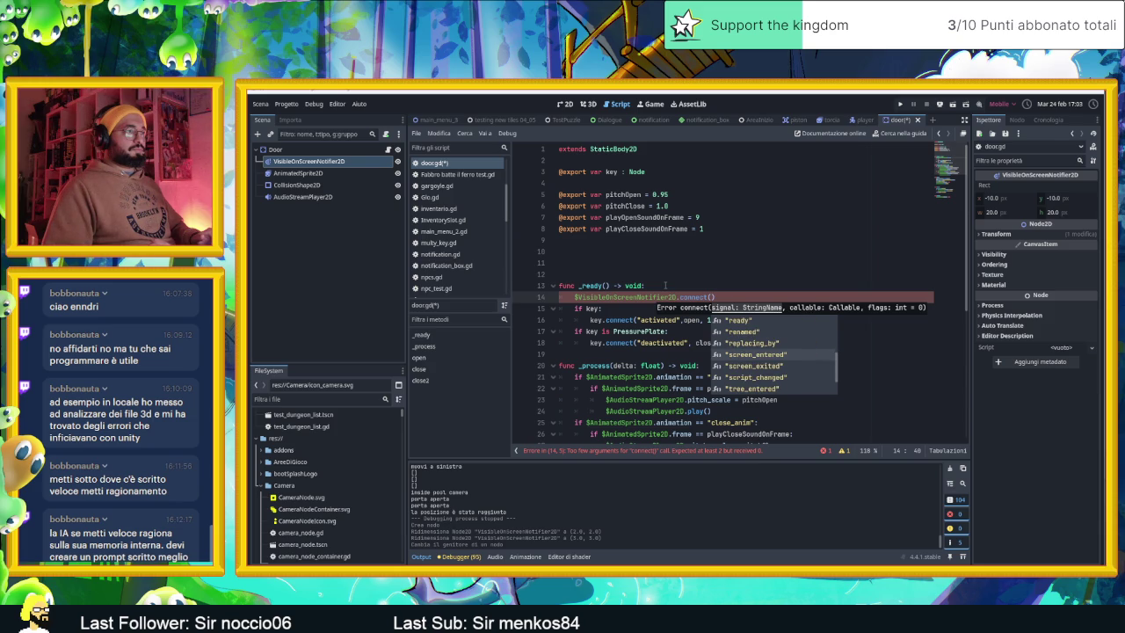
pyautogui.press('Down')
pyautogui.press('Down')
pyautogui.press('Up')
pyautogui.press('Up')
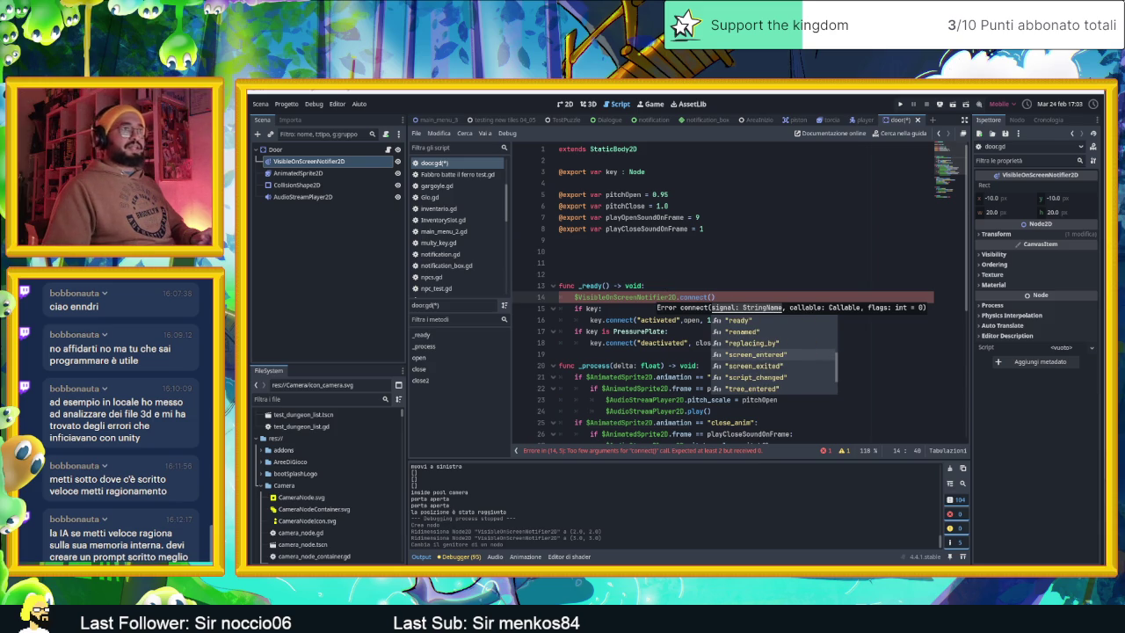
# Step: Complete the call as connect("screen_entered", screenEntred), saving without renaming the scene
pyautogui.click(1019, 120)
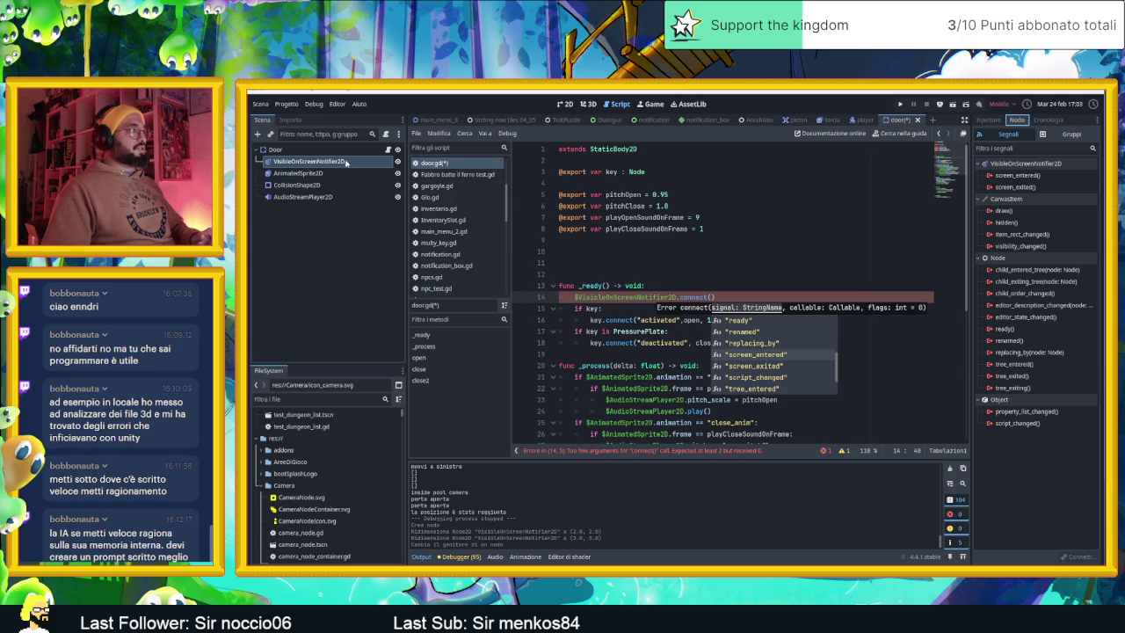
pyautogui.click(760, 355)
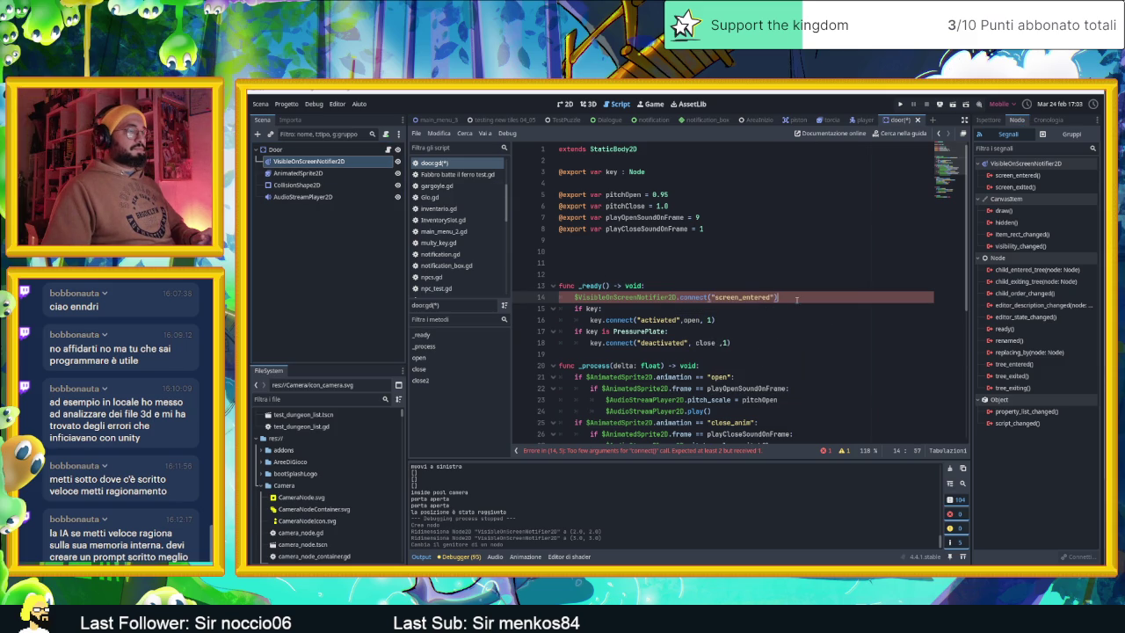
pyautogui.write(',')
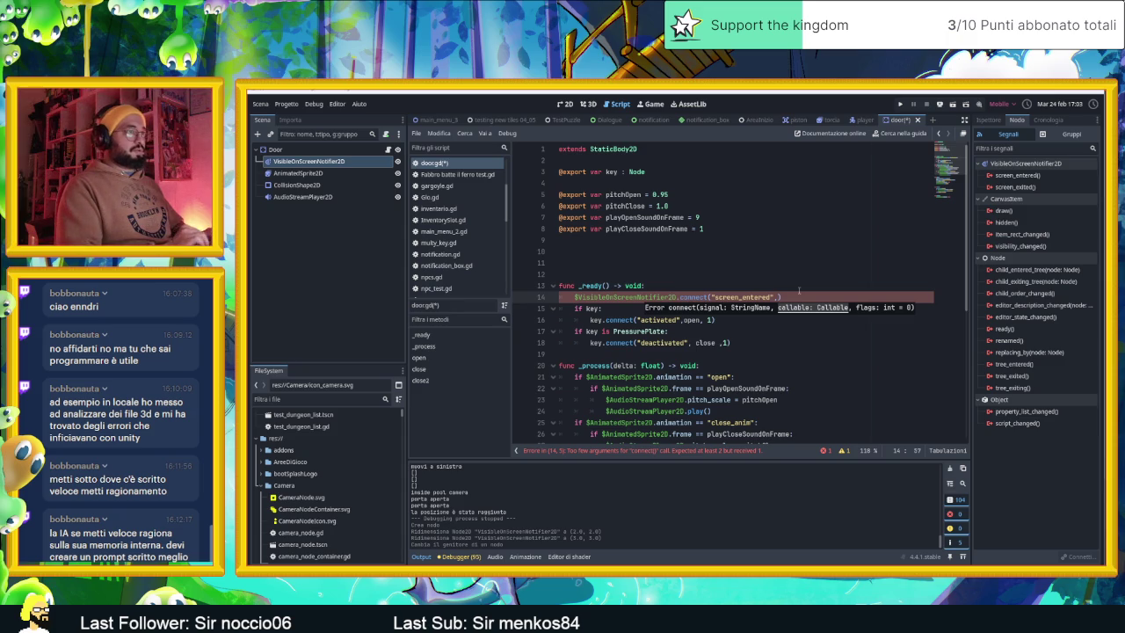
pyautogui.write('screenEnt')
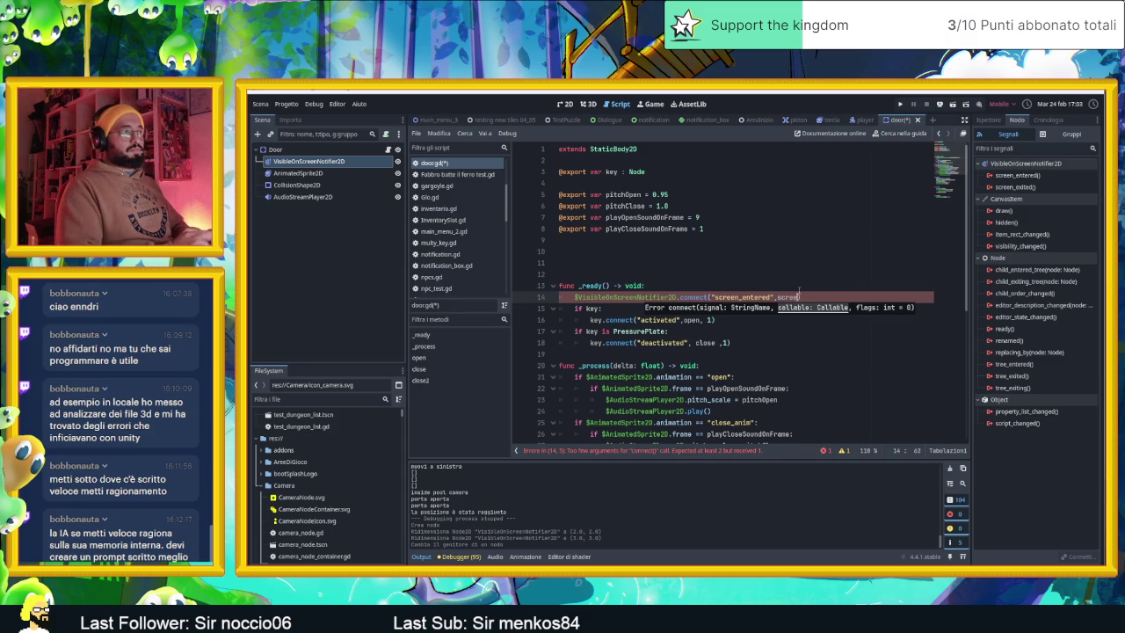
pyautogui.write('red')
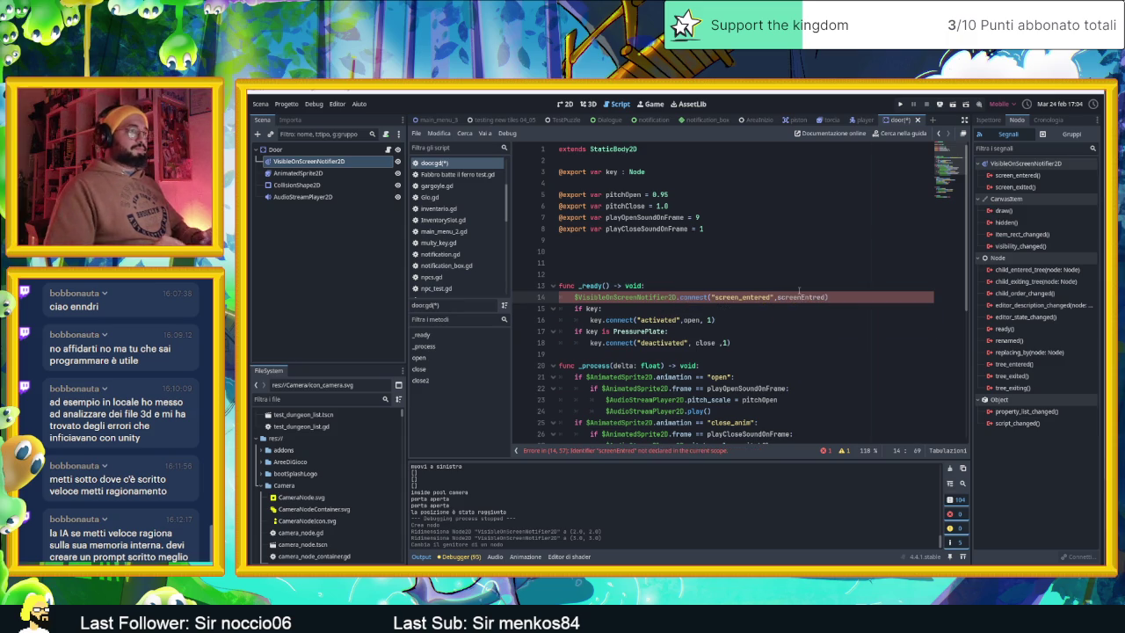
pyautogui.hotkey('ctrl', 's')
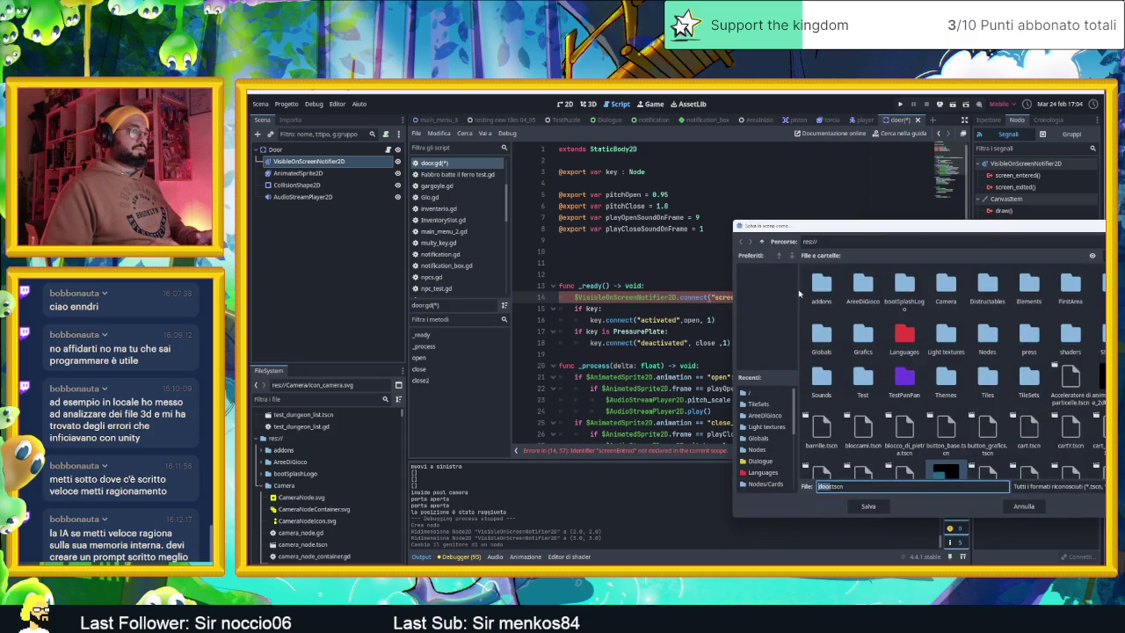
pyautogui.click(1022, 506)
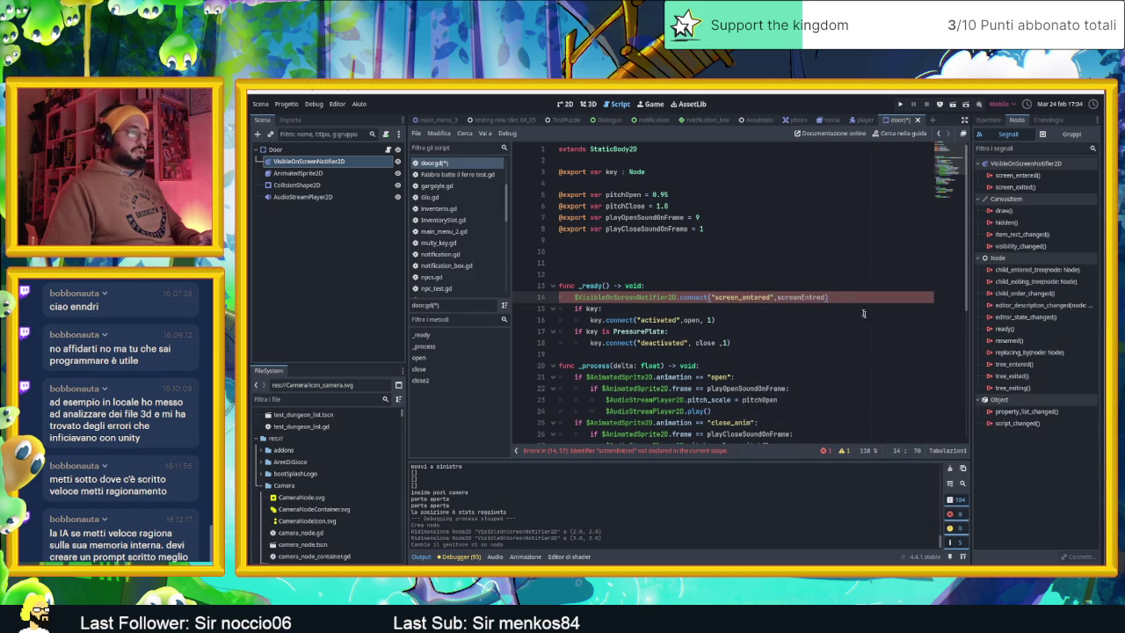
# Step: Duplicate the line and change it to connect("screen_exited", screenExited)
pyautogui.hotkey('ctrl', 'shift', 'd')
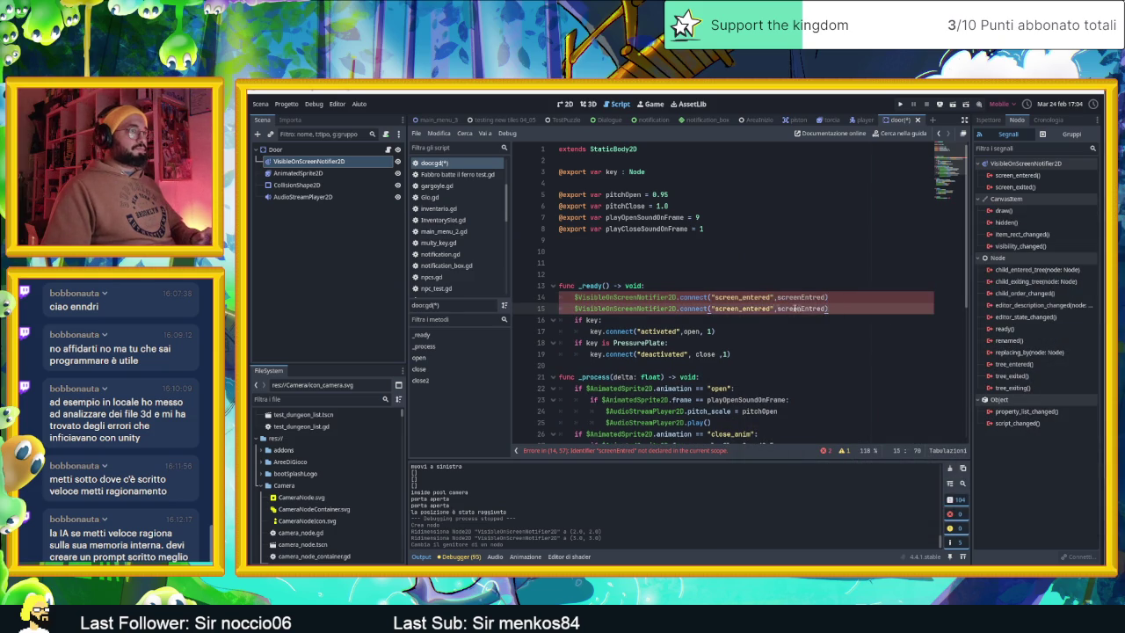
pyautogui.doubleClick(754, 309)
pyautogui.write('screen')
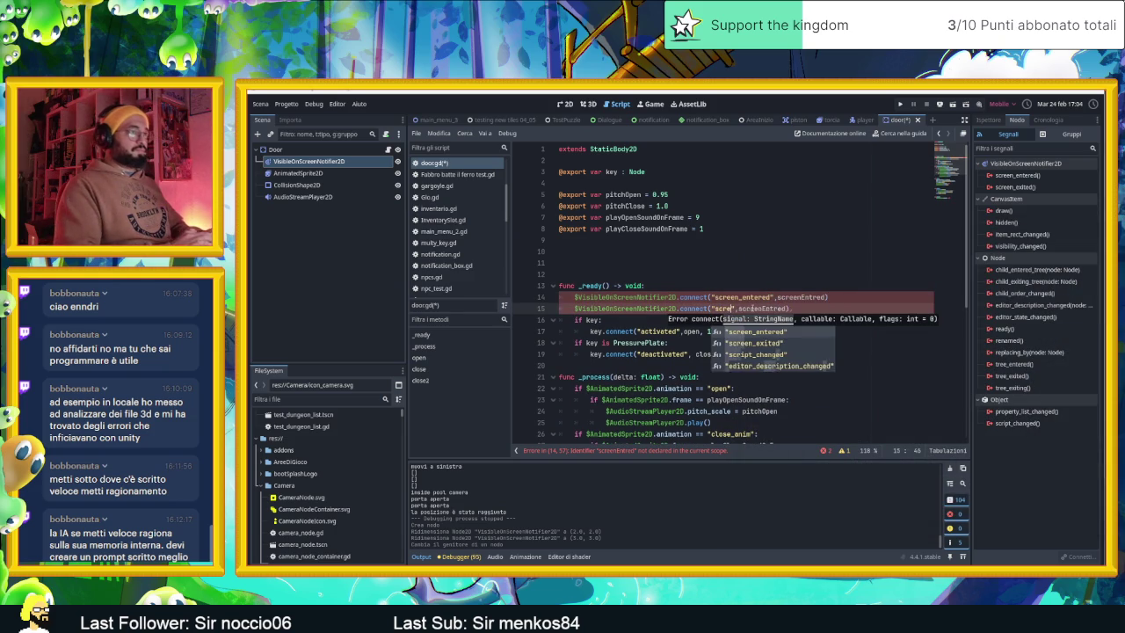
pyautogui.press('Down')
pyautogui.press('Return')
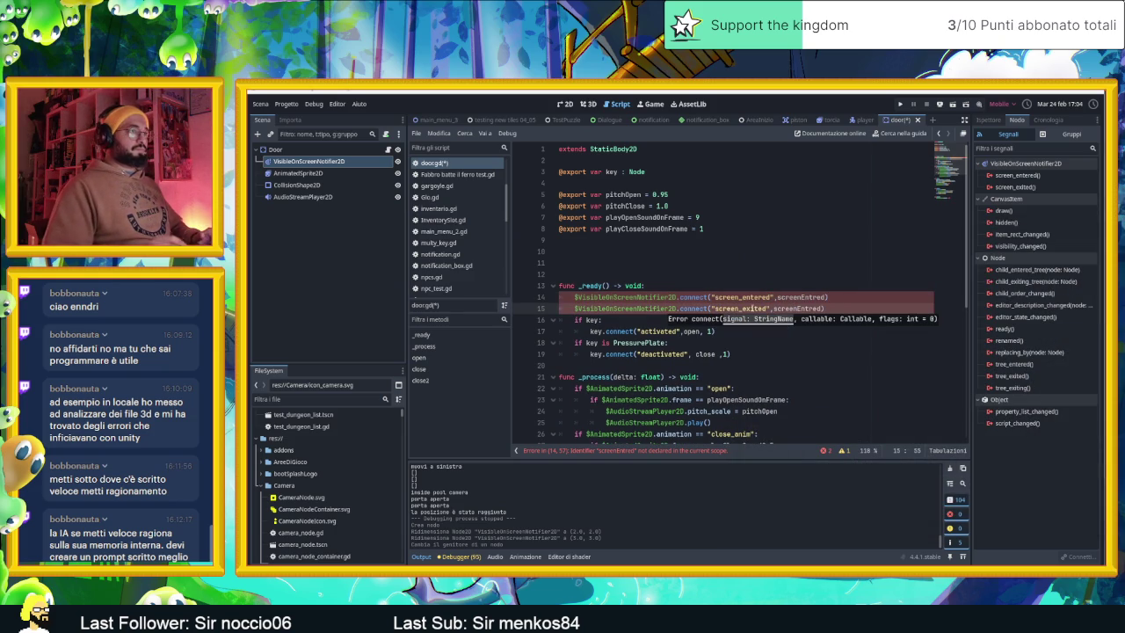
pyautogui.doubleClick(804, 310)
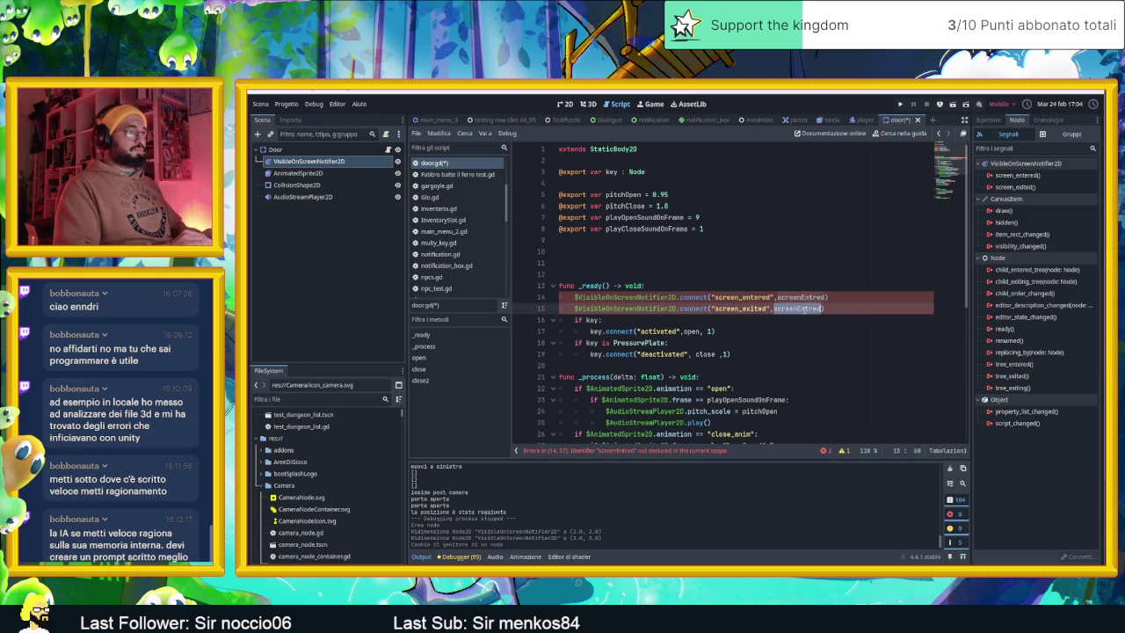
pyautogui.write('scree')
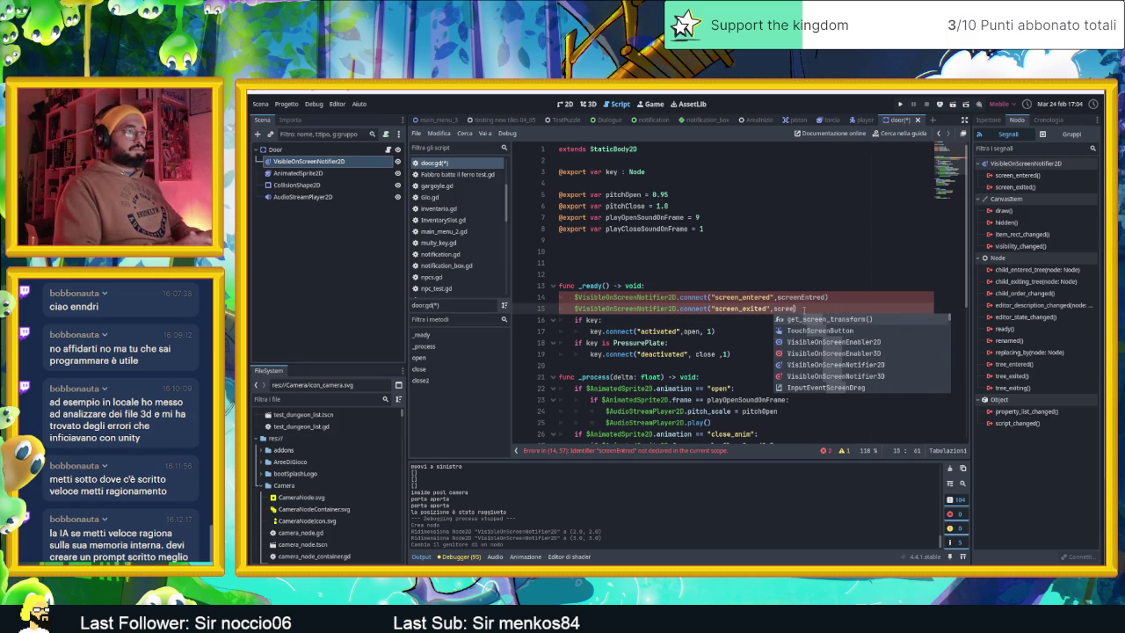
pyautogui.write('nExi')
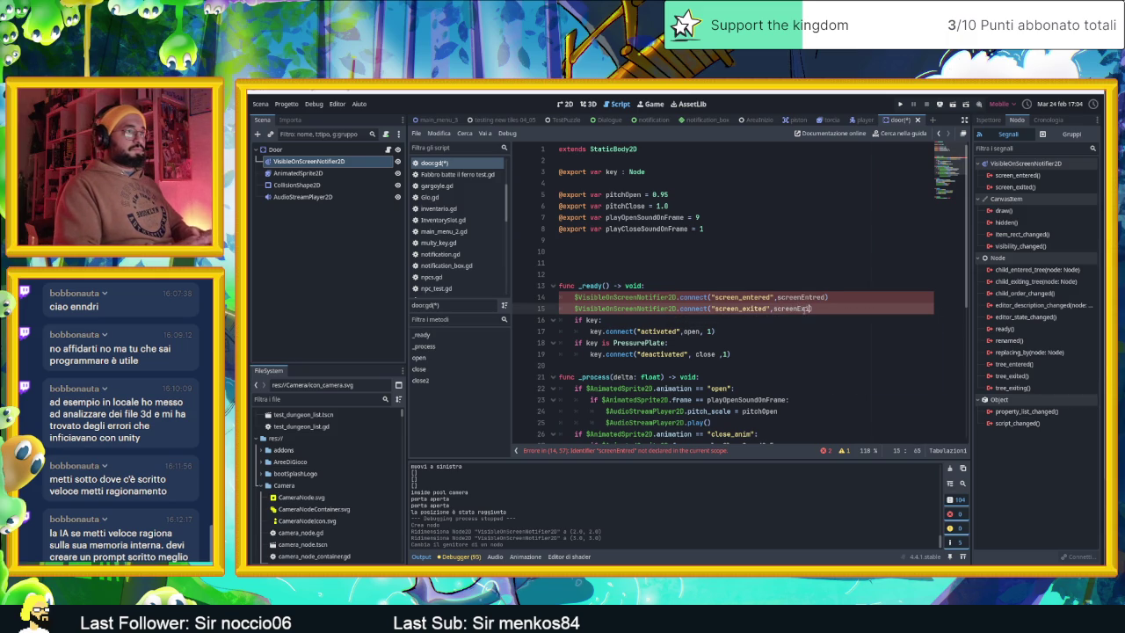
pyautogui.write('ted')
pyautogui.scroll(-7, 828, 352)
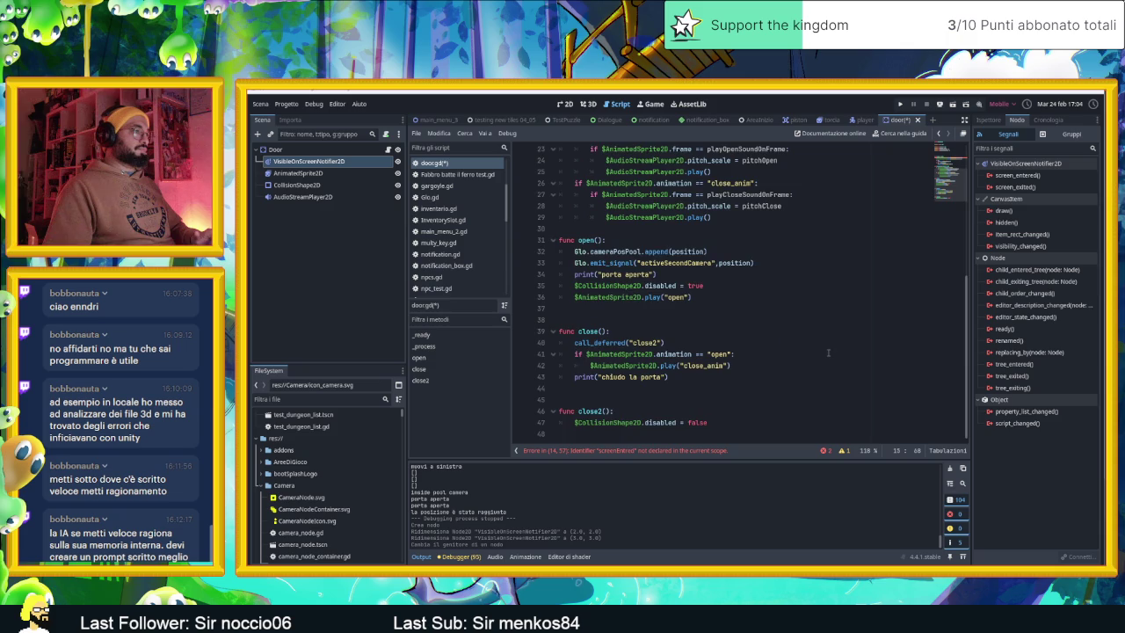
# Step: Add a screenEntred() function containing pass at the end of door.gd
pyautogui.scroll(5, 828, 353)
pyautogui.scroll(-5, 828, 353)
pyautogui.click(605, 434)
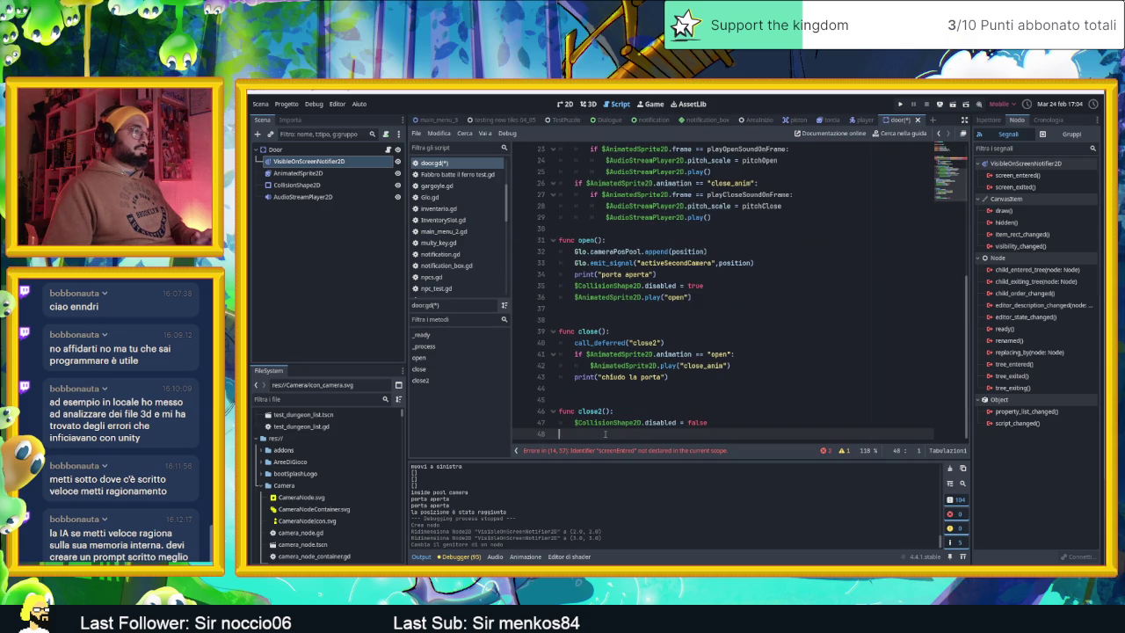
pyautogui.press('Return')
pyautogui.write('func sc')
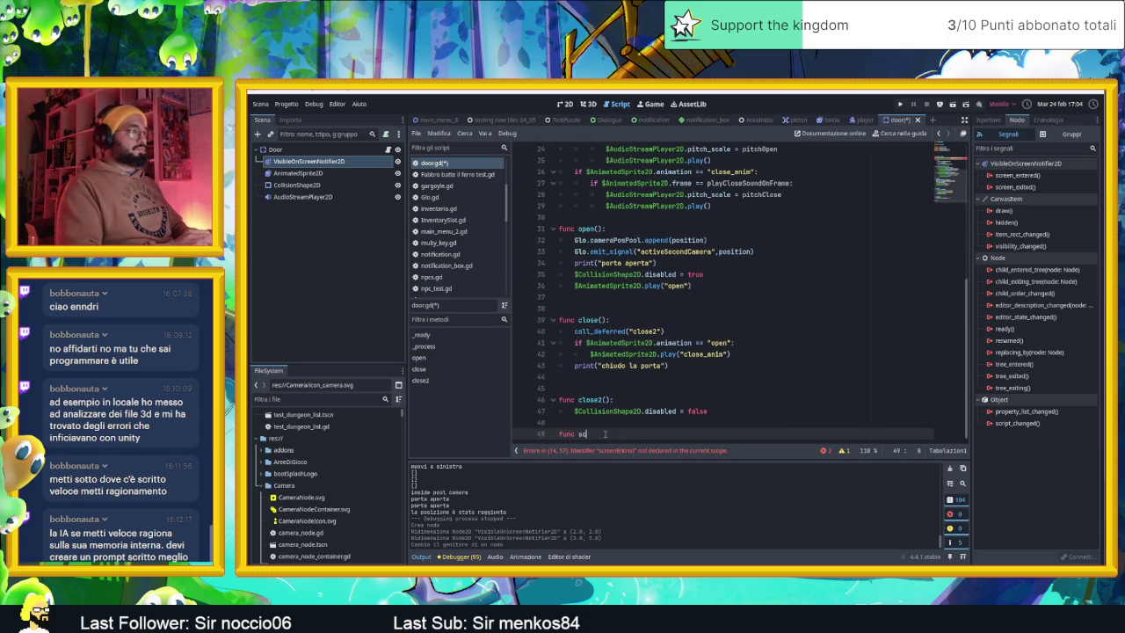
pyautogui.write('ree')
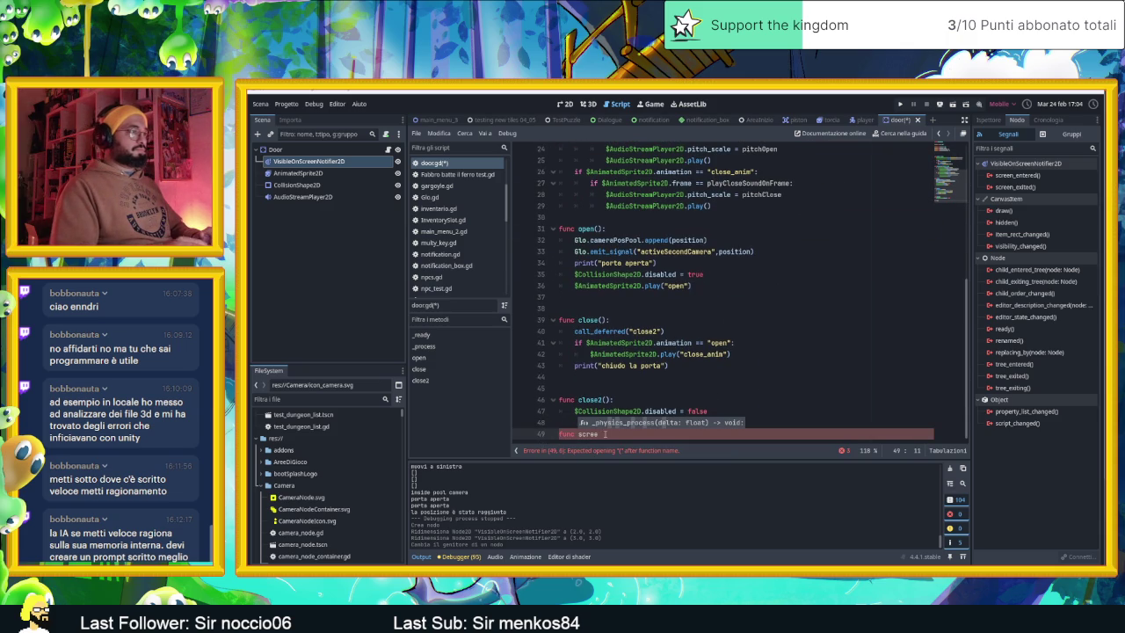
pyautogui.press('BackSpace')
pyautogui.press('BackSpace')
pyautogui.press('BackSpace')
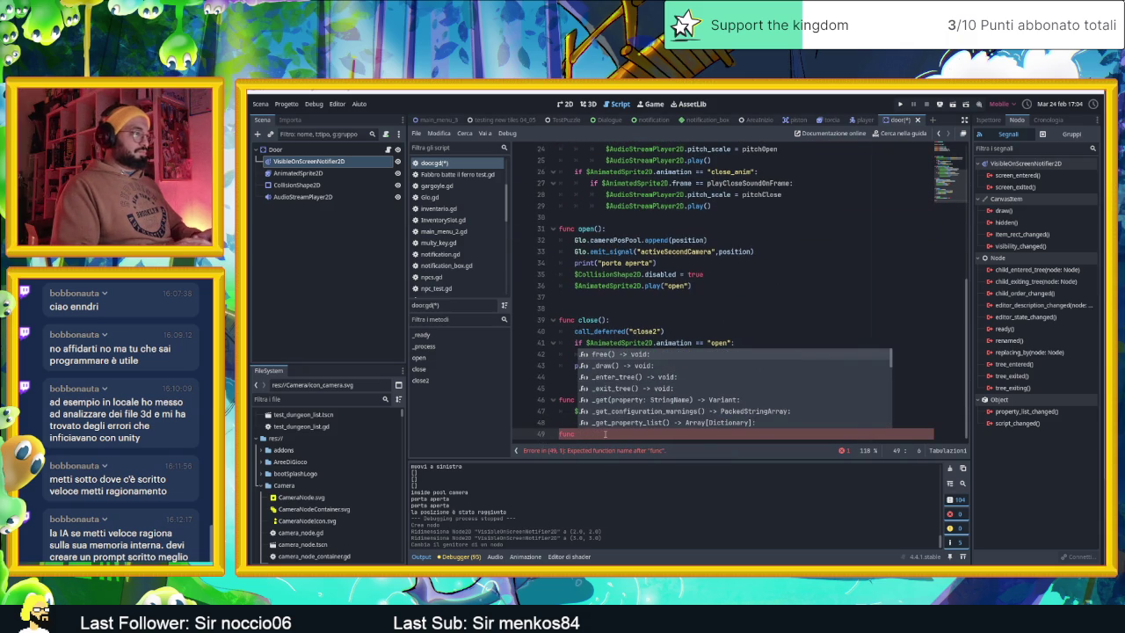
pyautogui.write('screen')
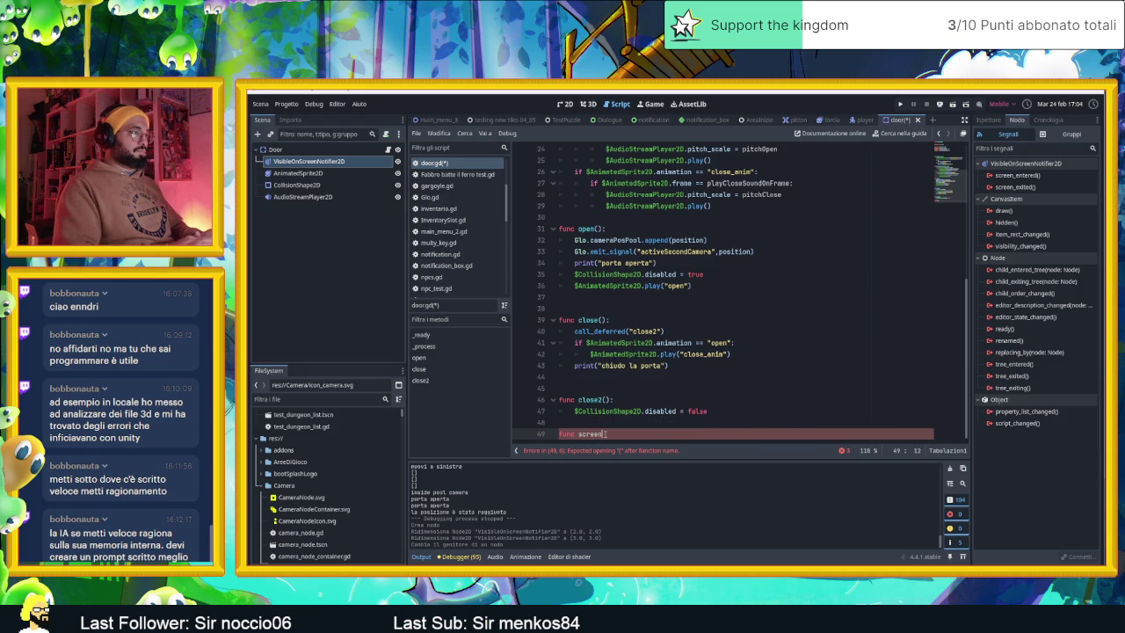
pyautogui.write('nEntred(')
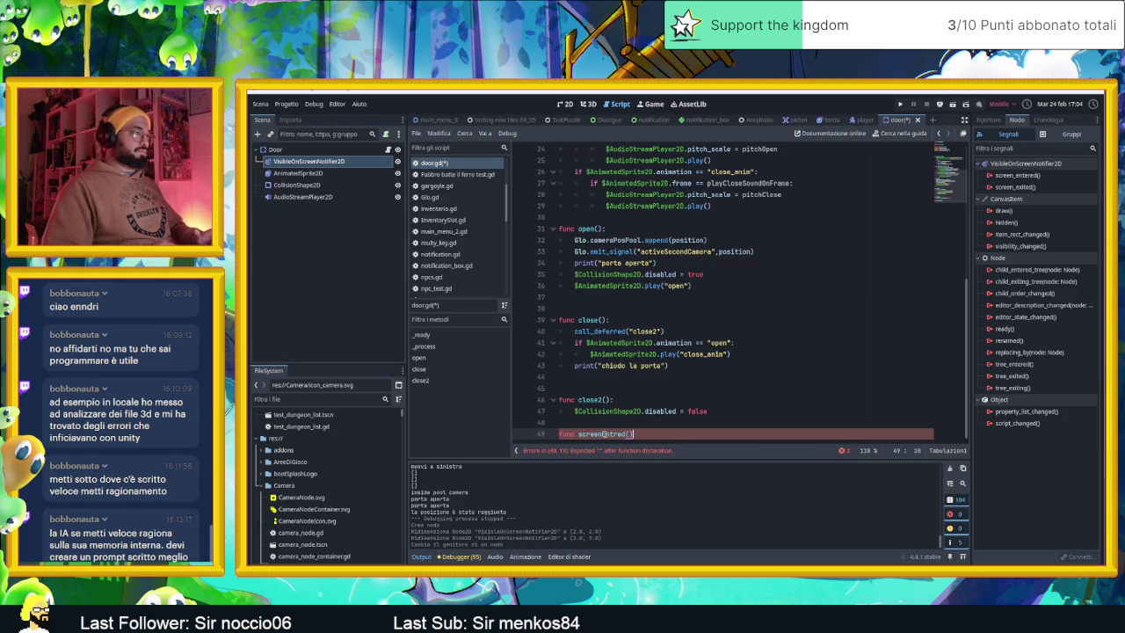
pyautogui.write('):')
pyautogui.press('Return')
pyautogui.press('Return')
pyautogui.write('pass')
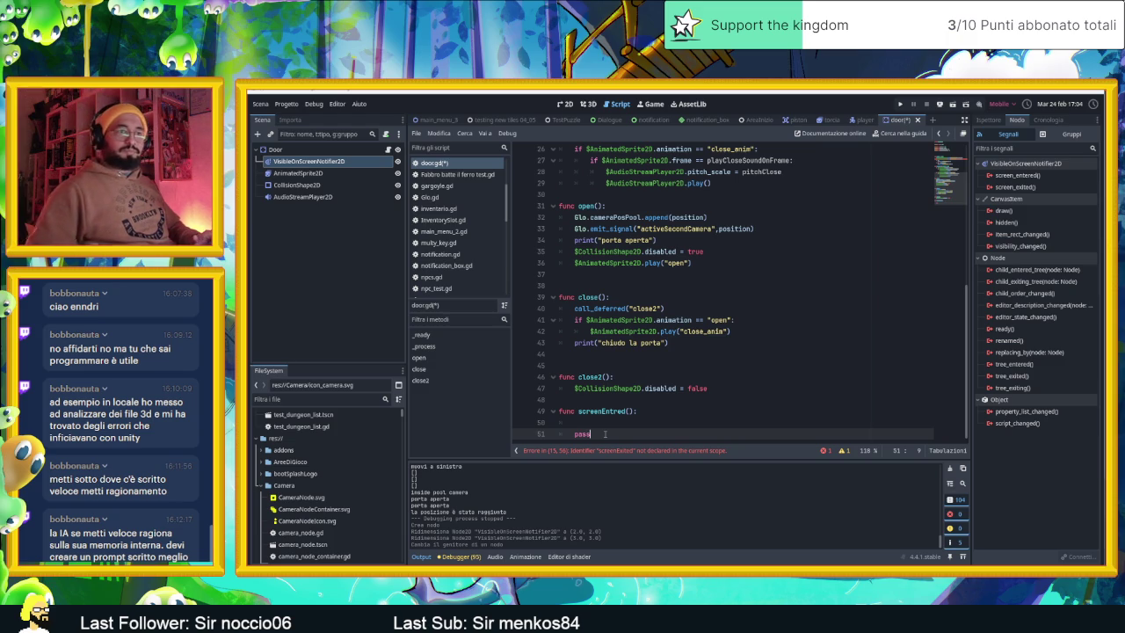
# Step: Add a screenExited() function containing pass below it
pyautogui.press('Return')
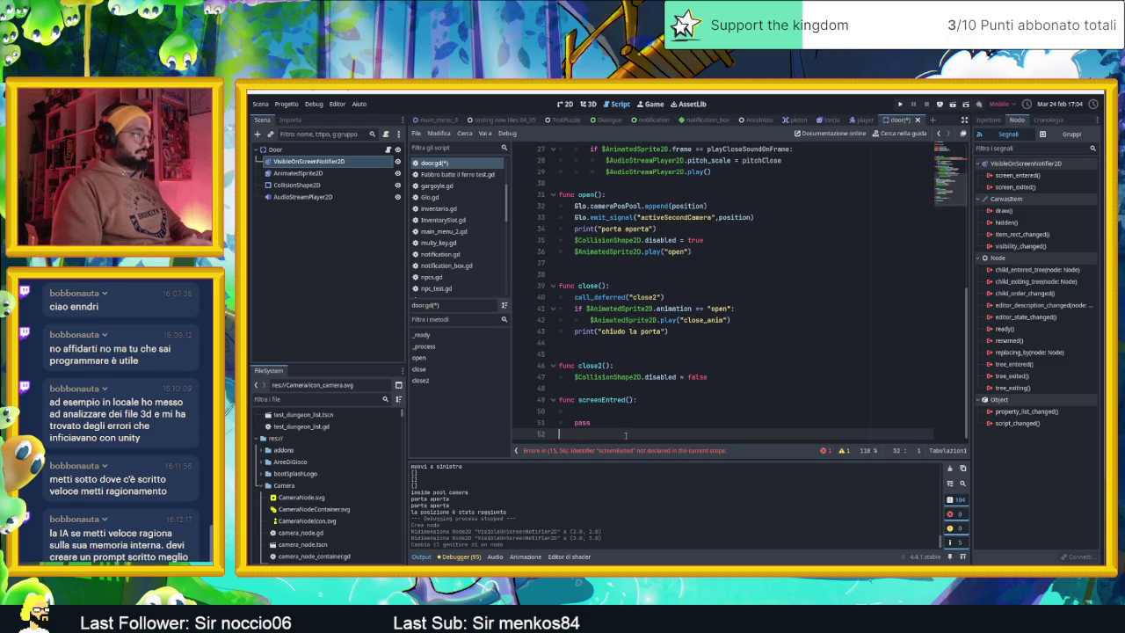
pyautogui.press('Return')
pyautogui.write('func scre')
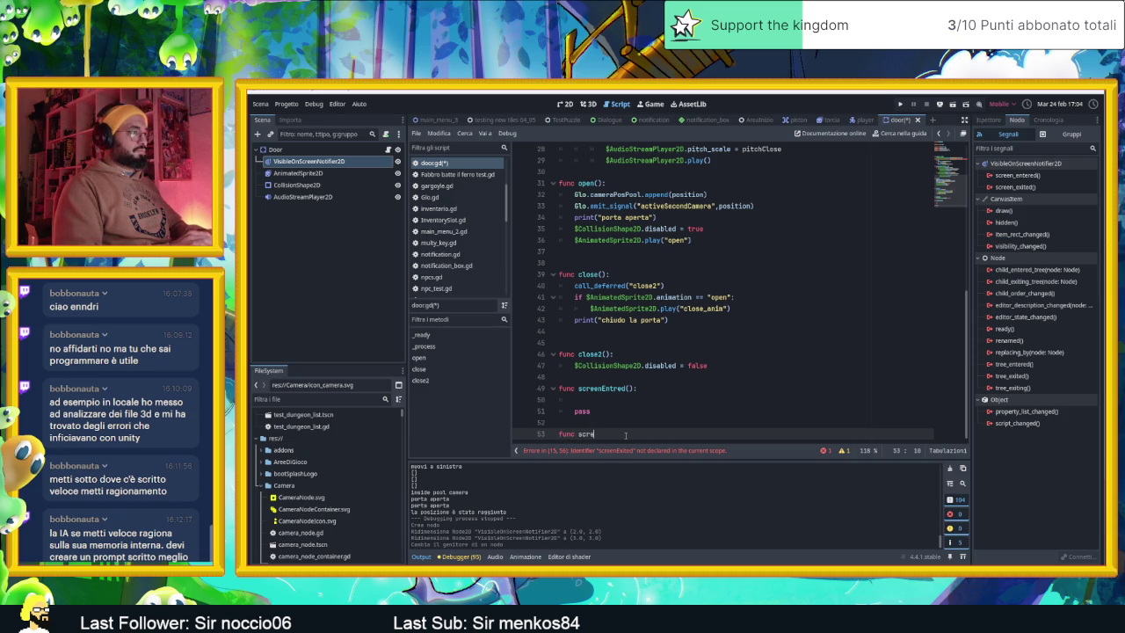
pyautogui.write('enExite')
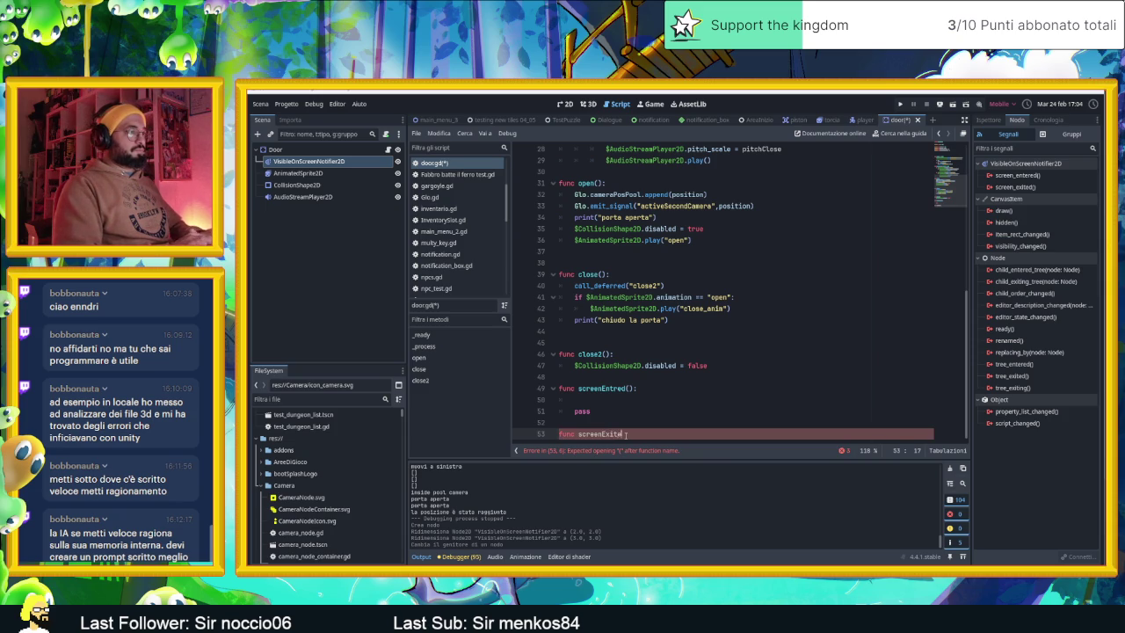
pyautogui.write('d():')
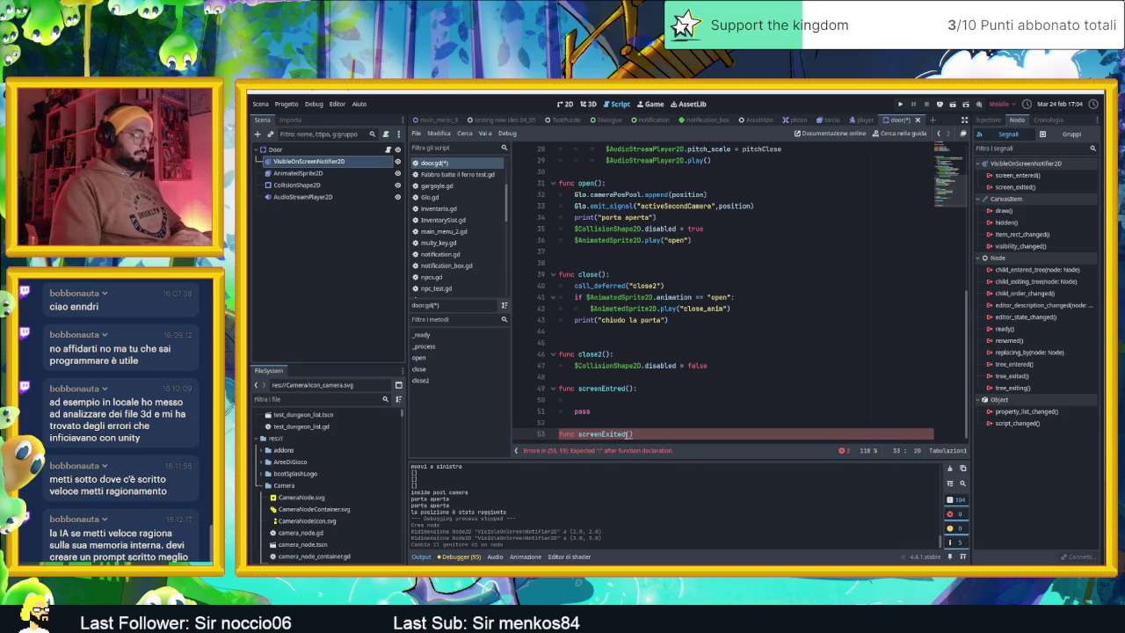
pyautogui.press('Return')
pyautogui.press('Return')
pyautogui.write('pass')
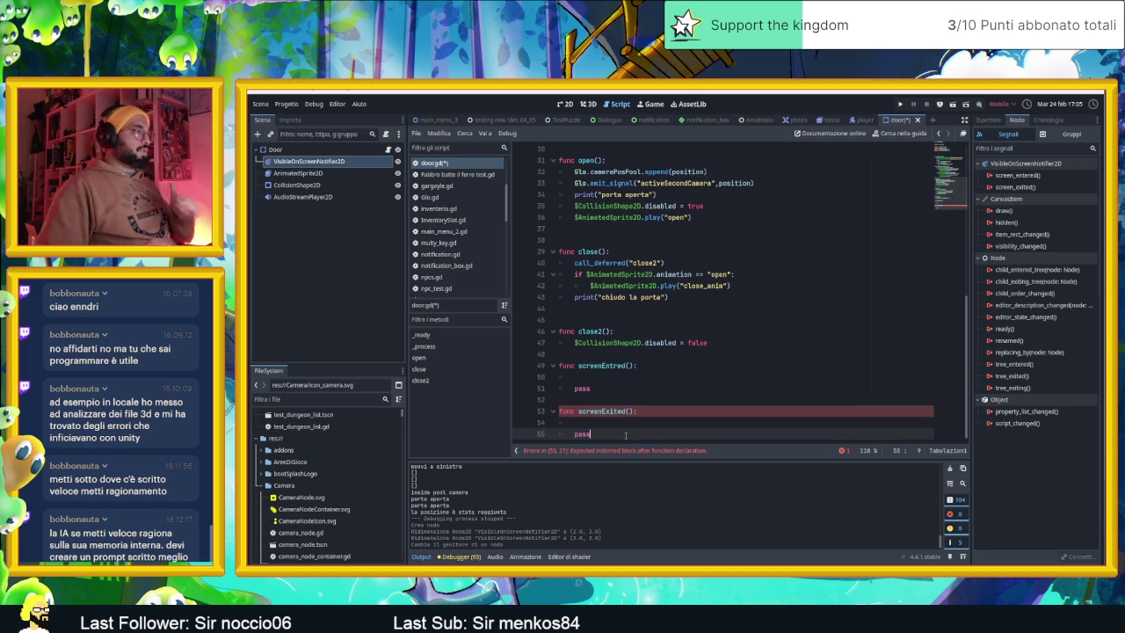
pyautogui.press('Up')
pyautogui.press('Up')
pyautogui.press('Up')
pyautogui.press('Up')
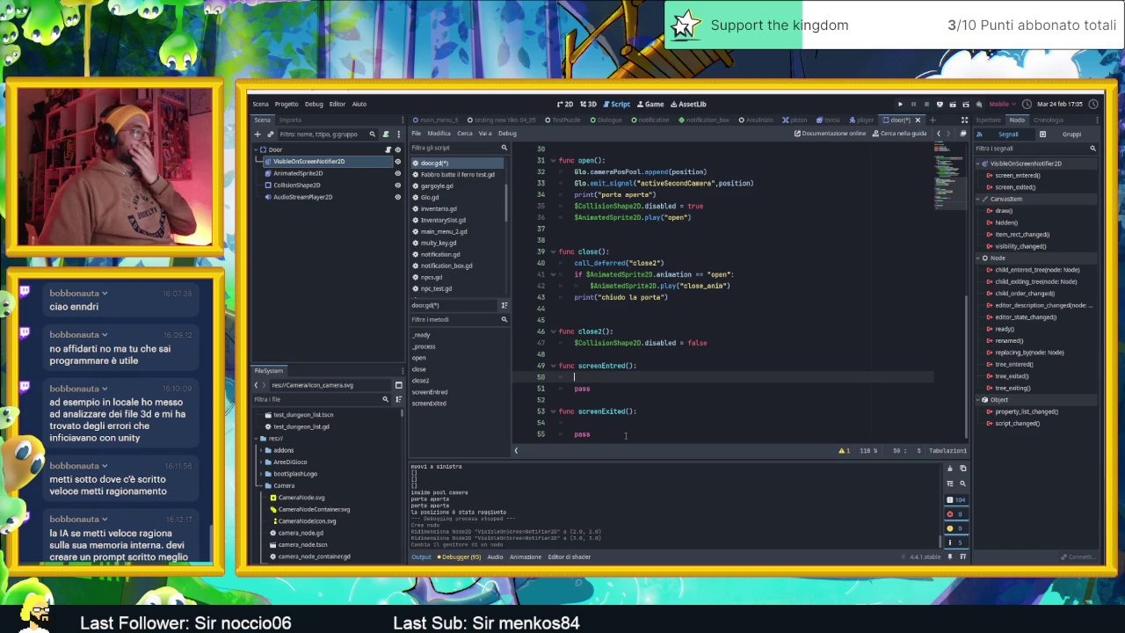
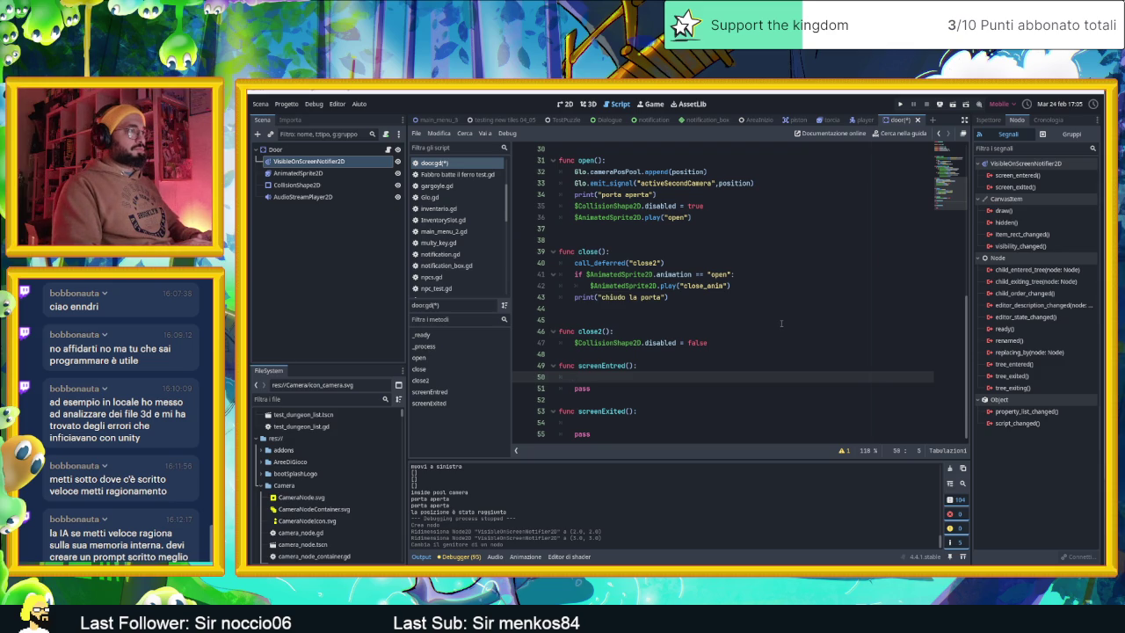
# Step: On line 50 of door.gd, write 'if $AnimatedSprite2D.is_playing()' with autocomplete
pyautogui.write('if ')
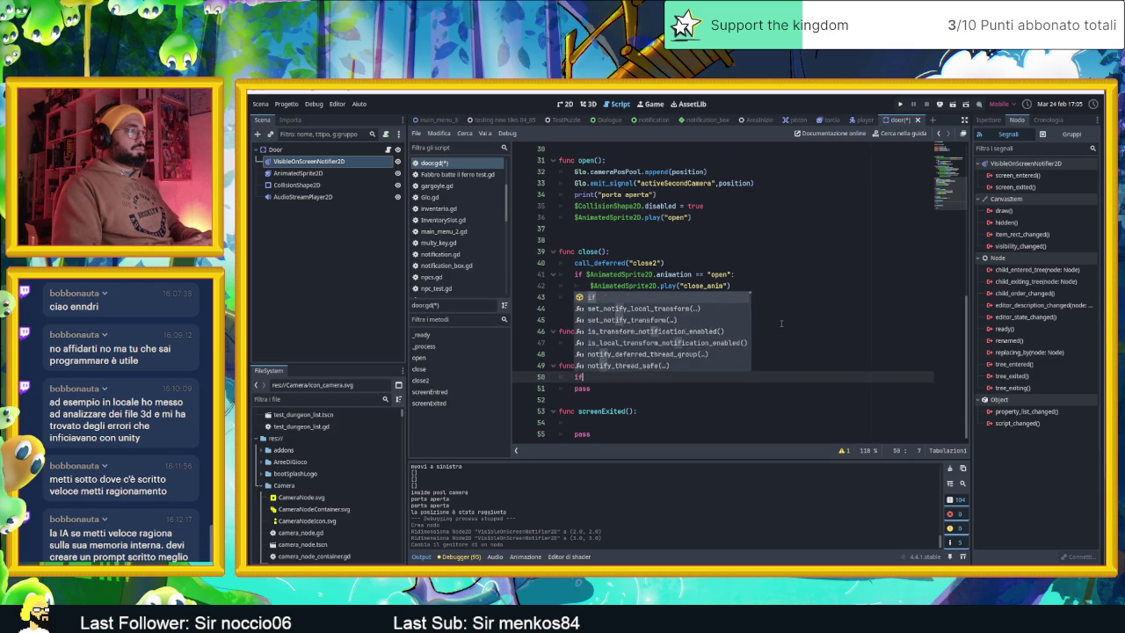
pyautogui.write('$')
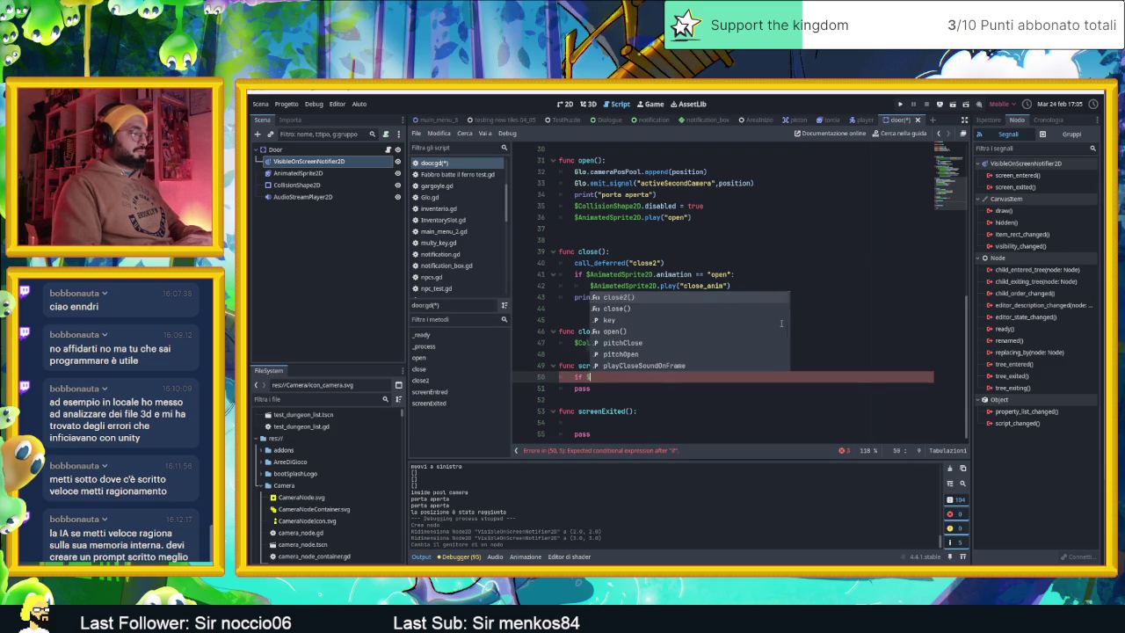
pyautogui.write('animat')
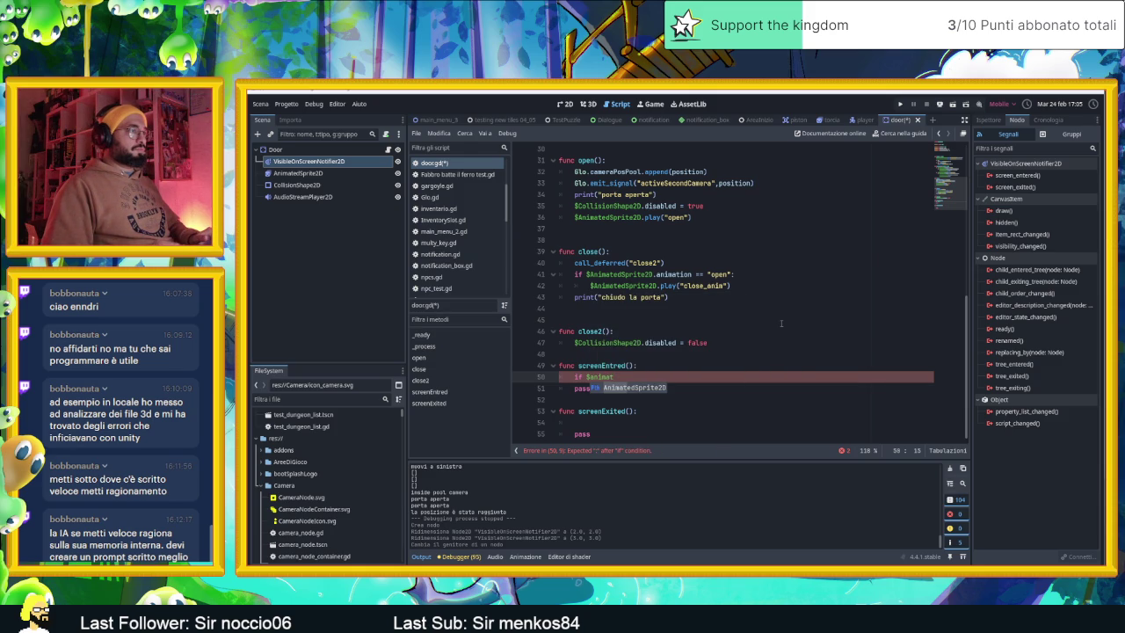
pyautogui.press('Return')
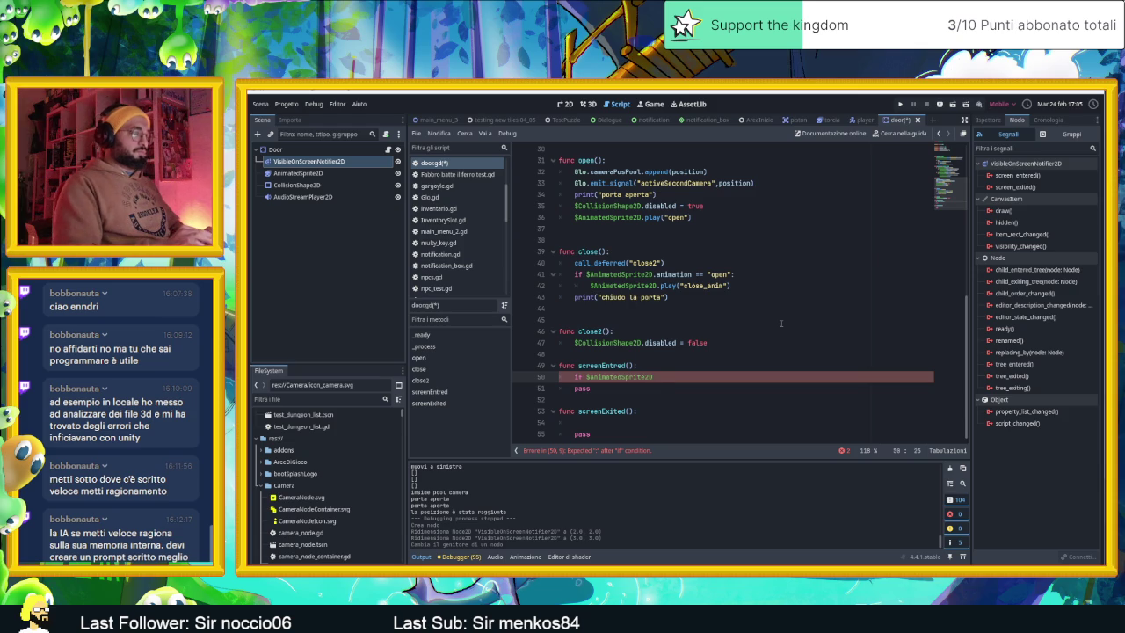
pyautogui.write('.anio')
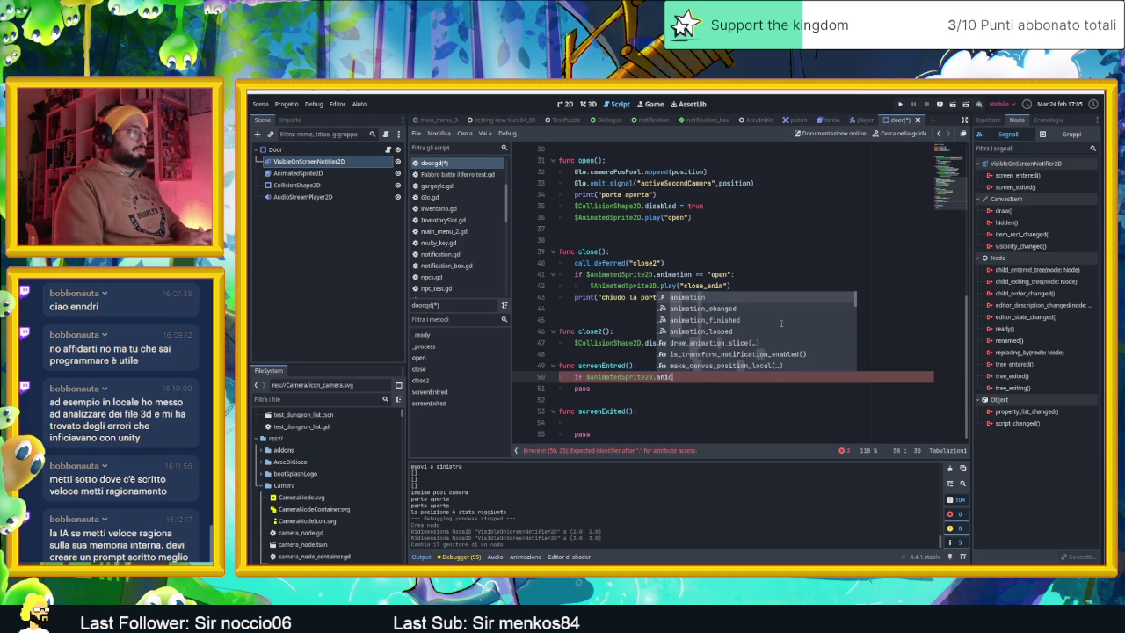
pyautogui.press('BackSpace')
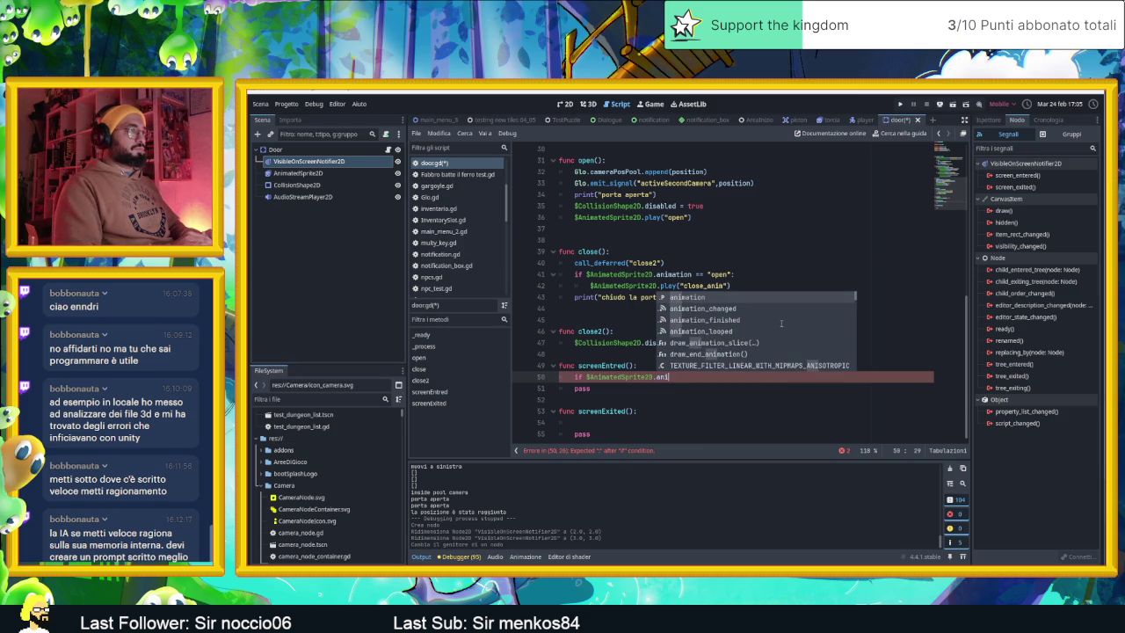
pyautogui.press('BackSpace')
pyautogui.press('BackSpace')
pyautogui.press('BackSpace')
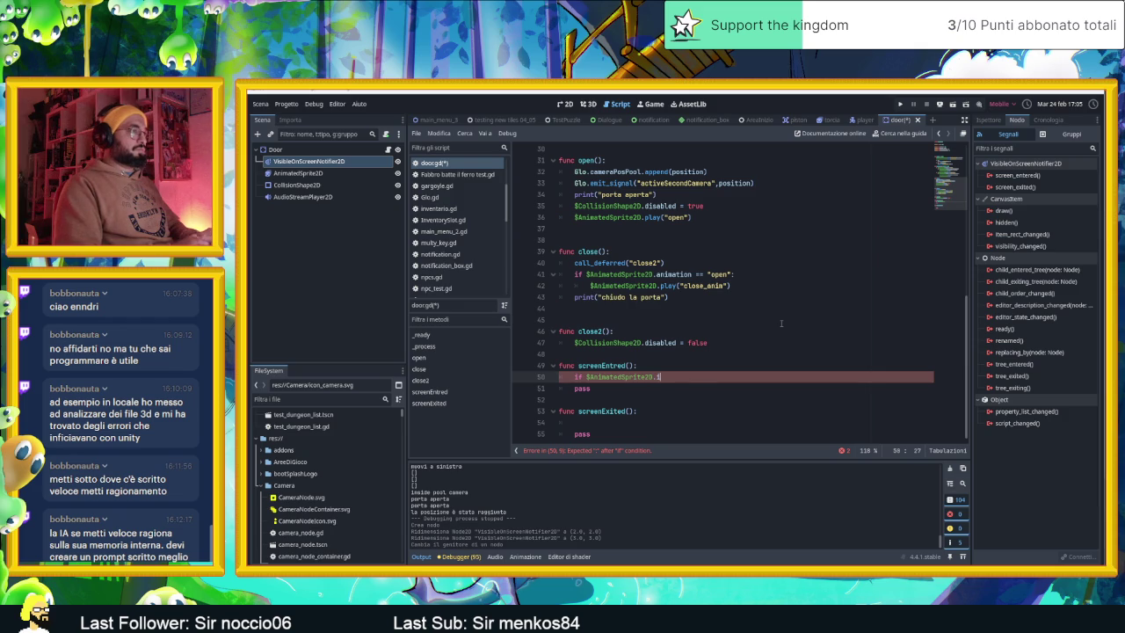
pyautogui.write('.i')
pyautogui.press('Return')
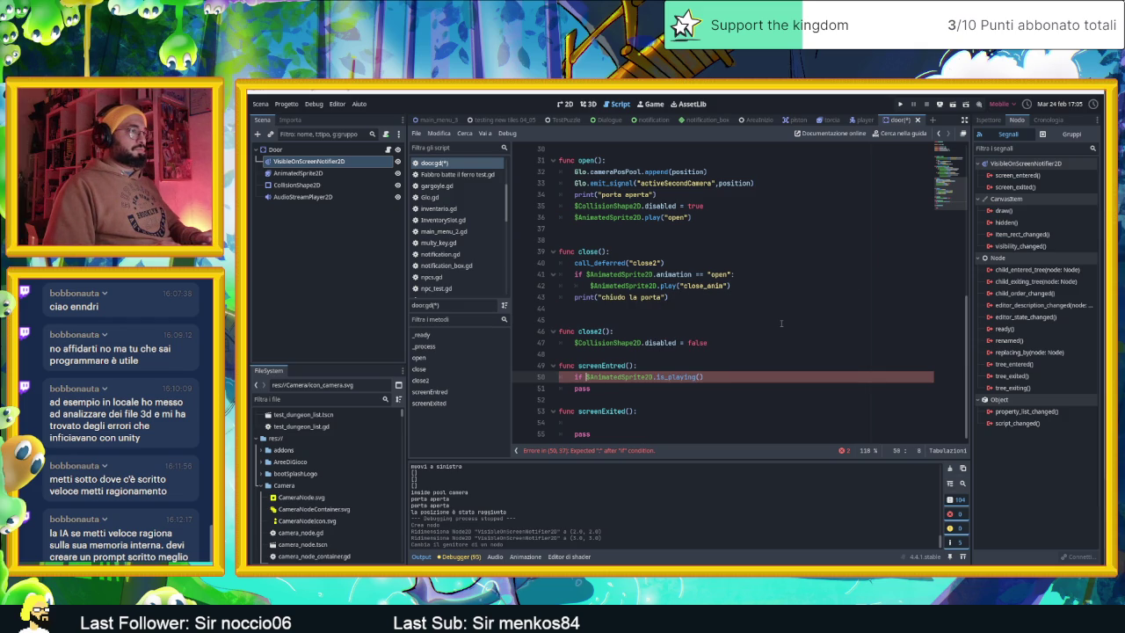
# Step: Negate the is_playing check and extend the condition with 'and $AnimatedSprite2D.animation.'
pyautogui.write('!')
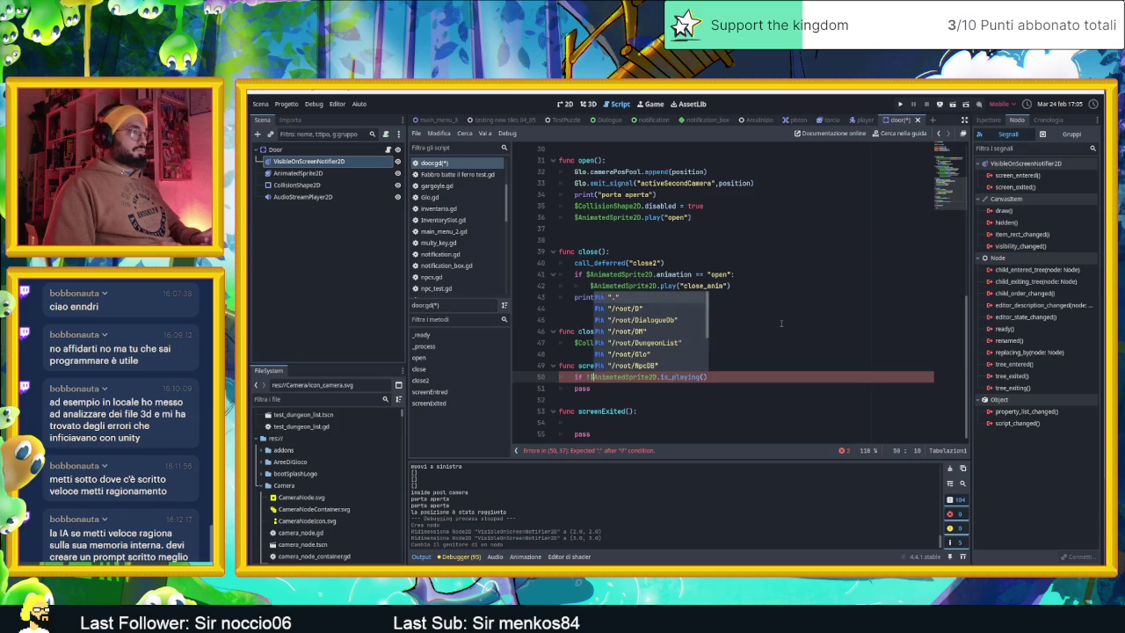
pyautogui.hotkey('ctrl', 'Right')
pyautogui.hotkey('ctrl', 'Right')
pyautogui.hotkey('ctrl', 'Right')
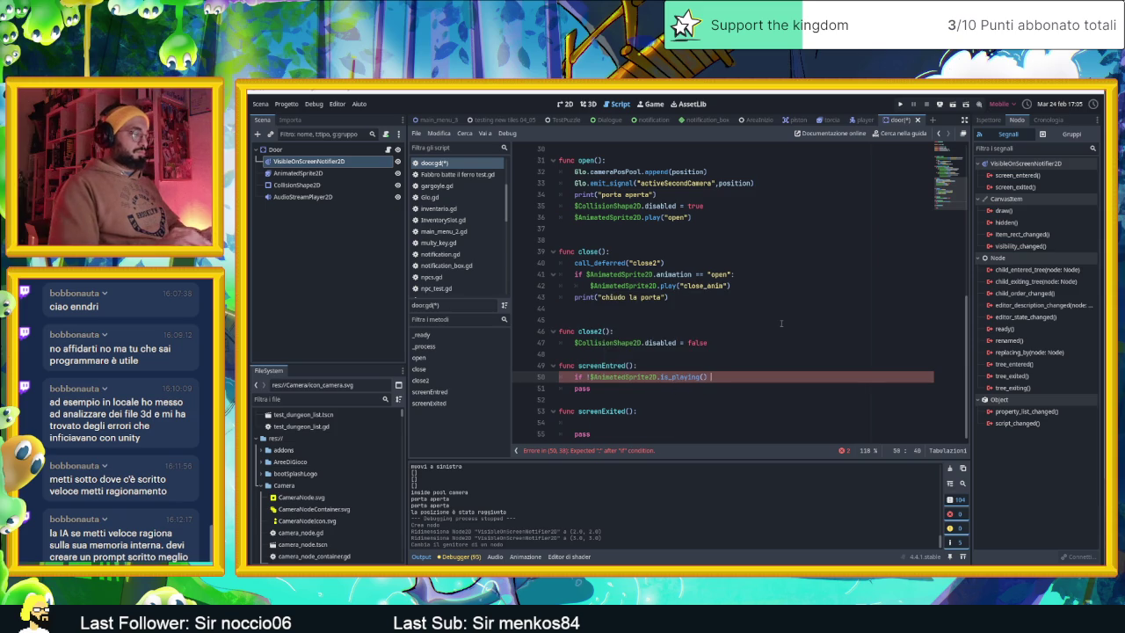
pyautogui.write('and ')
pyautogui.write('$anima')
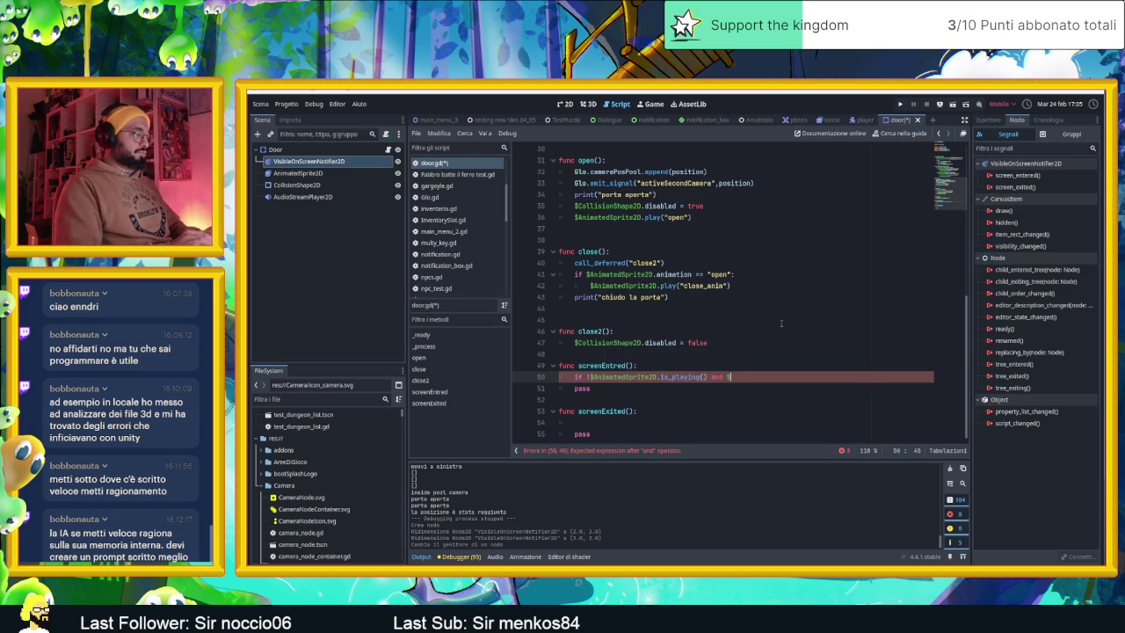
pyautogui.press('Return')
pyautogui.write('.')
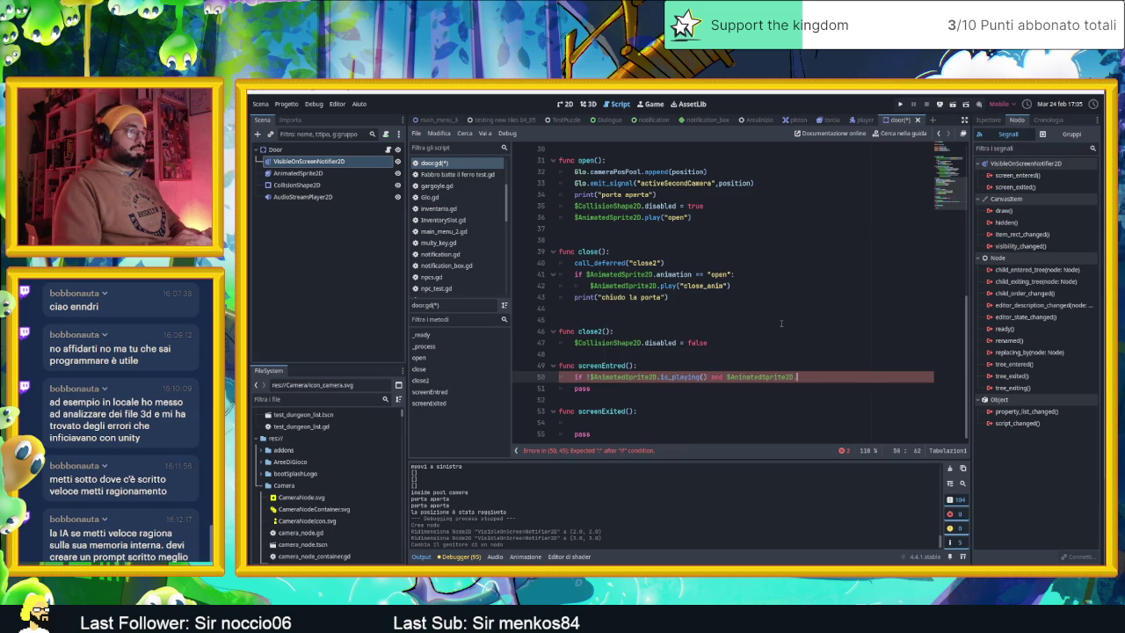
pyautogui.press('Return')
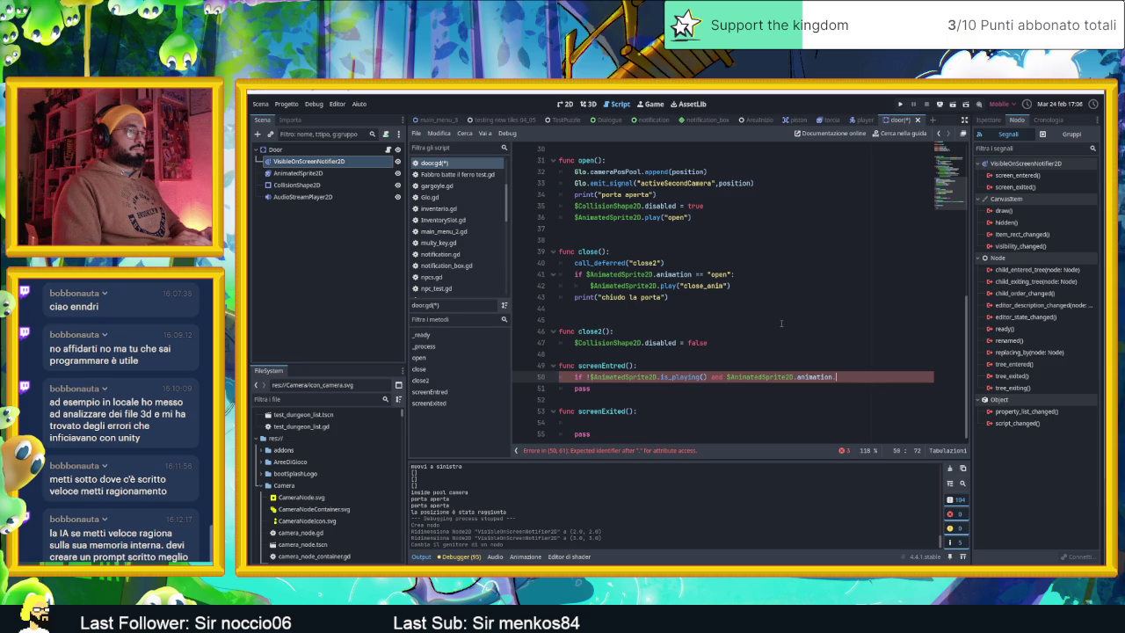
pyautogui.write('df')
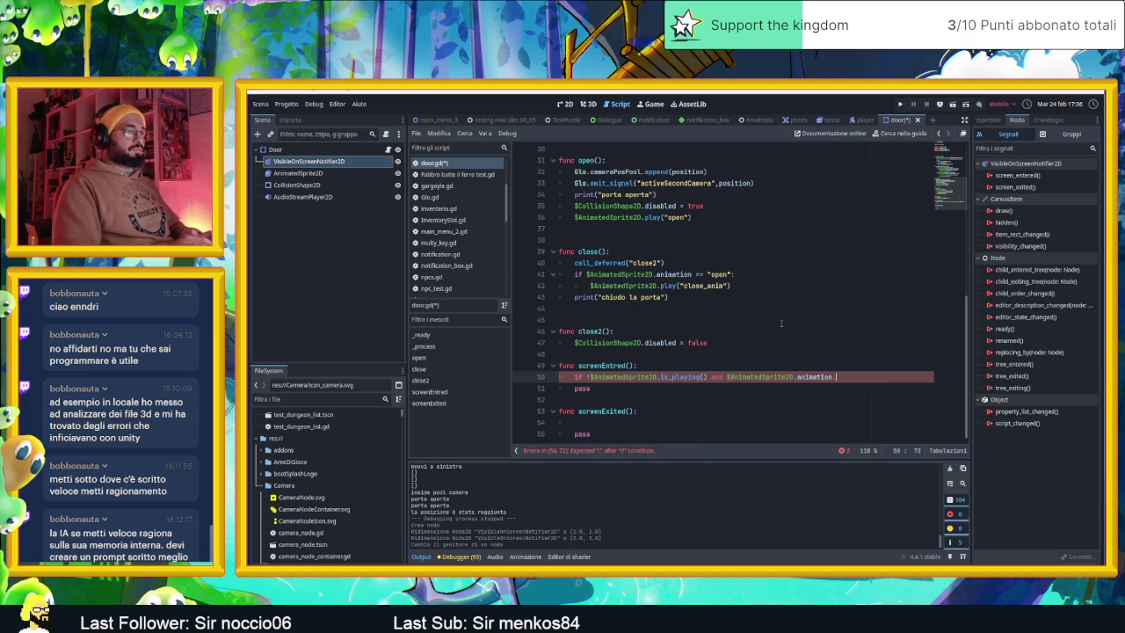
pyautogui.keyDown('ctrl'); pyautogui.click(811, 377); pyautogui.keyUp('ctrl')
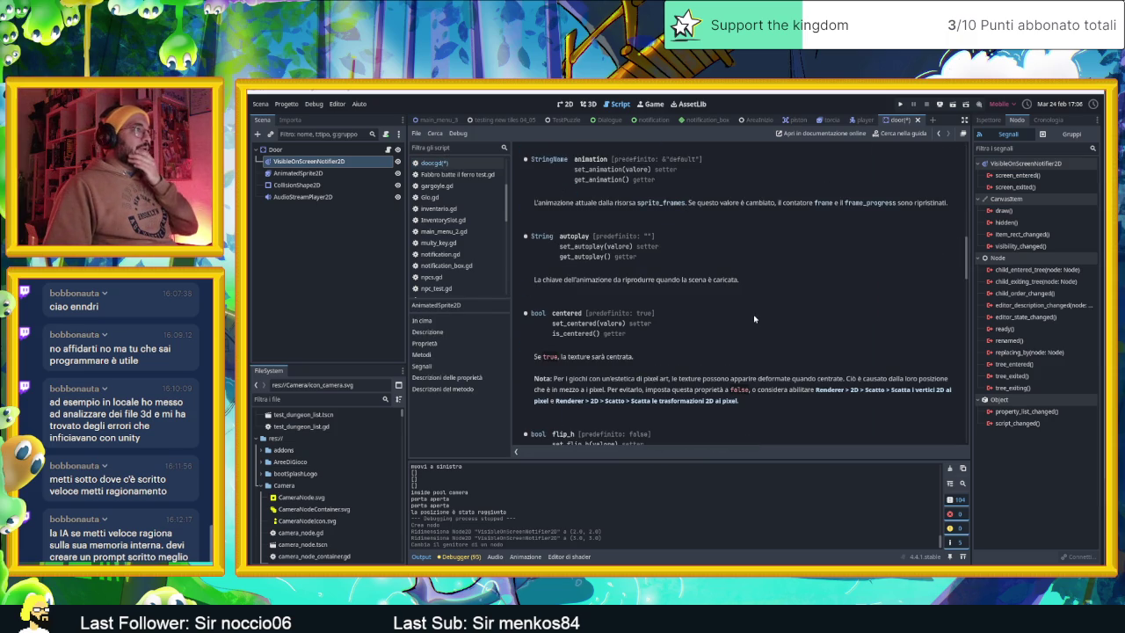
pyautogui.scroll(-1, 754, 319)
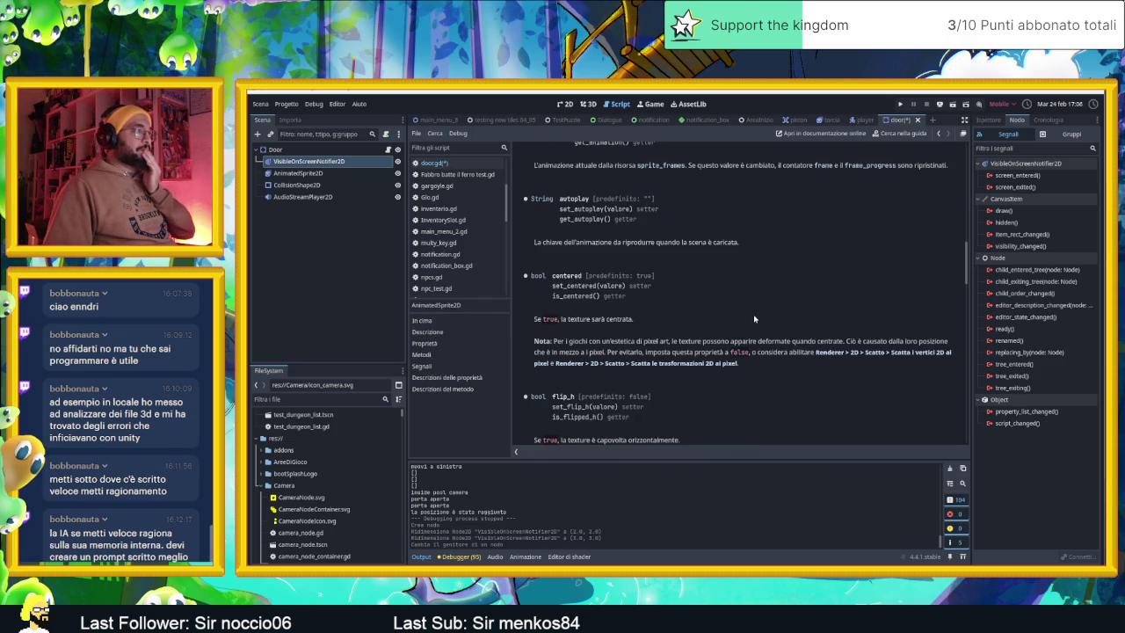
pyautogui.scroll(-1, 754, 319)
pyautogui.scroll(4, 754, 319)
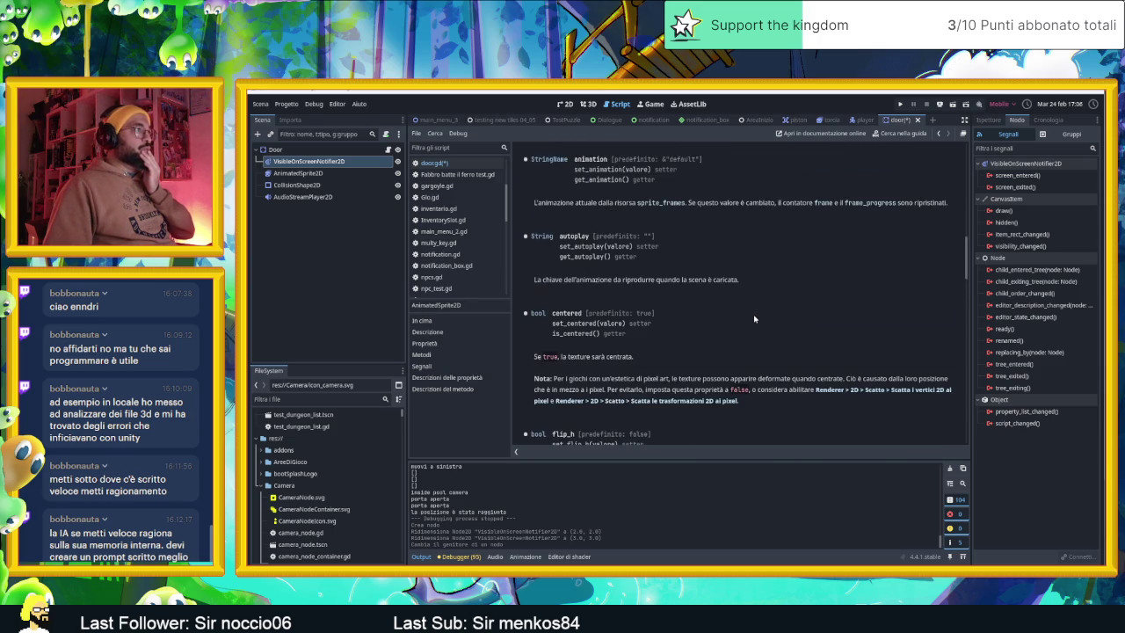
pyautogui.scroll(1, 754, 319)
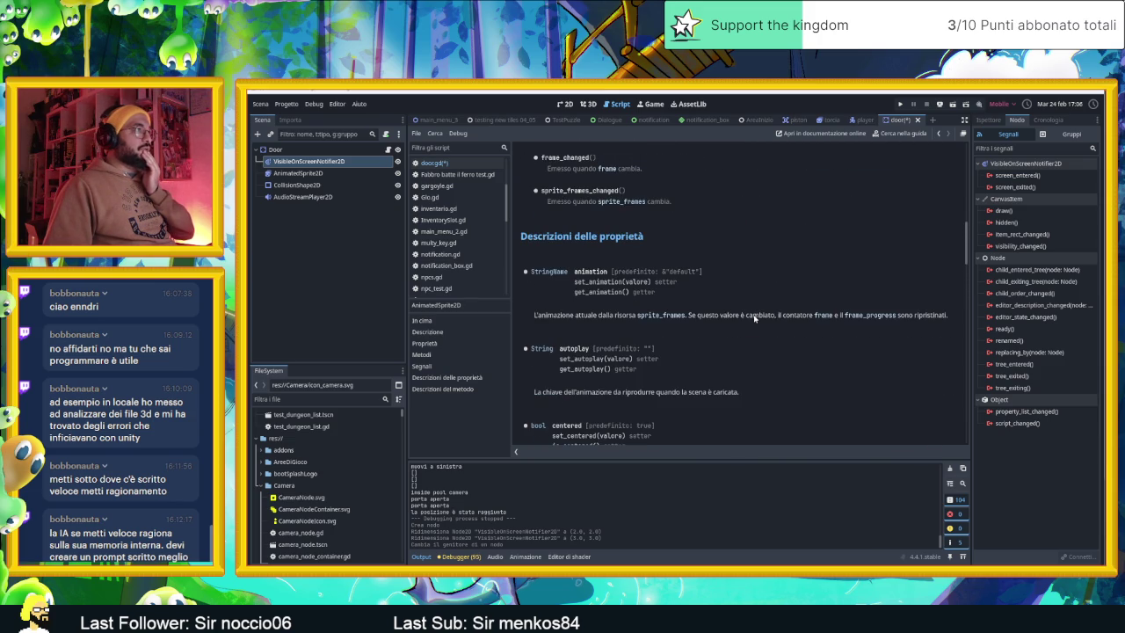
pyautogui.scroll(1, 754, 319)
pyautogui.scroll(3, 754, 319)
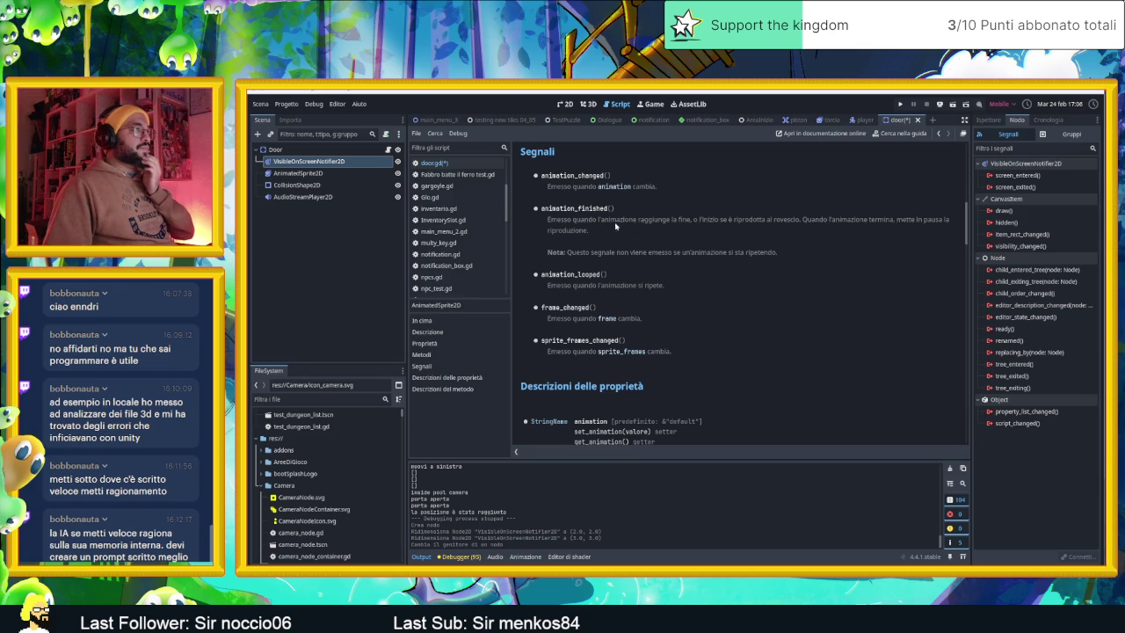
pyautogui.scroll(-2, 690, 269)
pyautogui.scroll(-1, 721, 290)
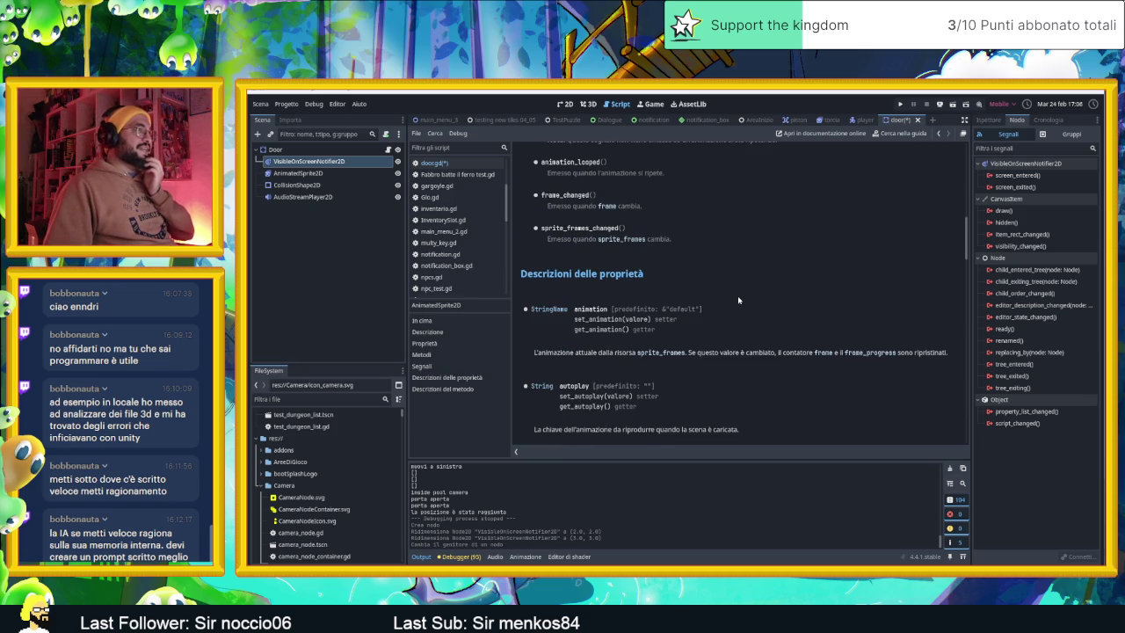
pyautogui.scroll(-1, 738, 299)
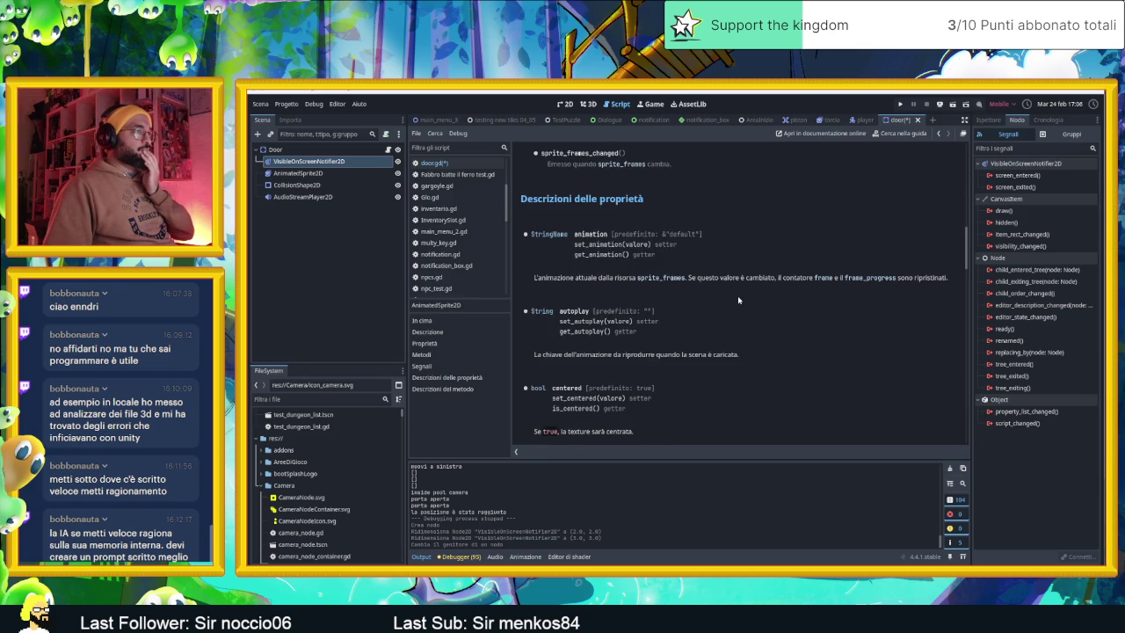
pyautogui.scroll(-3, 738, 300)
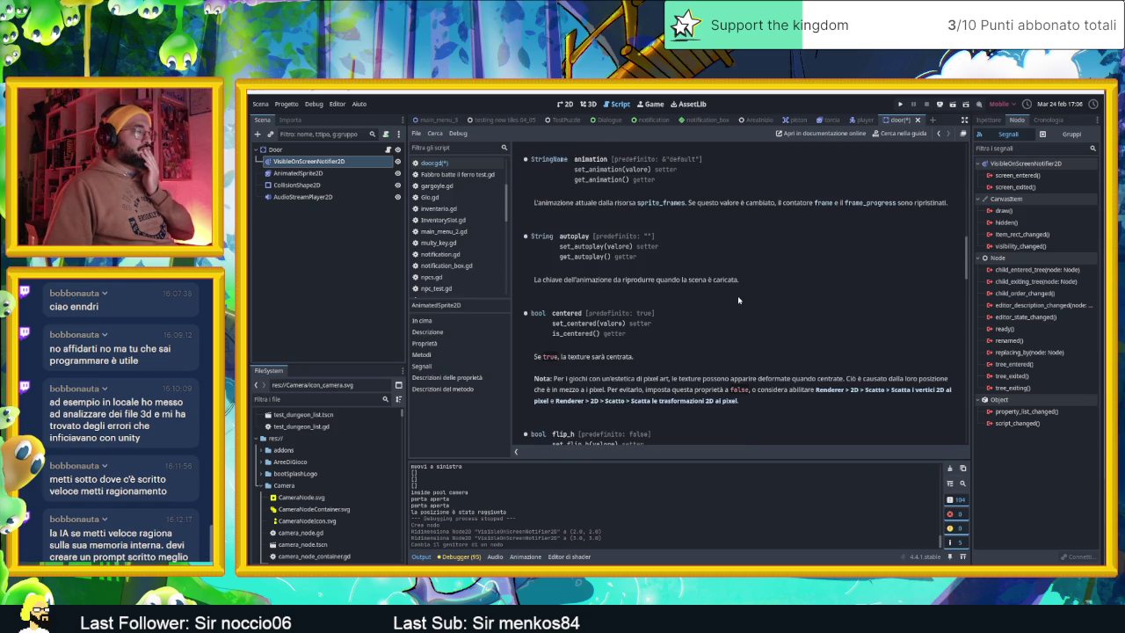
pyautogui.scroll(-4, 738, 300)
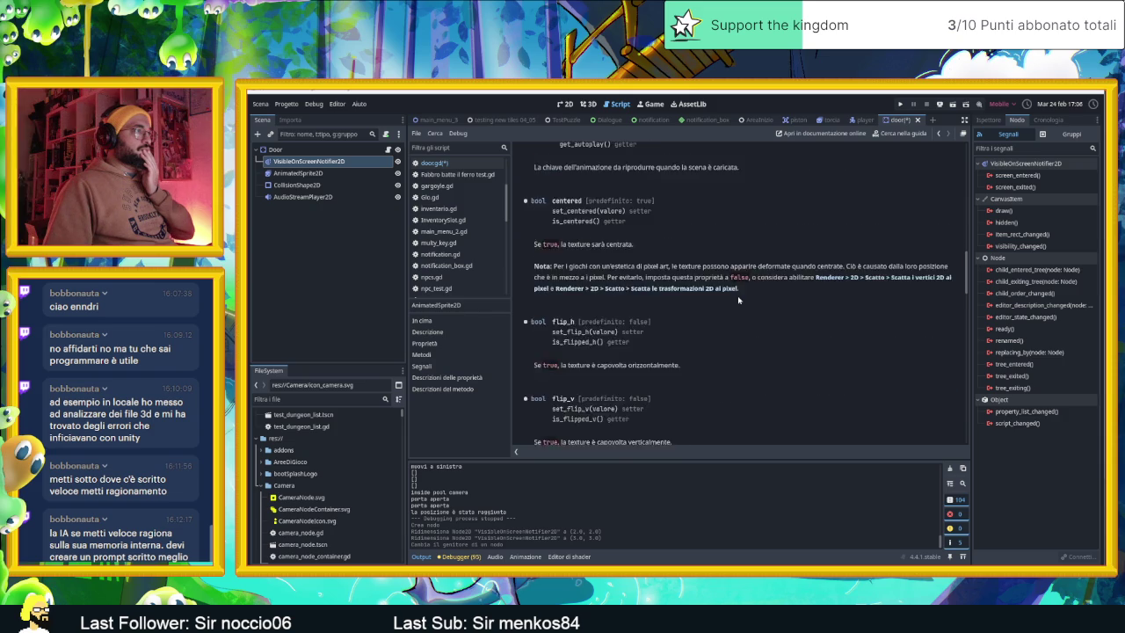
pyautogui.scroll(-3, 738, 299)
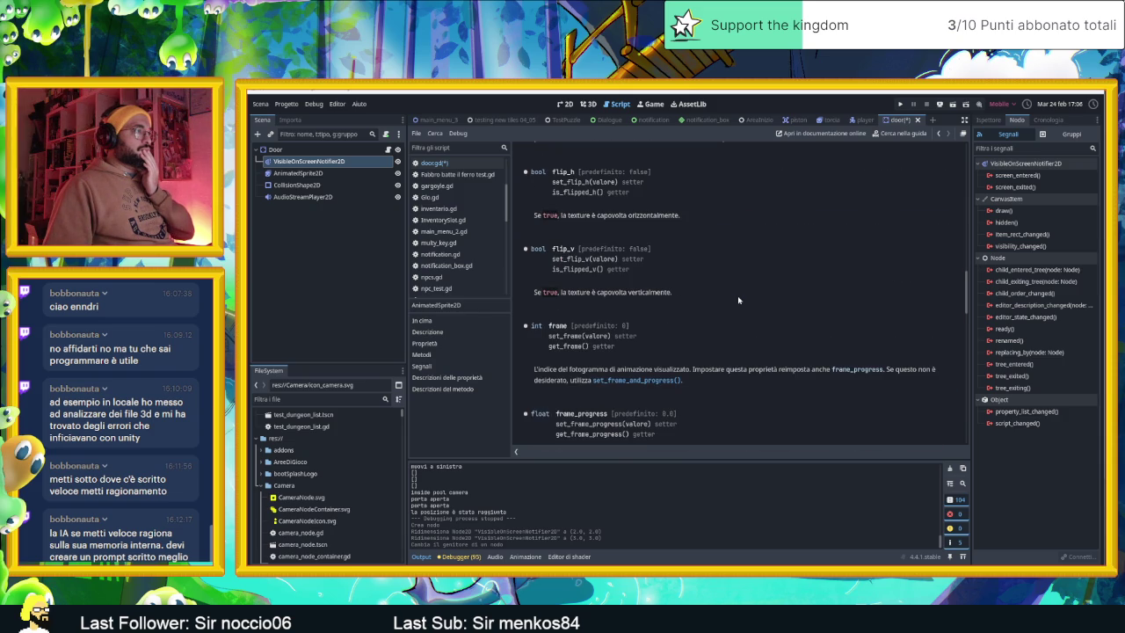
pyautogui.scroll(-1, 717, 332)
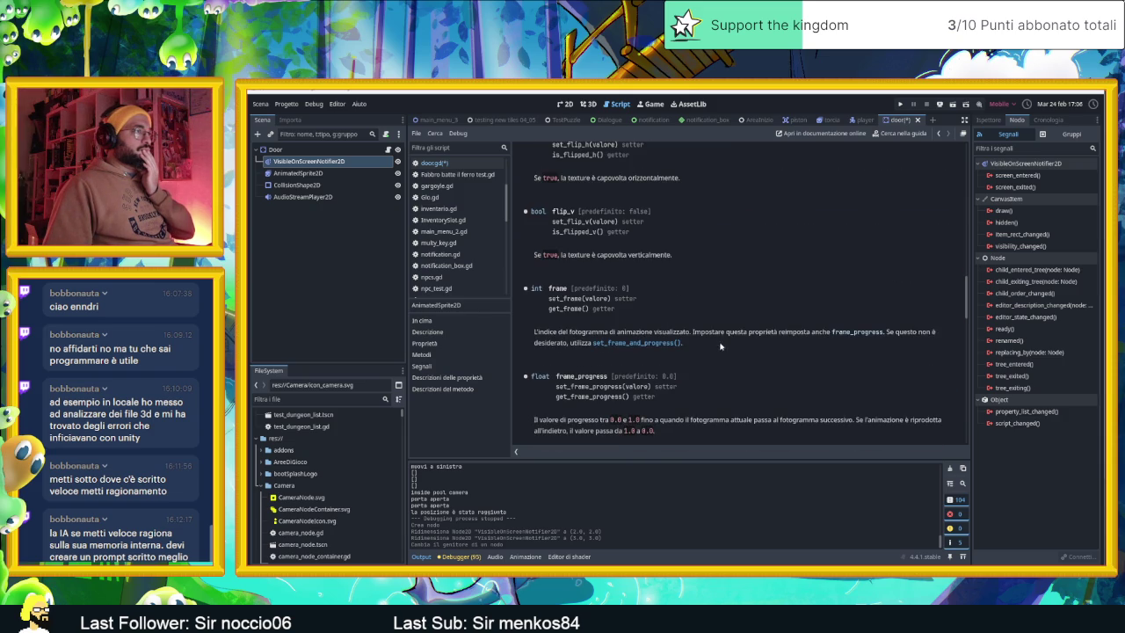
pyautogui.scroll(-1, 646, 352)
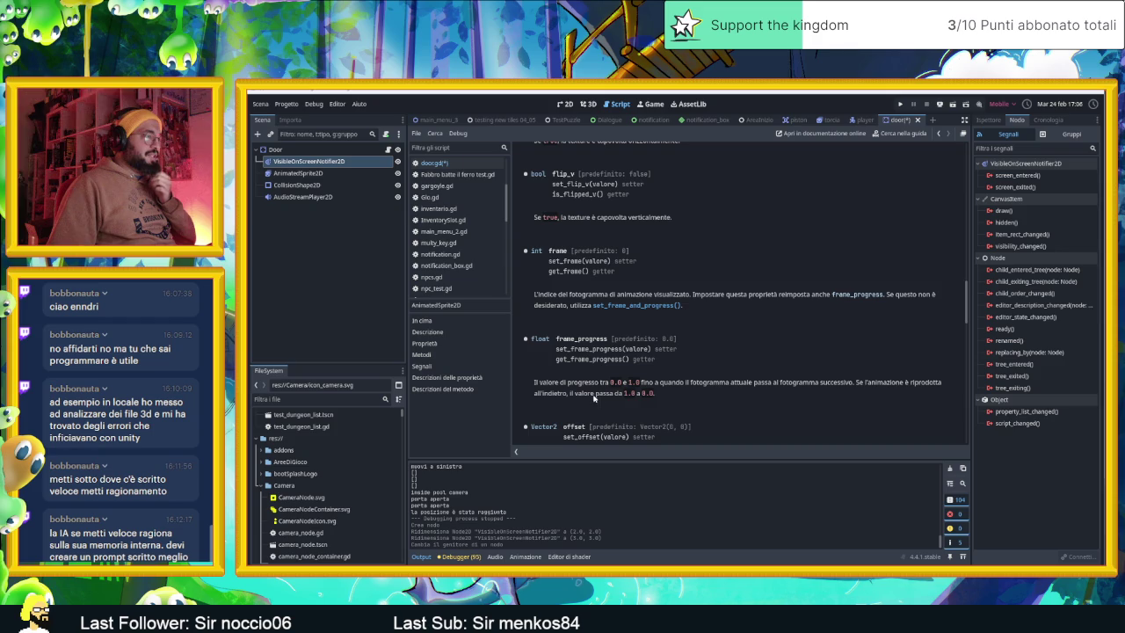
pyautogui.scroll(-1, 694, 401)
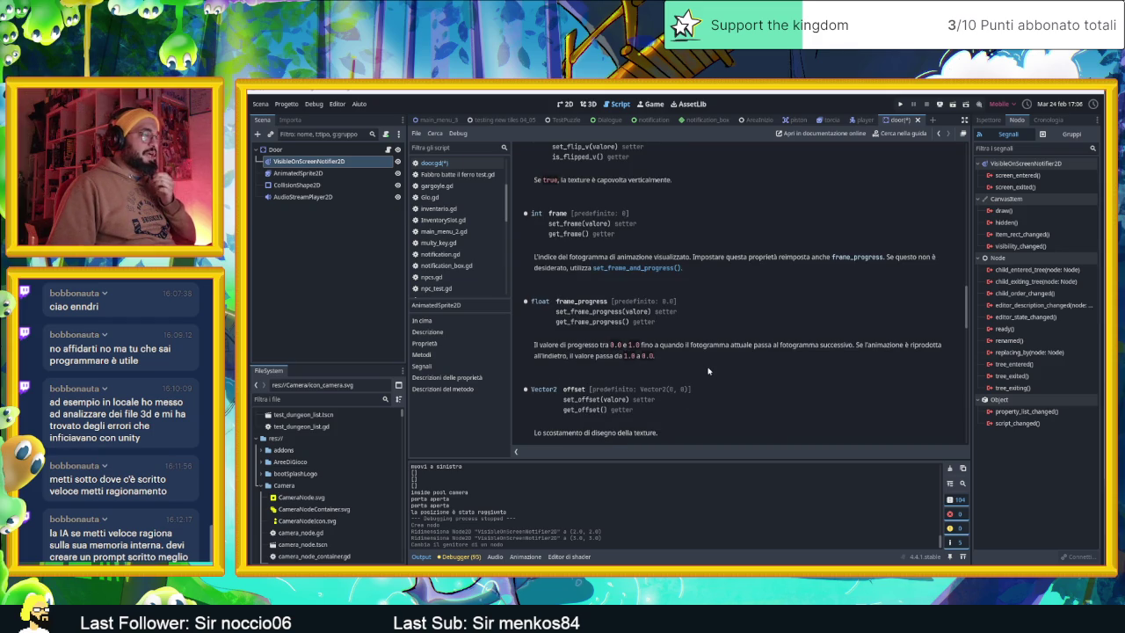
pyautogui.scroll(-3, 708, 371)
pyautogui.scroll(-2, 708, 371)
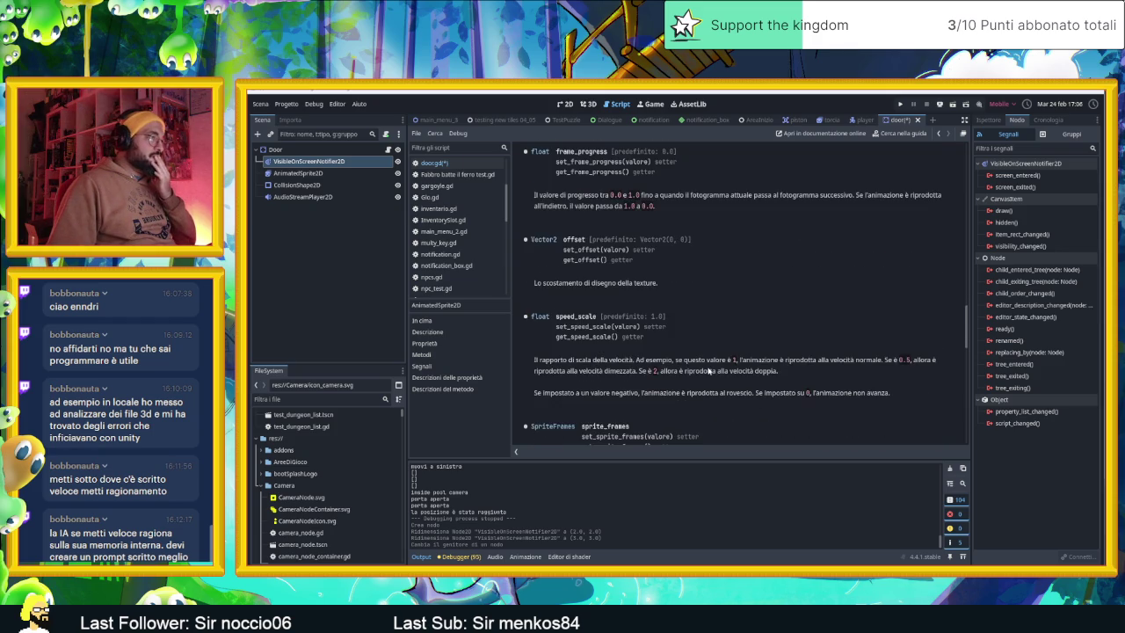
pyautogui.scroll(-1, 708, 371)
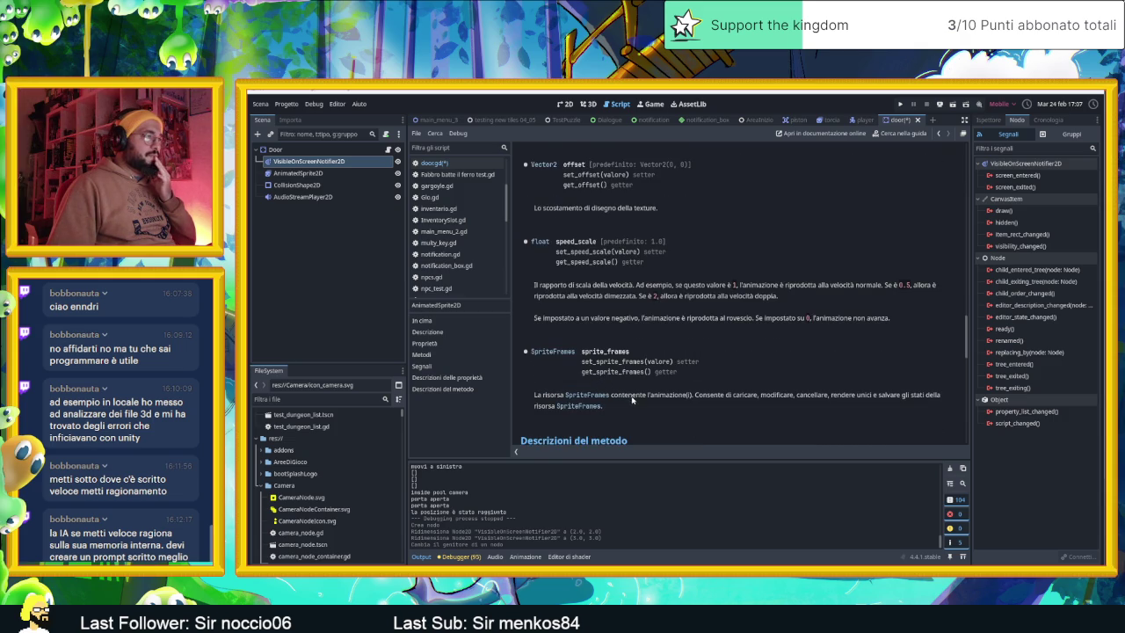
pyautogui.scroll(-1, 676, 401)
pyautogui.scroll(-2, 676, 401)
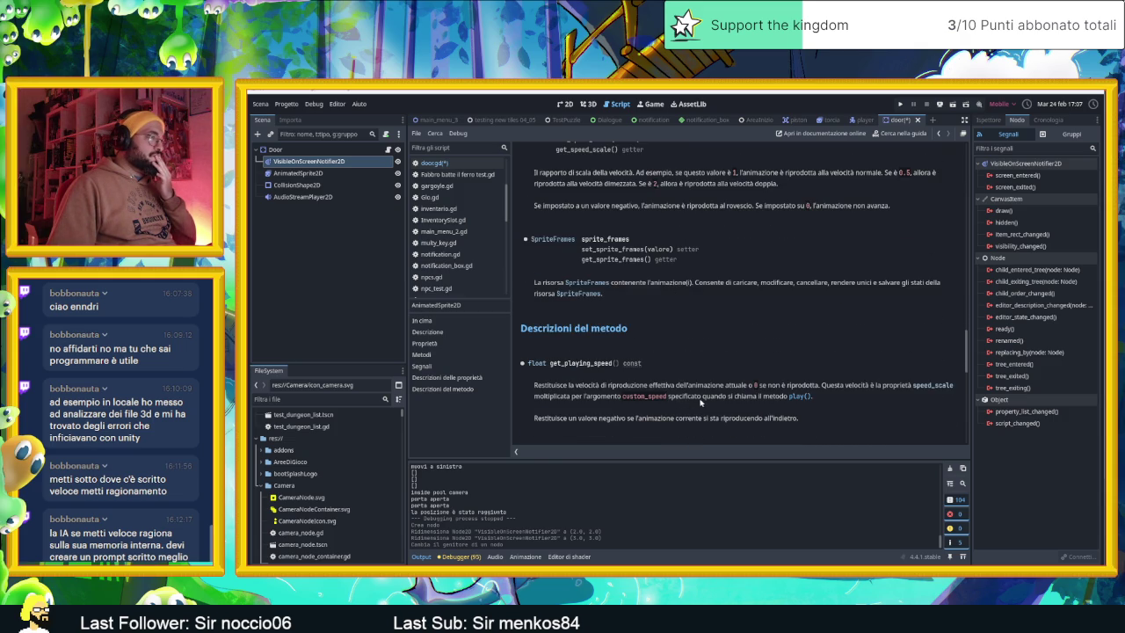
pyautogui.scroll(-2, 701, 402)
pyautogui.scroll(-2, 700, 402)
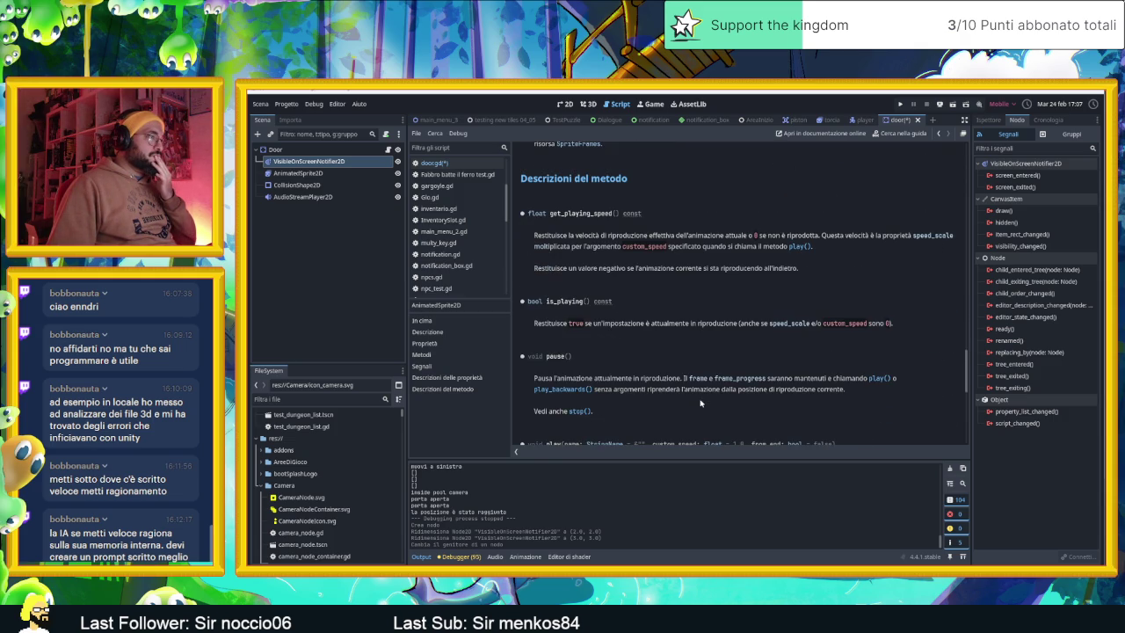
pyautogui.scroll(-2, 701, 402)
pyautogui.scroll(1, 701, 402)
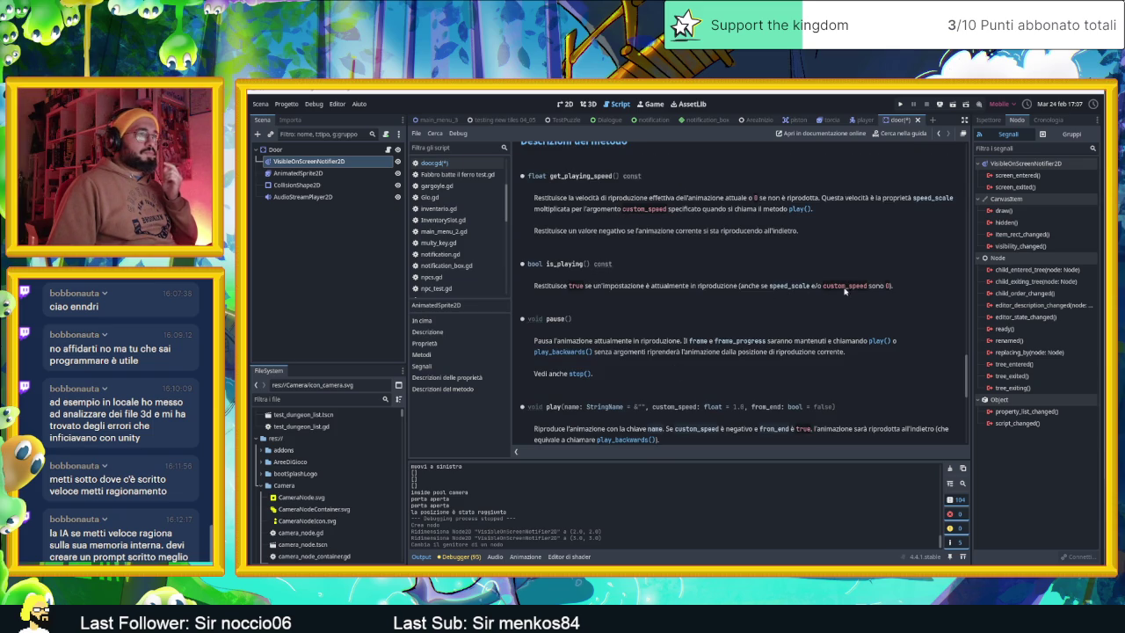
pyautogui.scroll(-1, 694, 347)
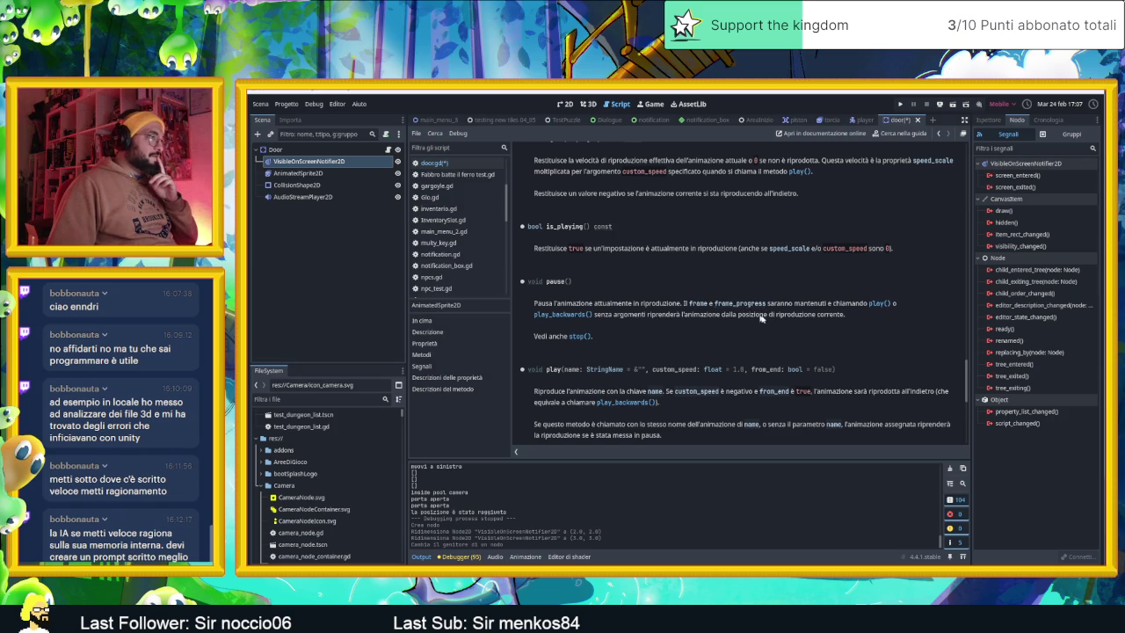
pyautogui.scroll(-2, 773, 334)
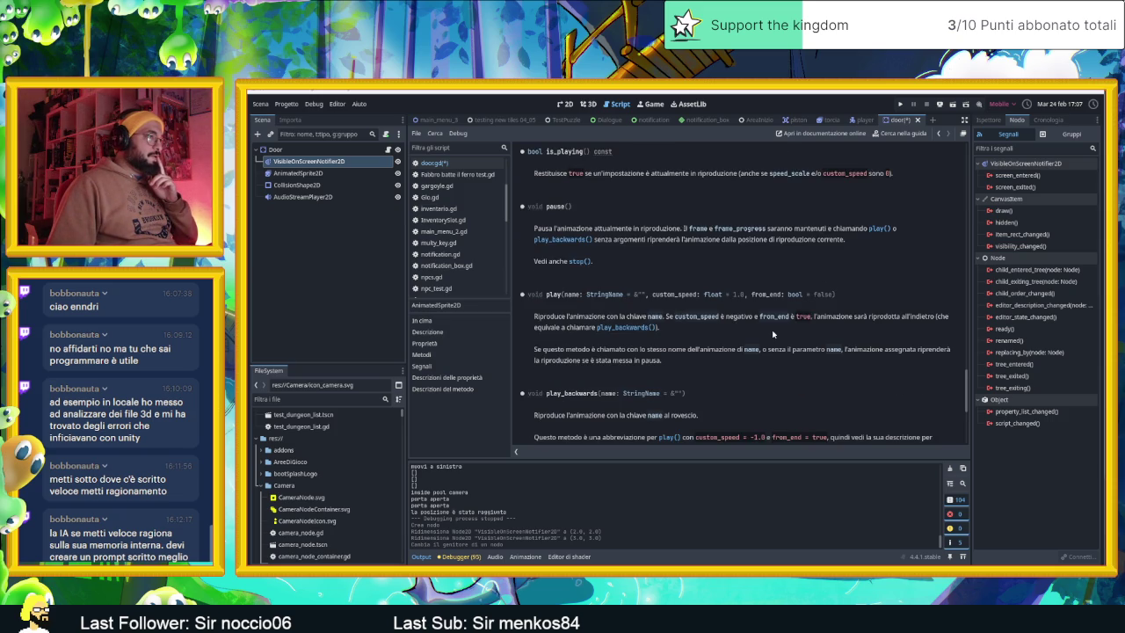
pyautogui.scroll(-1, 773, 334)
pyautogui.scroll(2, 774, 334)
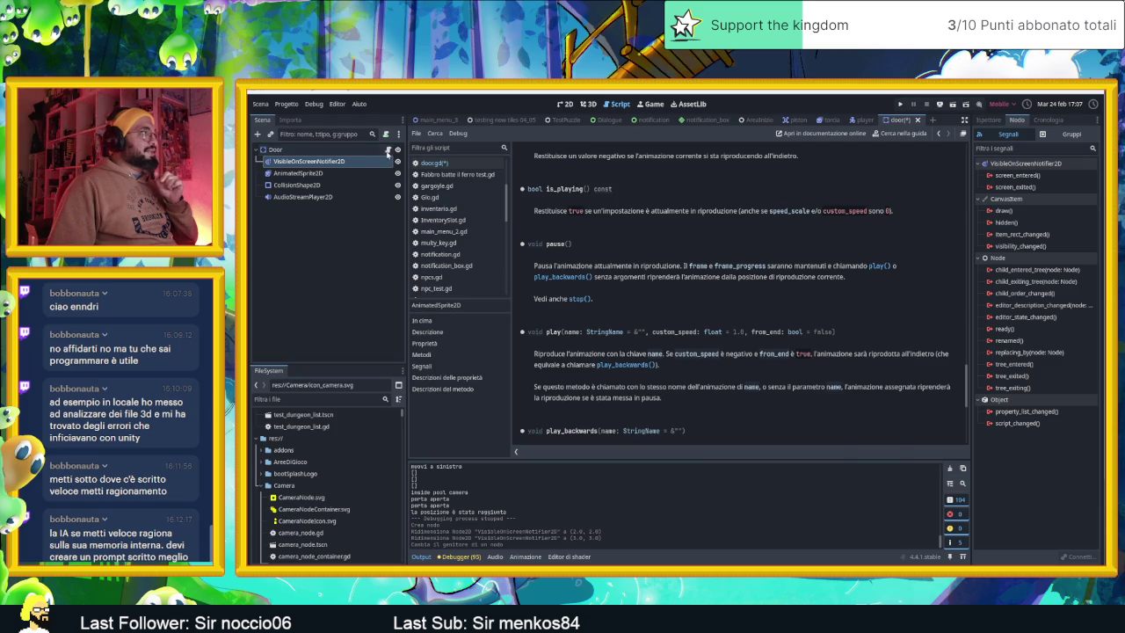
# Step: In door.gd, add 'if $AnimatedSprite2D.is_playing():' at the end of _process
pyautogui.click(387, 151)
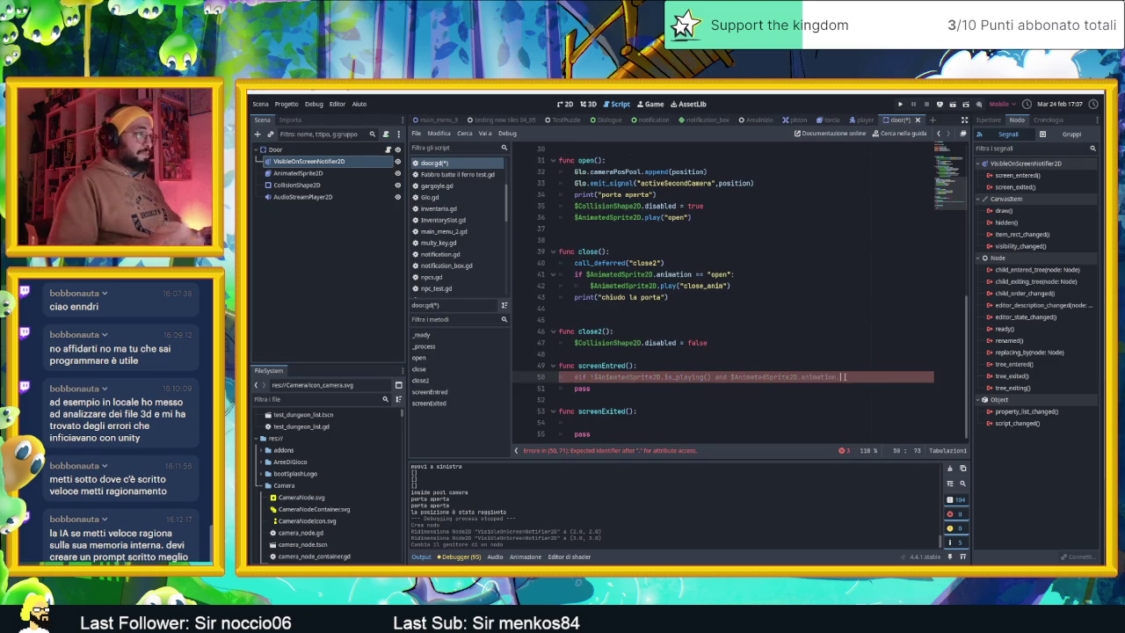
pyautogui.scroll(5, 777, 354)
pyautogui.scroll(4, 777, 355)
pyautogui.scroll(-3, 734, 297)
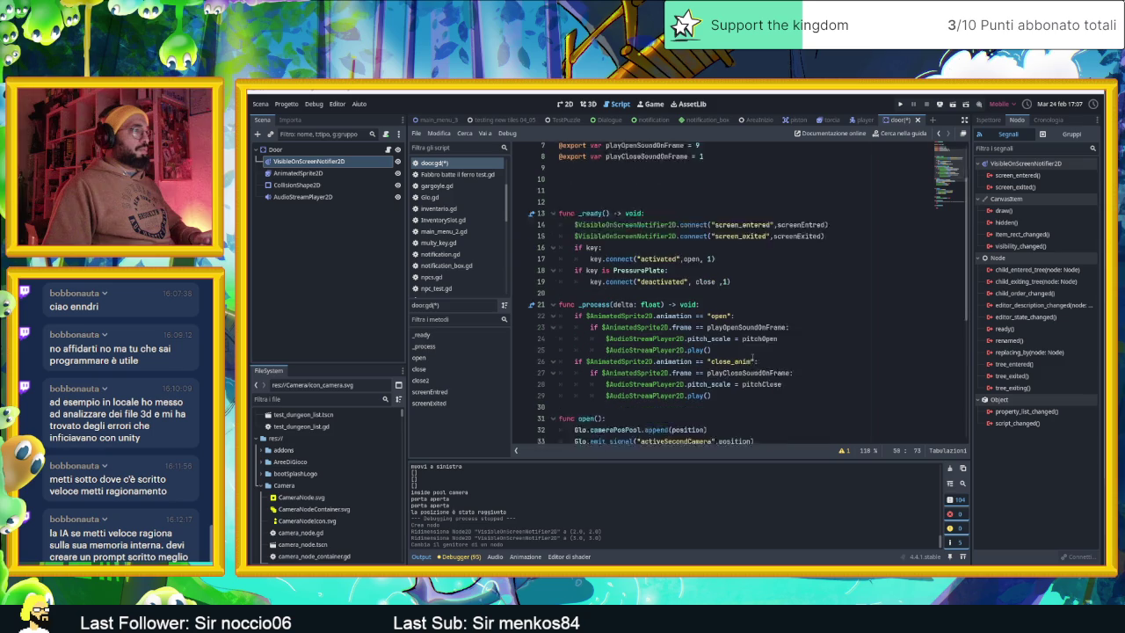
pyautogui.click(753, 345)
pyautogui.press('Return')
pyautogui.write('if $')
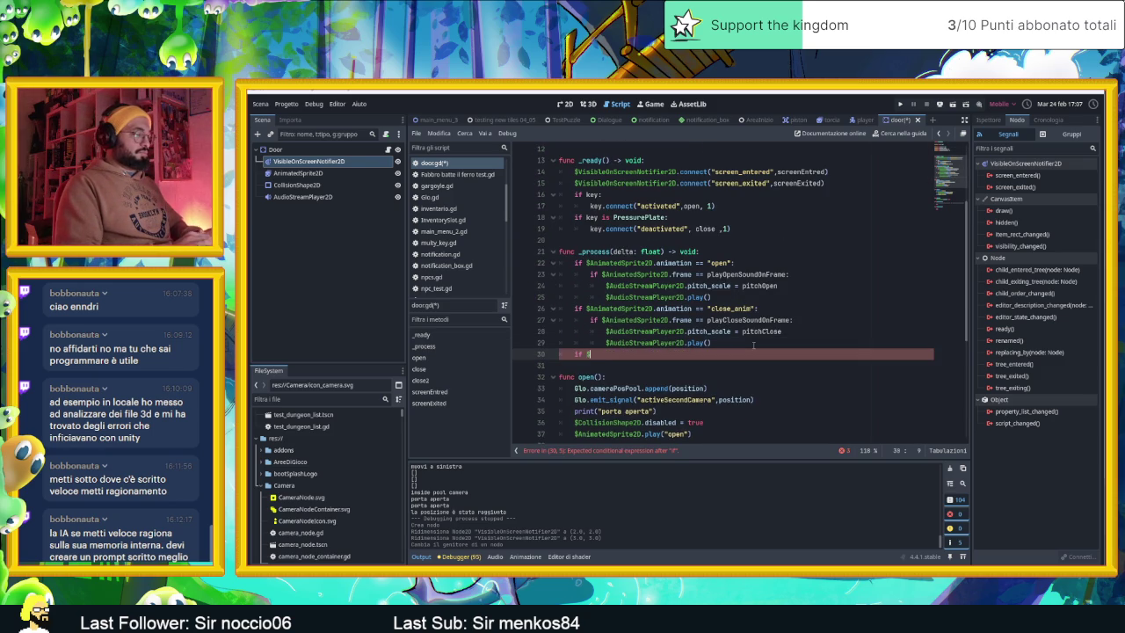
pyautogui.write('Anim')
pyautogui.press('Return')
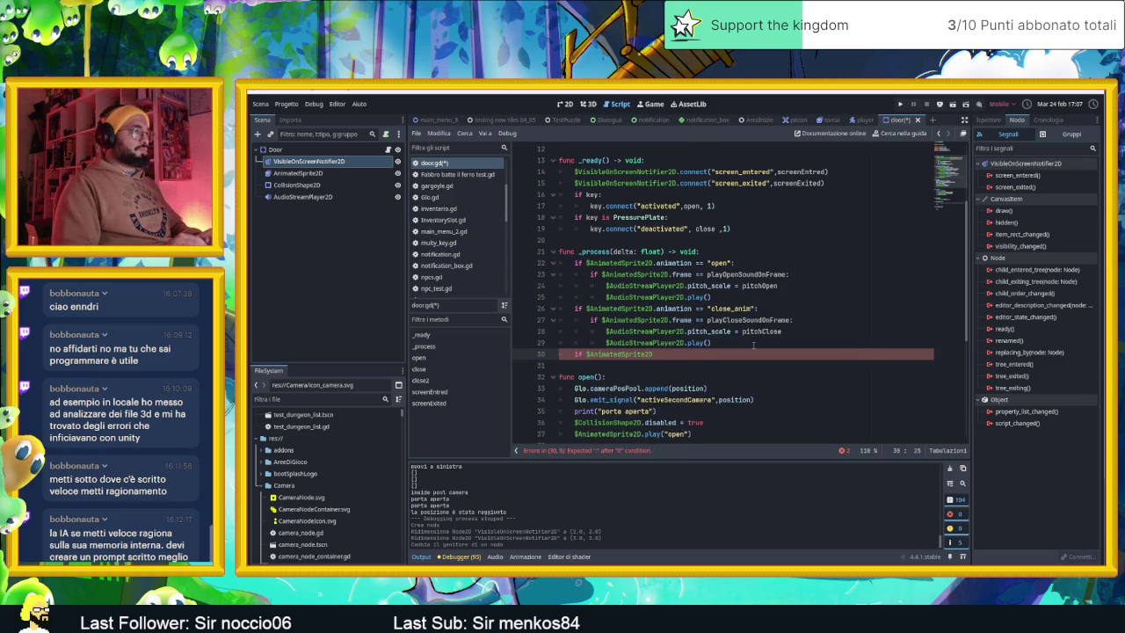
pyautogui.write('.is')
pyautogui.press('Return')
pyautogui.write(':')
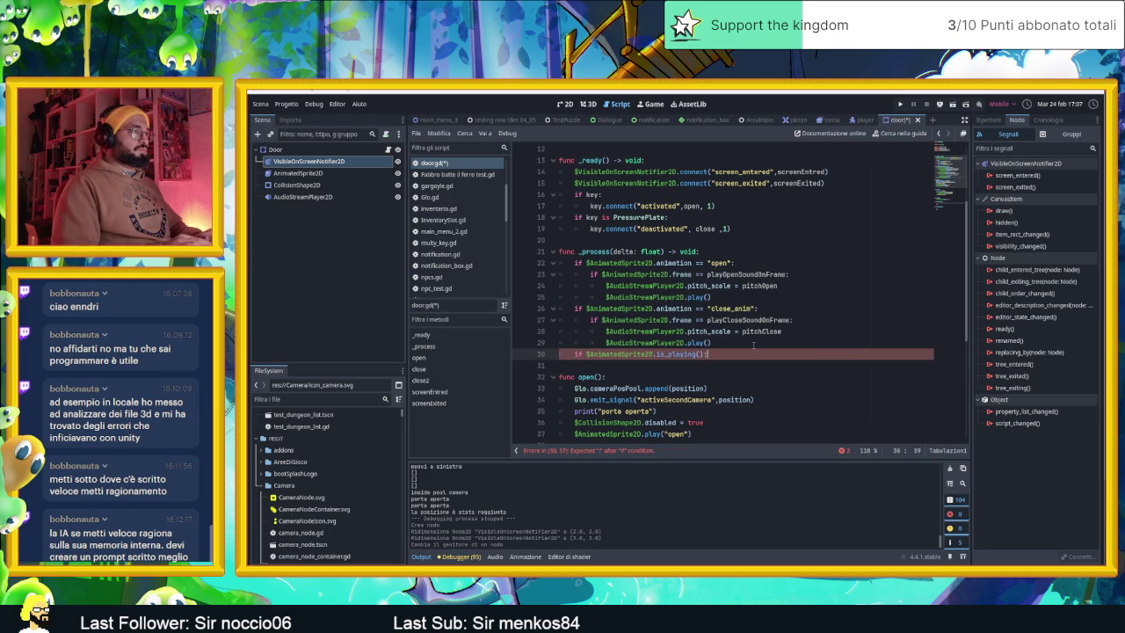
pyautogui.press('Return')
# Step: Inside the if block, begin 'print($AnimatedSprite2D.fra' to print the sprite's frame info
pyautogui.write('print(frame')
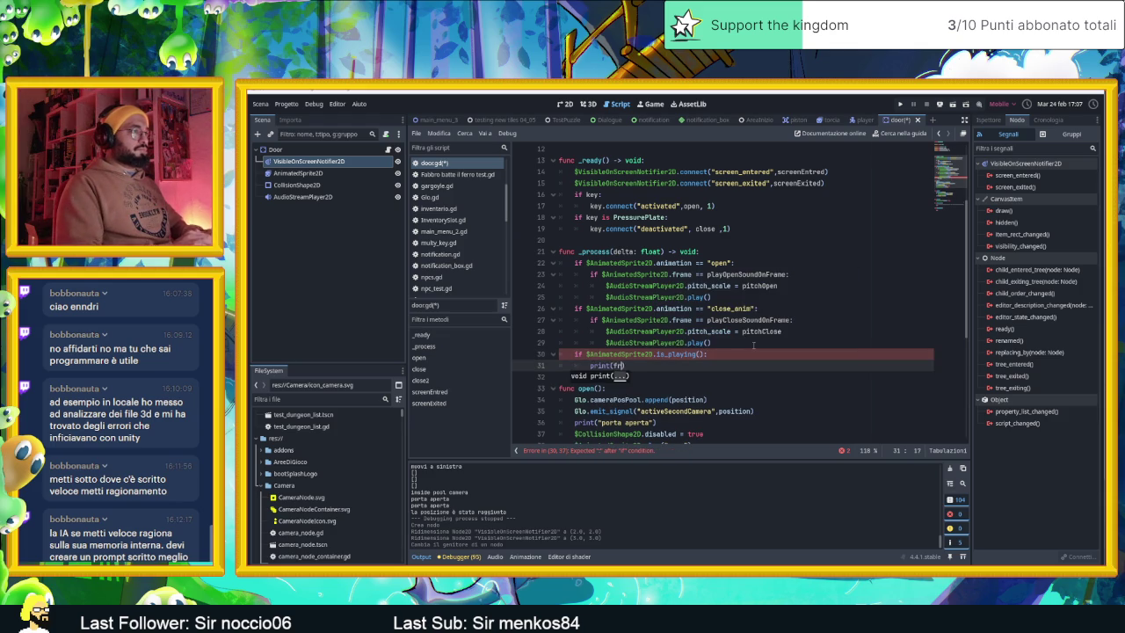
pyautogui.write('_pr')
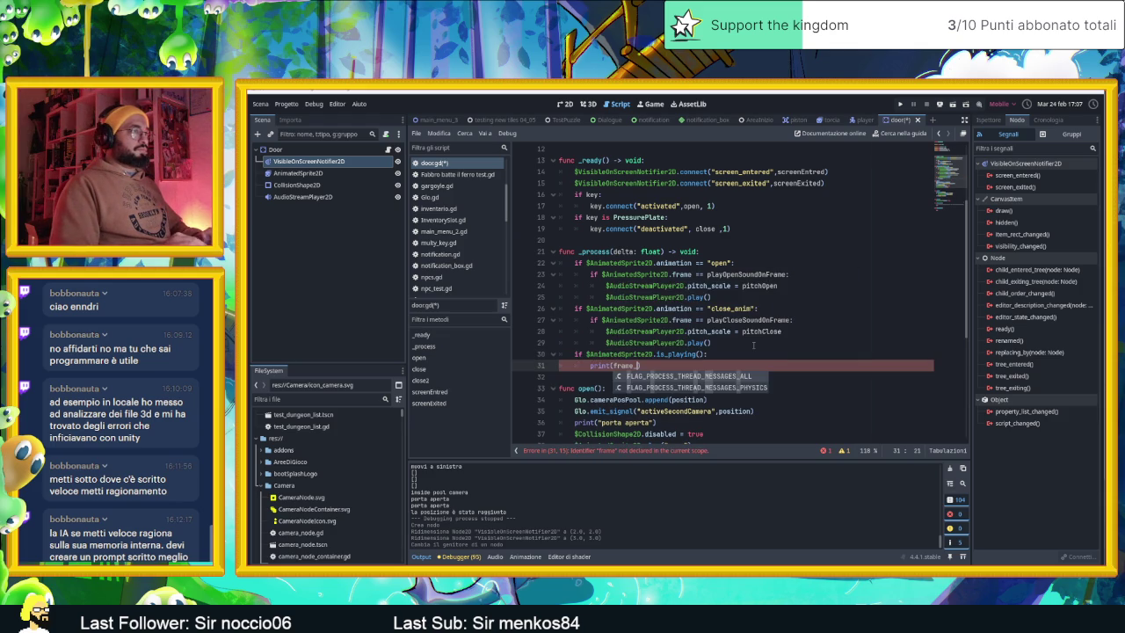
pyautogui.write('gress')
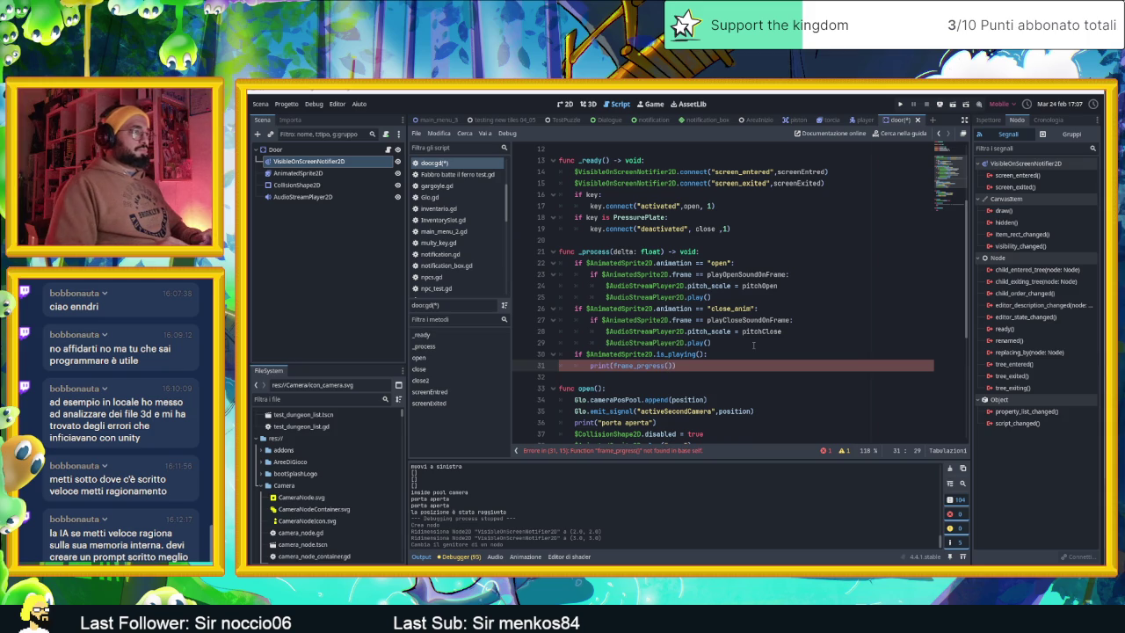
pyautogui.write('(animatio')
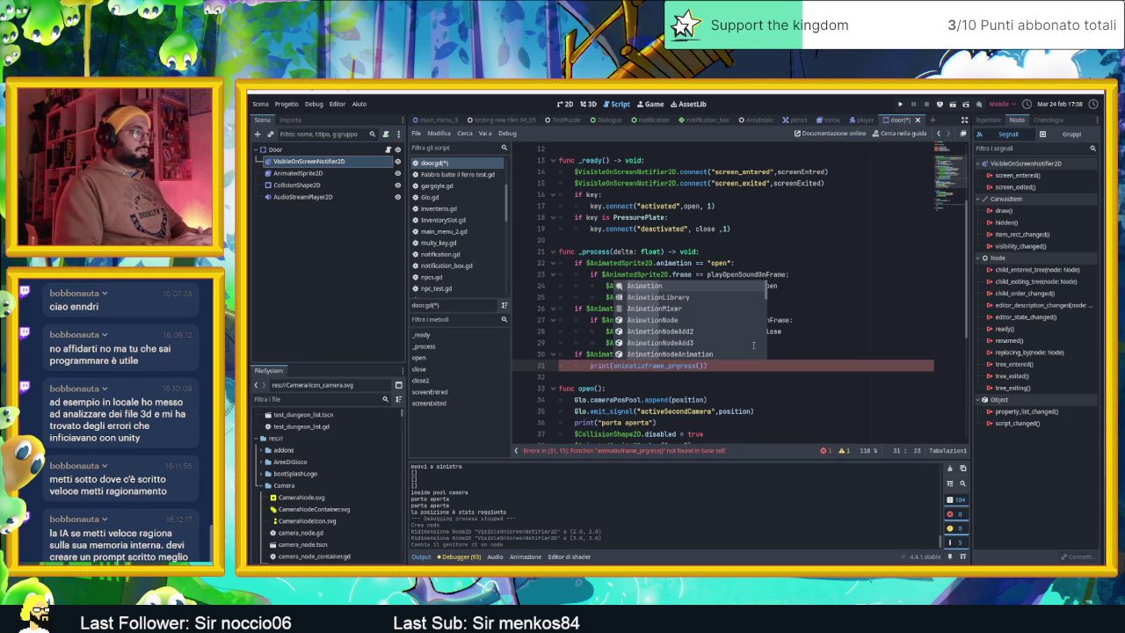
pyautogui.press('Tab')
pyautogui.press('BackSpace')
pyautogui.press('BackSpace')
pyautogui.press('BackSpace')
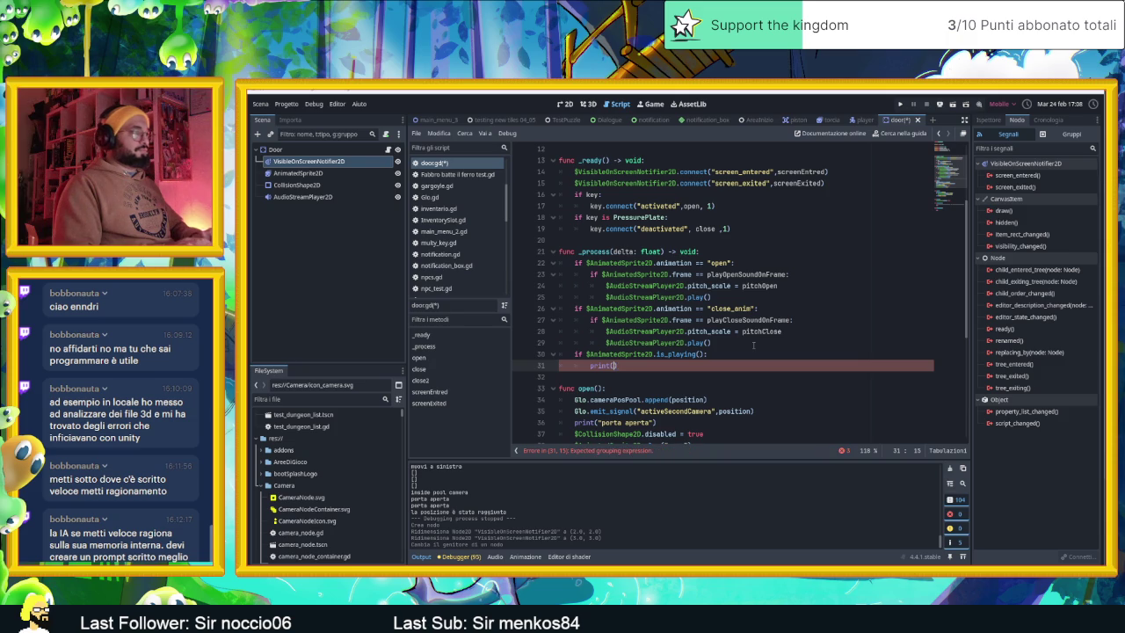
pyautogui.write('$ani')
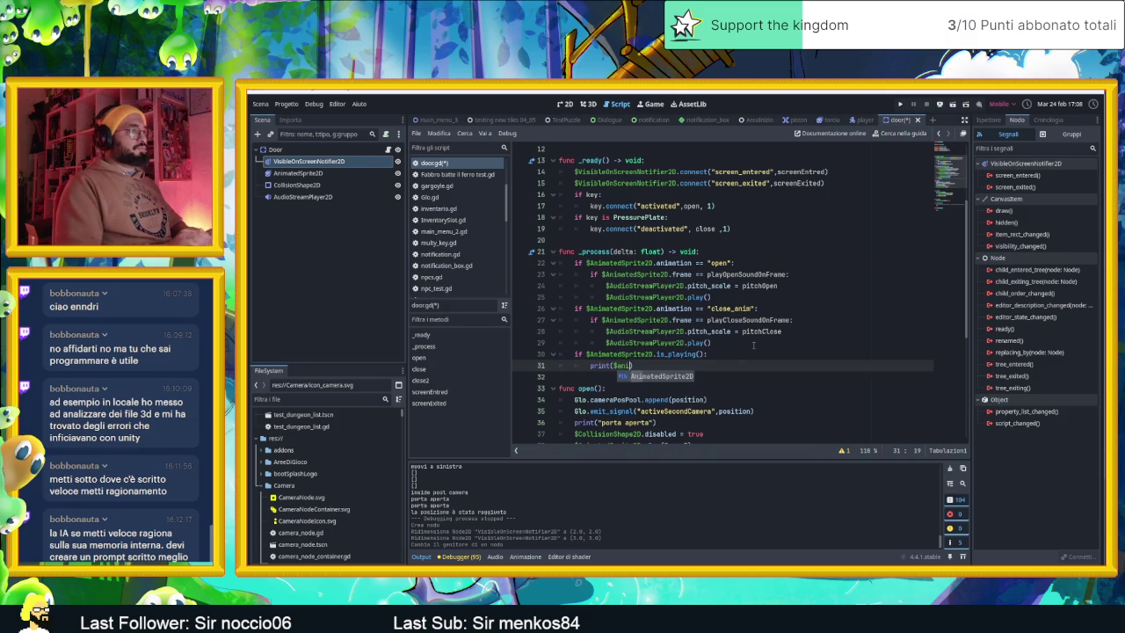
pyautogui.press('Tab')
pyautogui.write('.anima')
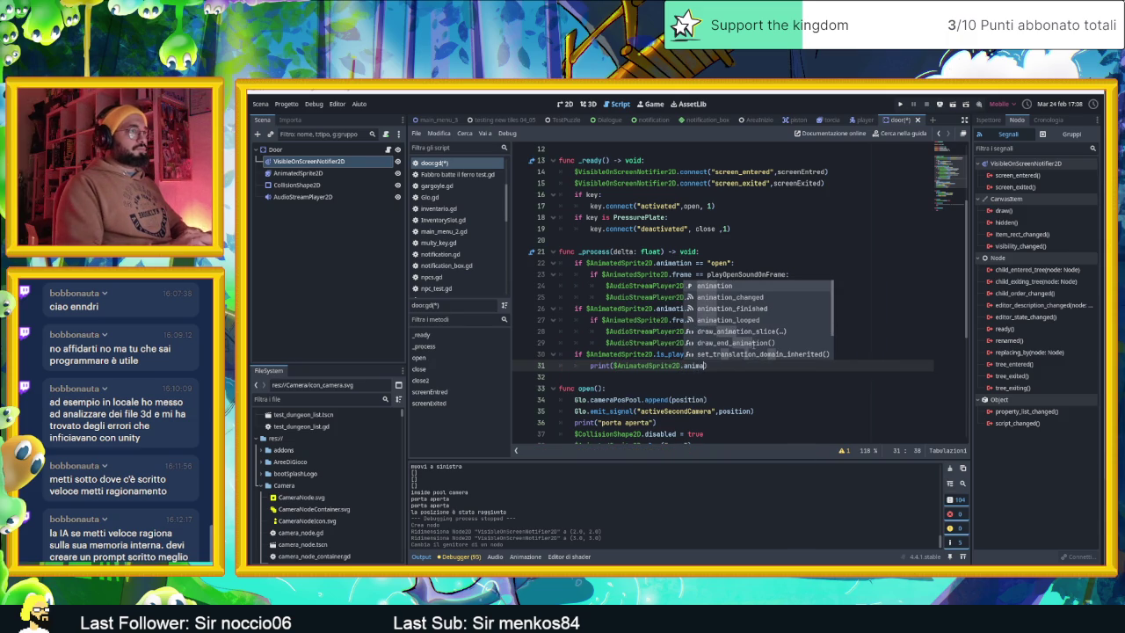
pyautogui.press('BackSpace')
pyautogui.press('BackSpace')
pyautogui.press('BackSpace')
pyautogui.write('fra')
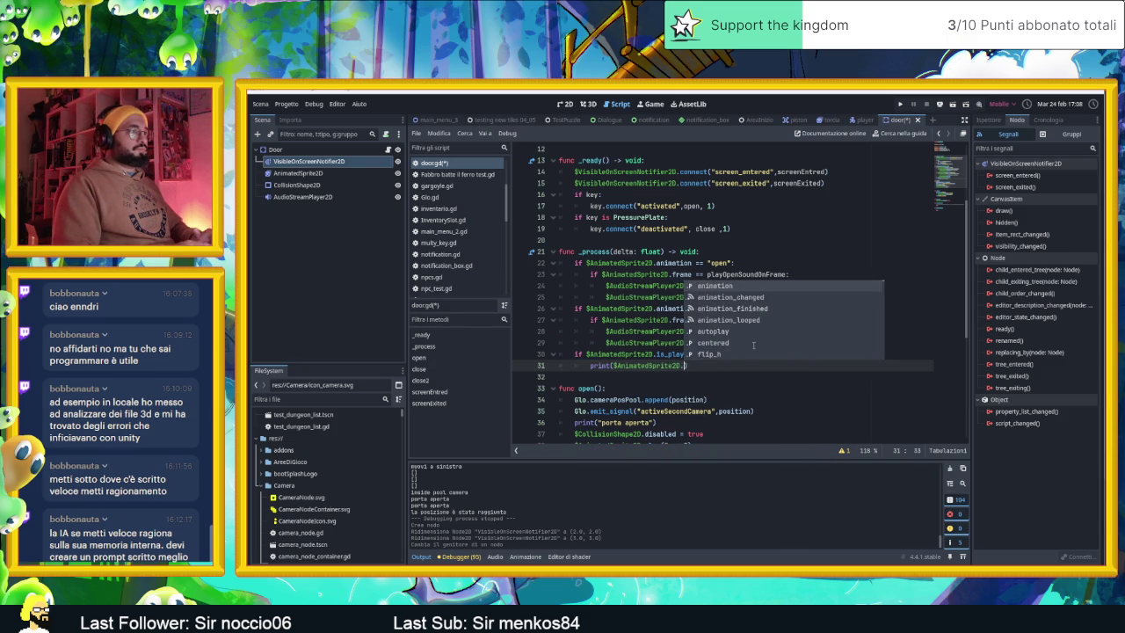